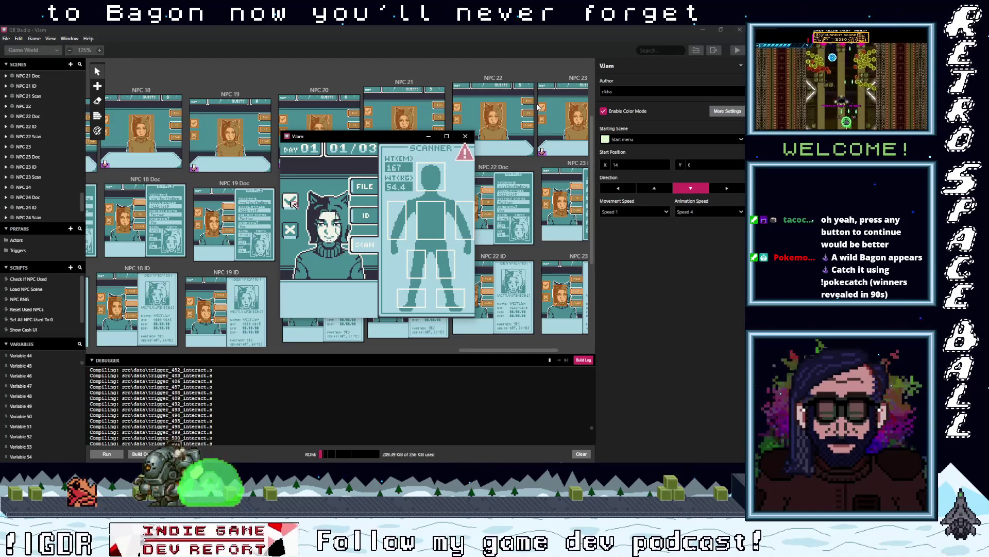
Step: Call in the next guest and check their ID and body scan, finding a foot warning
key(z)
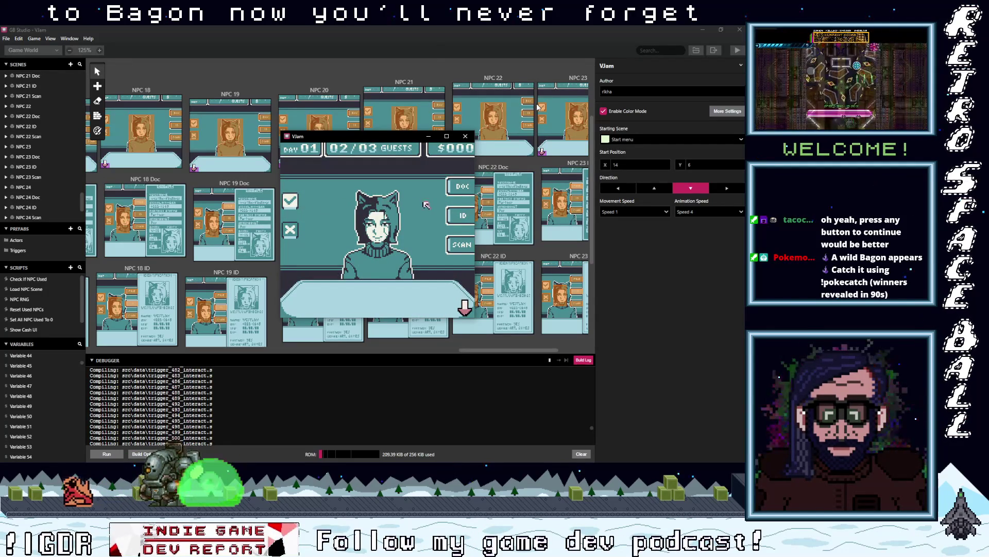
key(z)
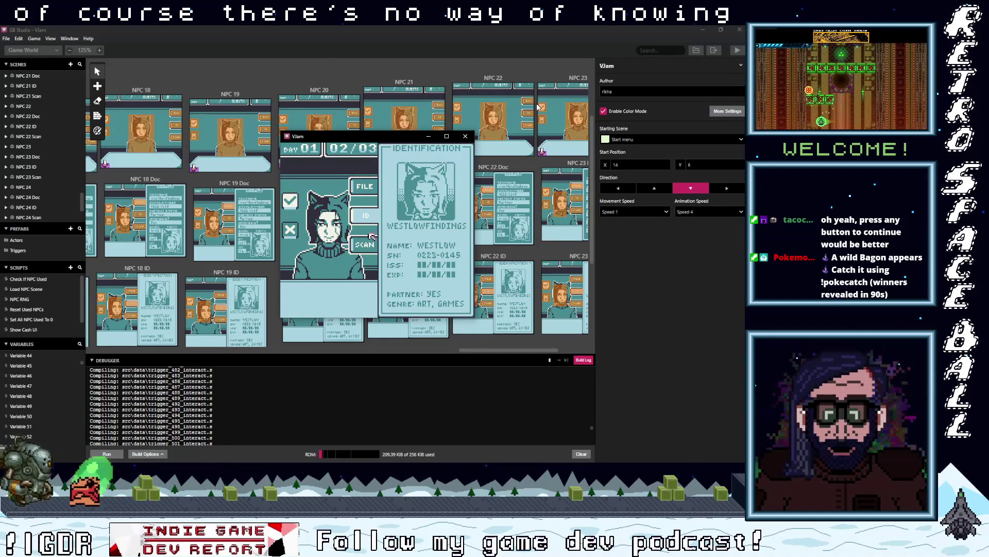
key(Down)
key(z)
key(Up)
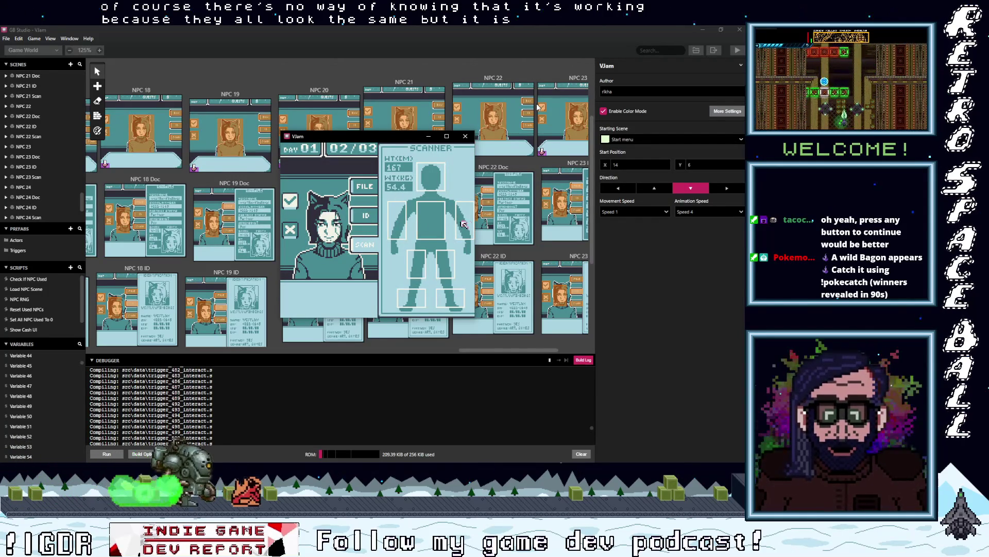
key(Down)
key(Left)
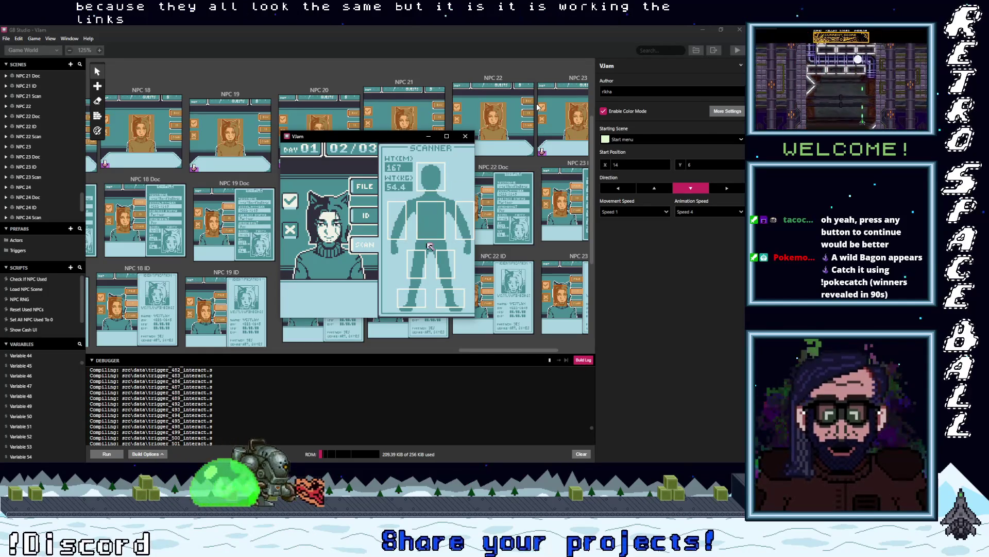
key(Right)
key(Down)
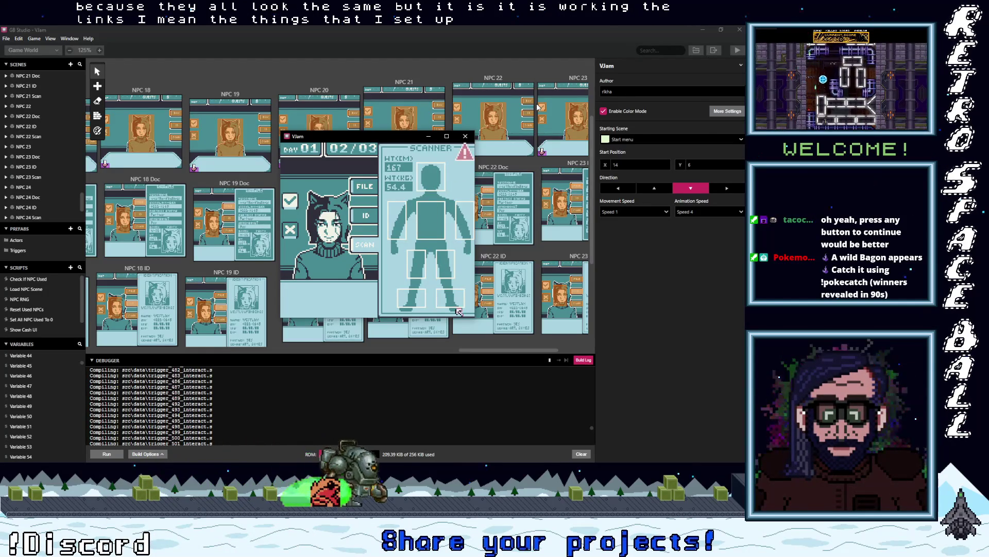
key(Left)
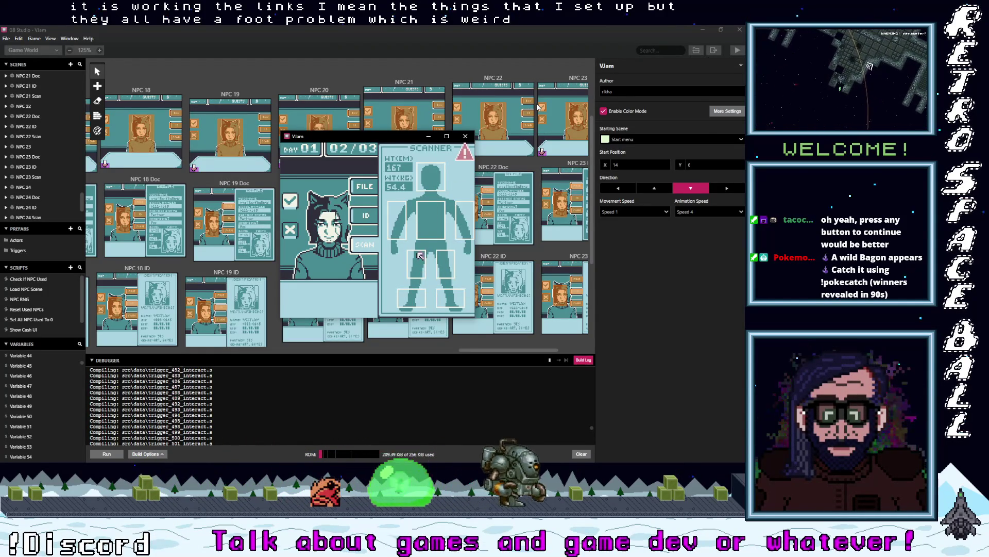
Step: Review the guest's ID card and file, approve them, and advance to guest 03/03
key(Left)
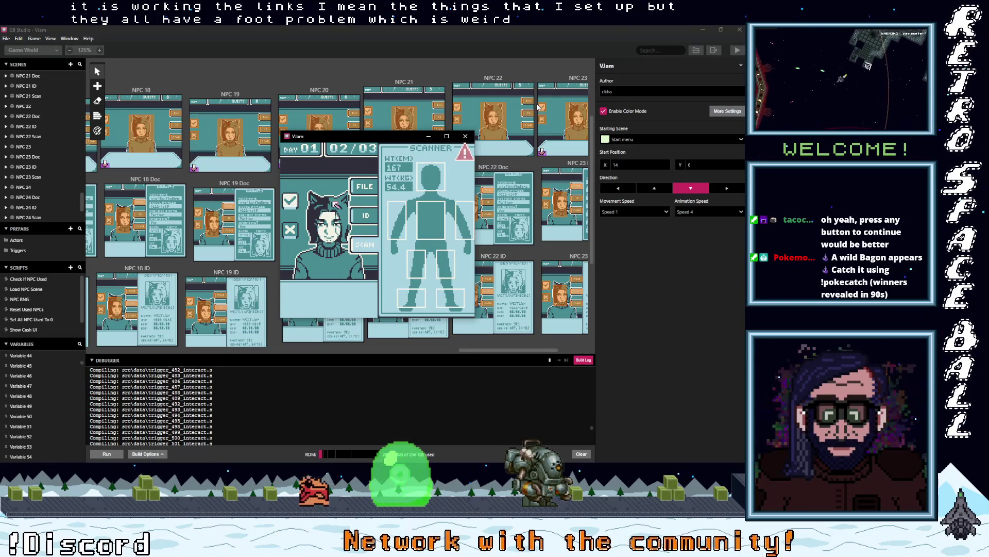
key(z)
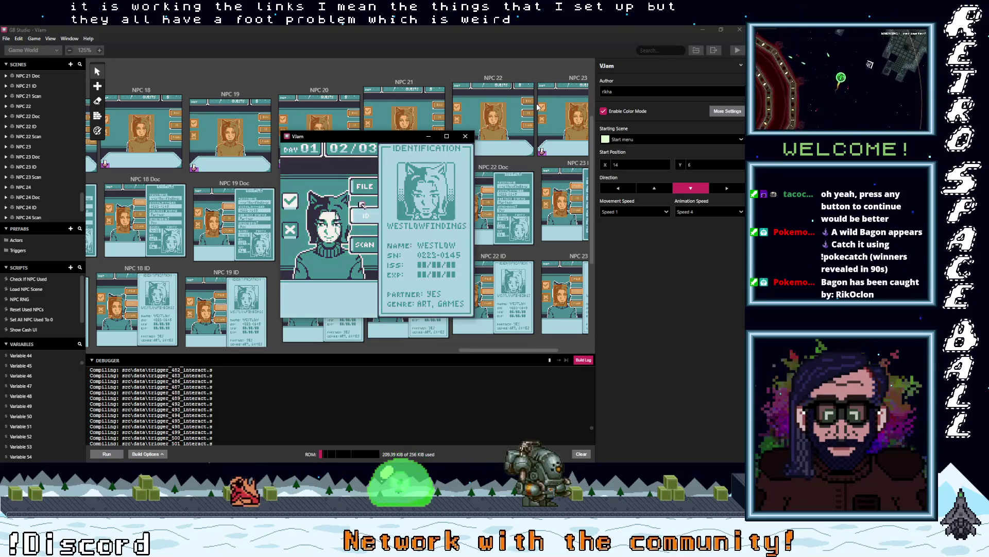
key(z)
key(Left)
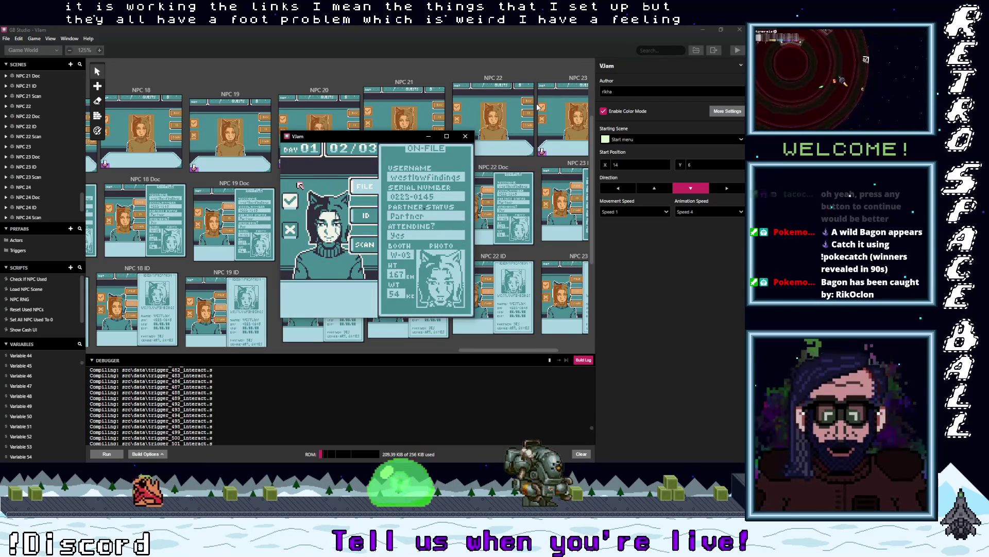
key(z)
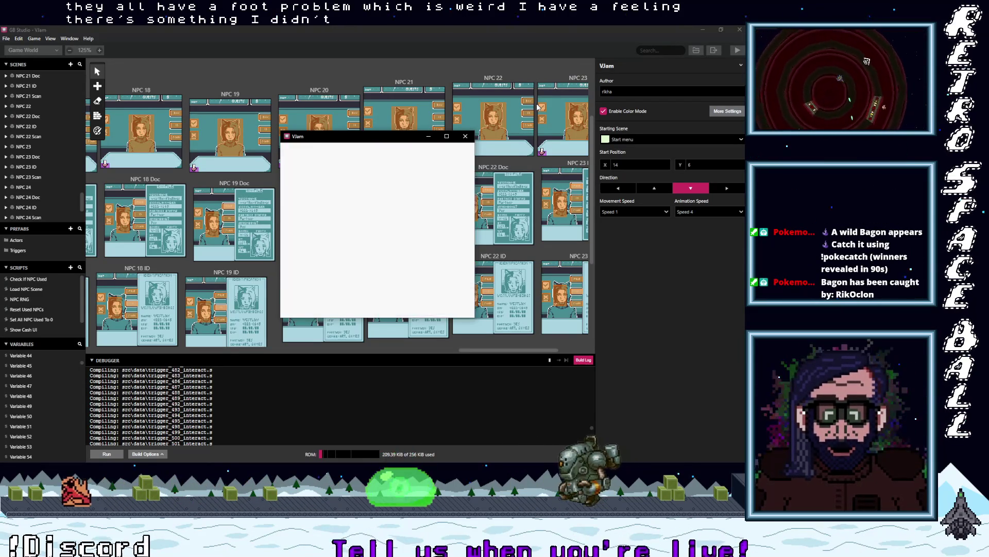
key(Down)
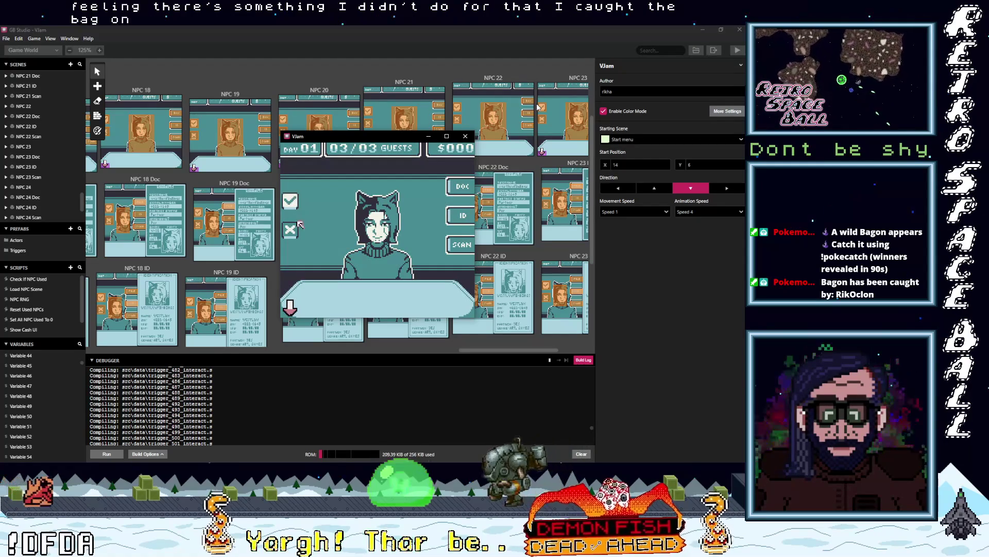
key(Down)
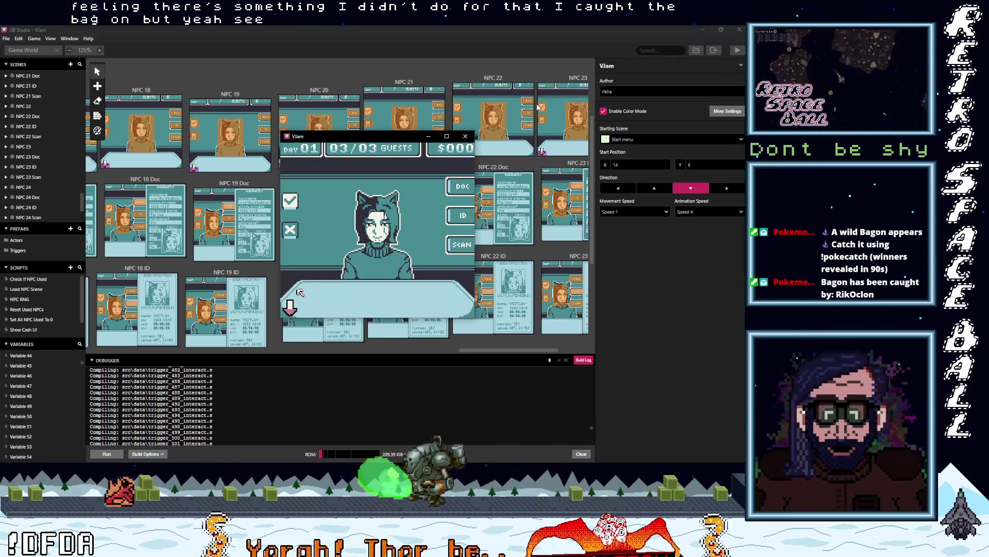
key(Right)
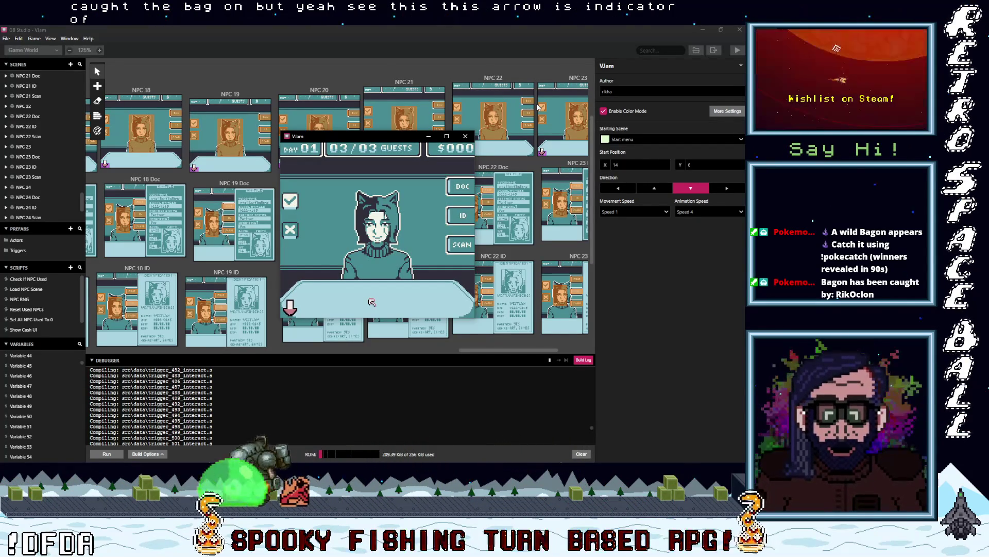
Step: Move the game window lower and enlarge the debugger's variables view, showing current scene NPC 23
mouse_move(385, 138)
mouse_down()
mouse_move(400, 211)
mouse_move(388, 182)
mouse_up()
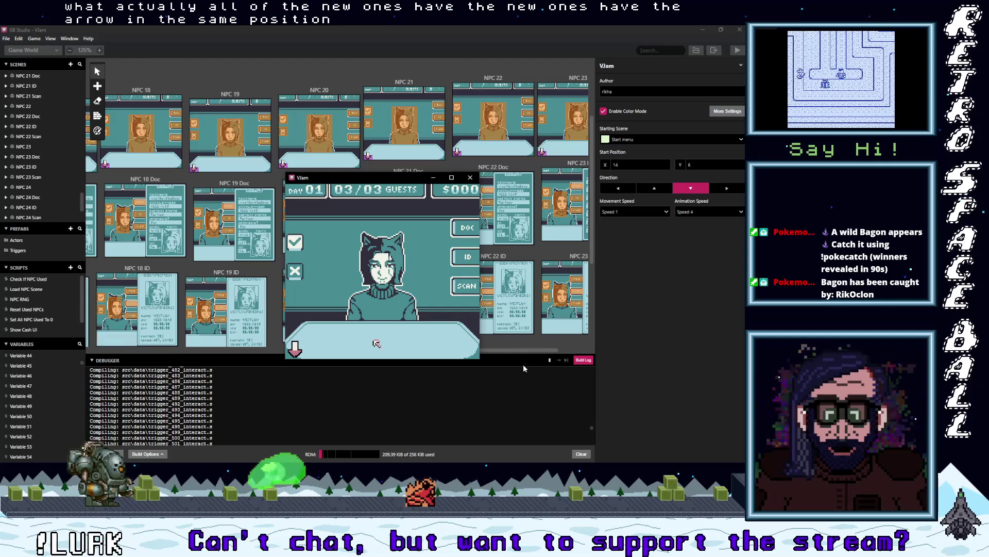
click(584, 361)
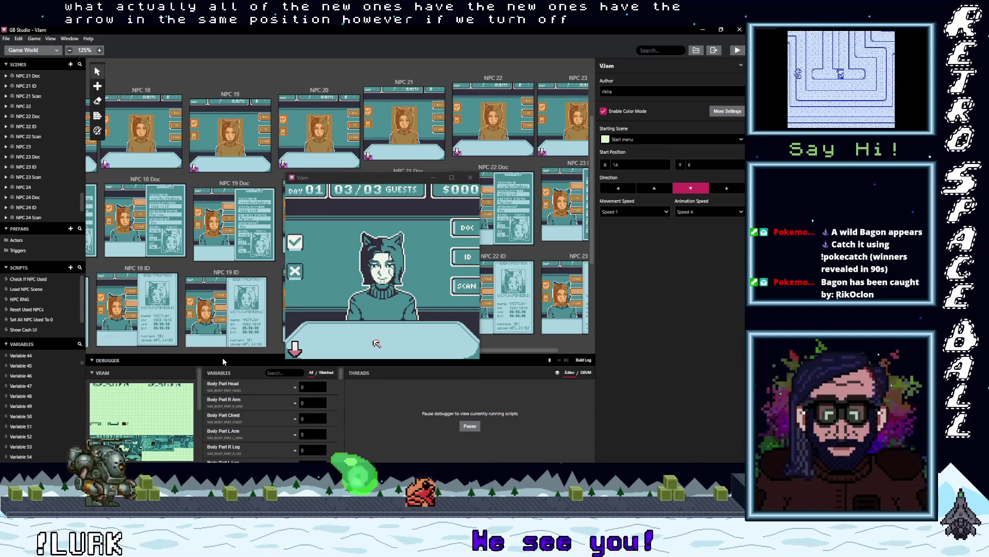
drag(223, 356, 240, 253)
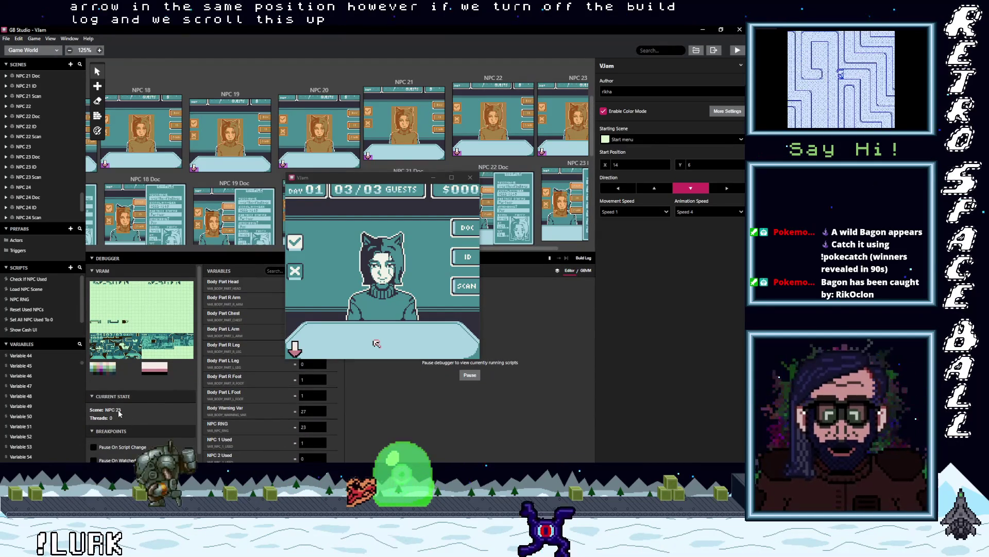
click(431, 286)
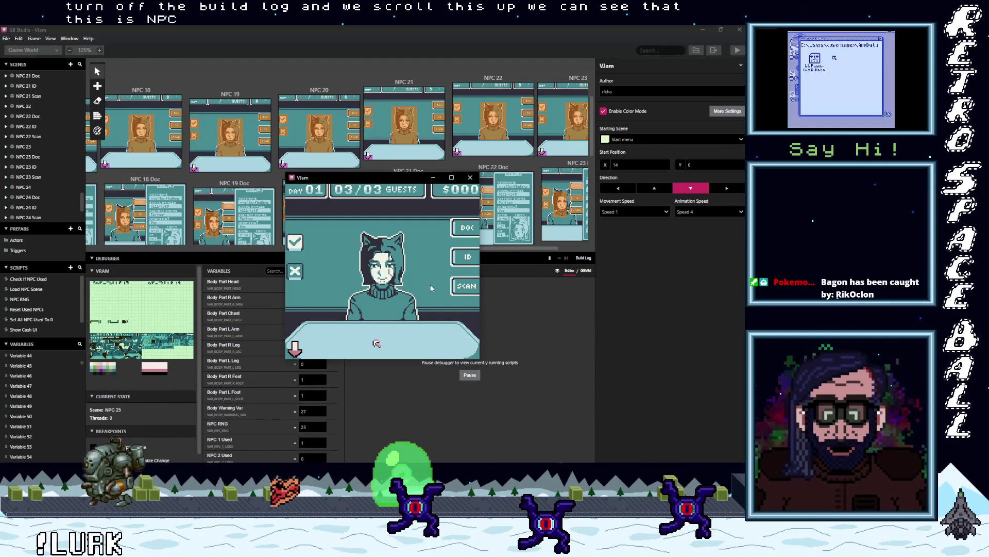
key(Up)
key(Right)
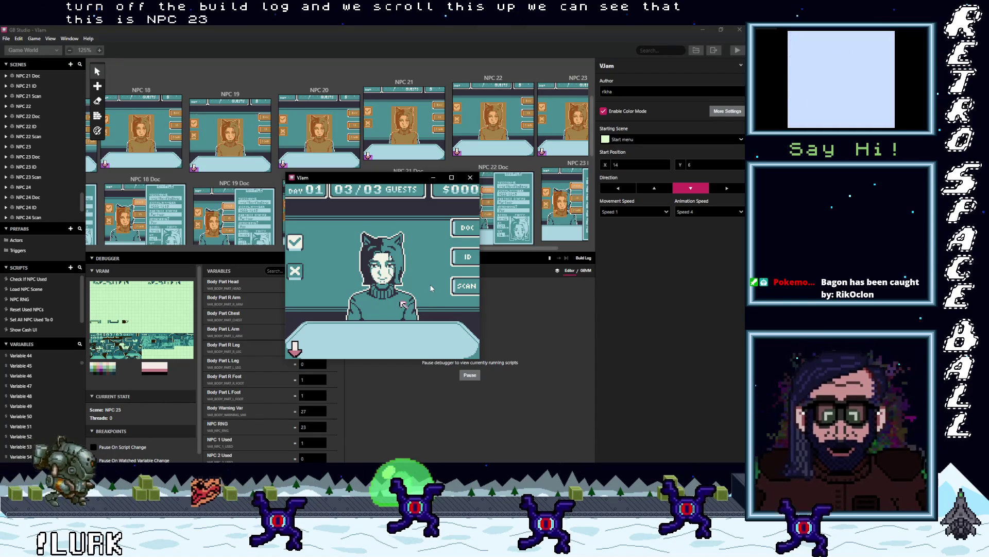
Step: Check NPC 23's scan (foot warning), ID card and file, then reject them to reach Day 02 with 05 guests
key(z)
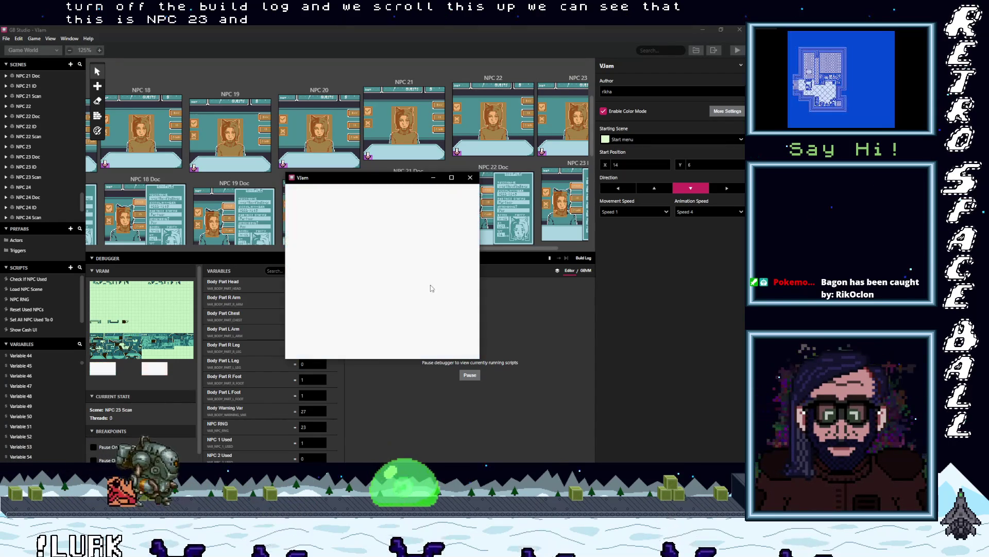
key(Down)
key(Down)
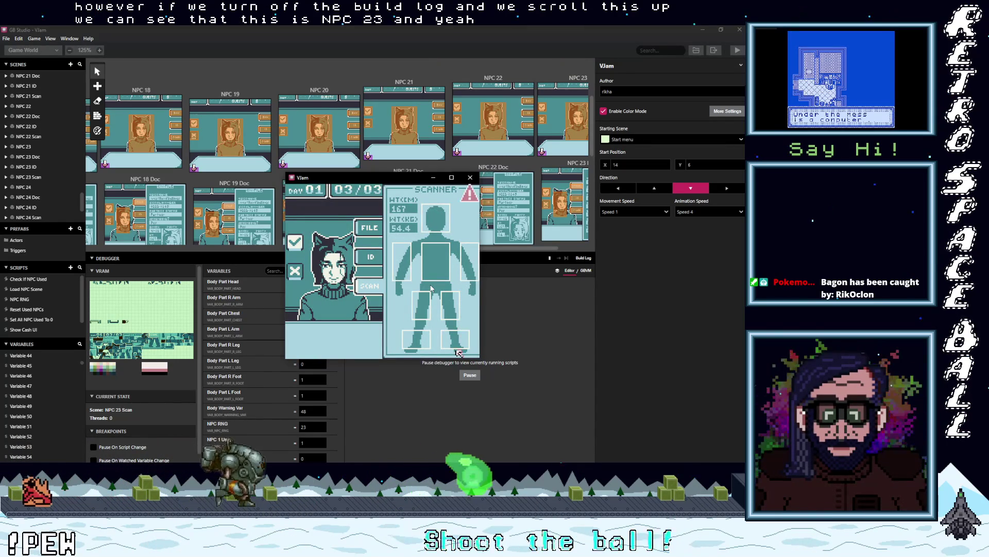
key(Left)
key(Up)
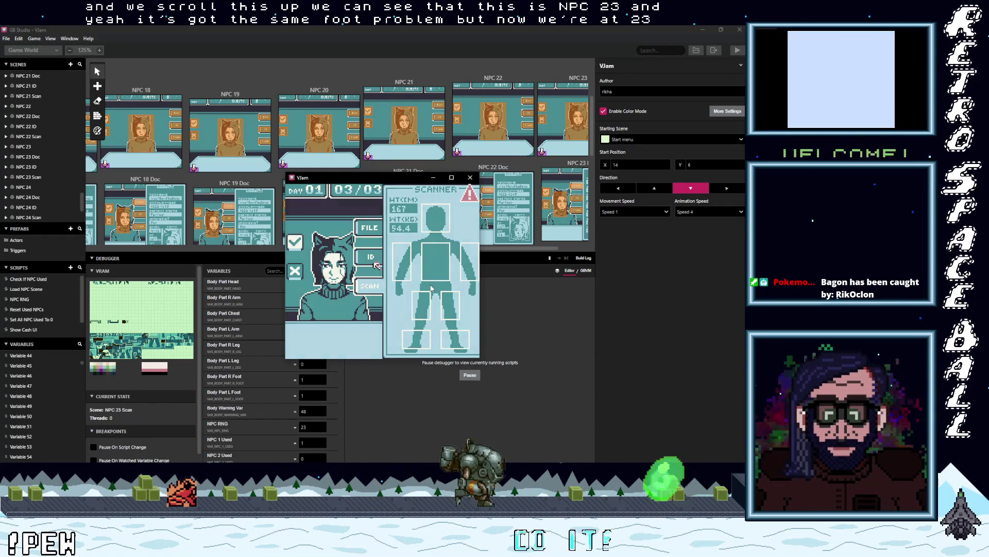
key(z)
key(Up)
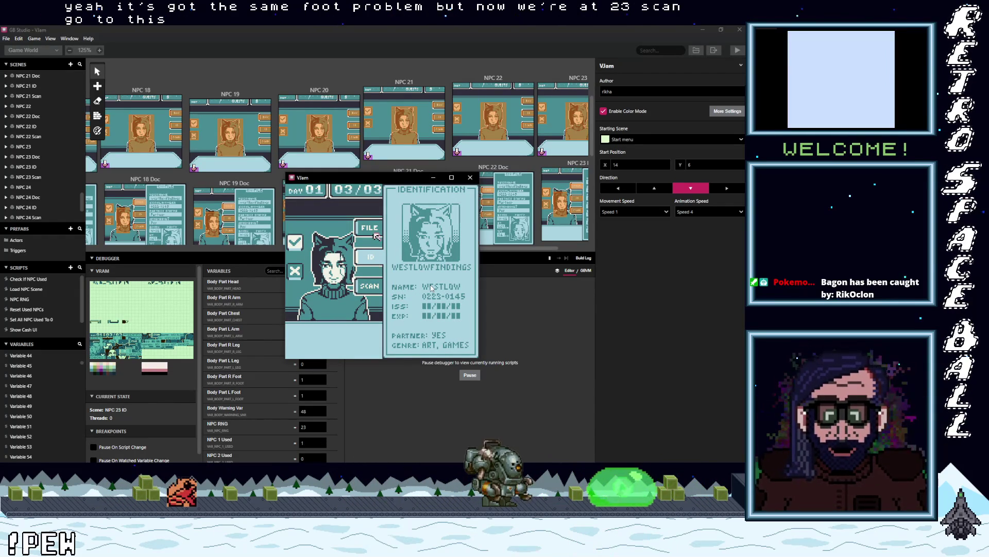
key(z)
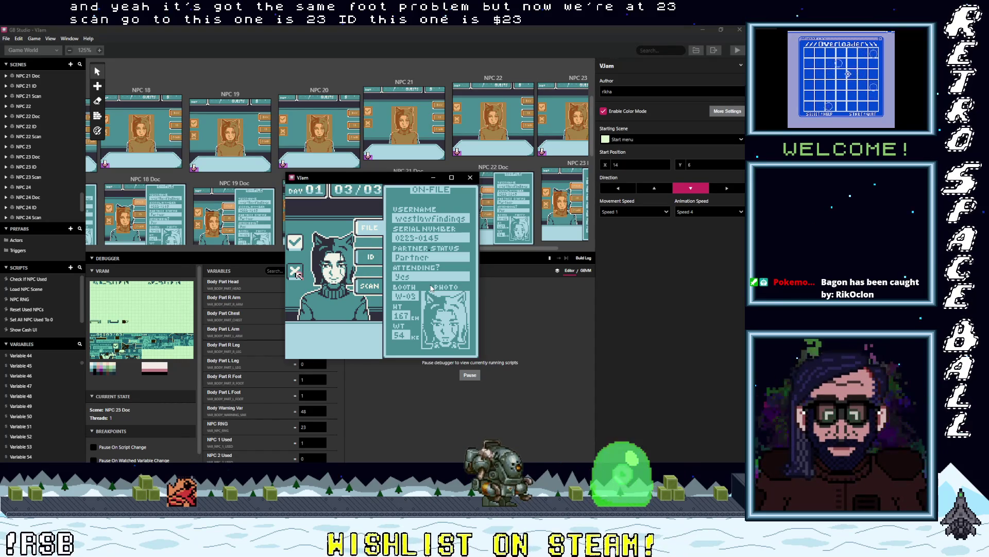
key(z)
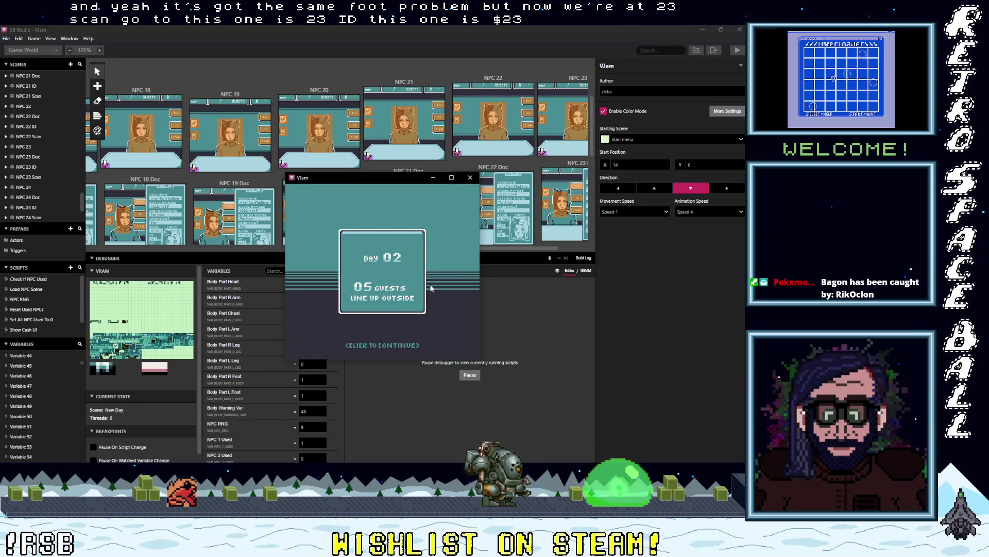
Step: Process the Day 02 guests and continue into Day 03, reaching guest 02 of 08 (NPC 7)
key(z)
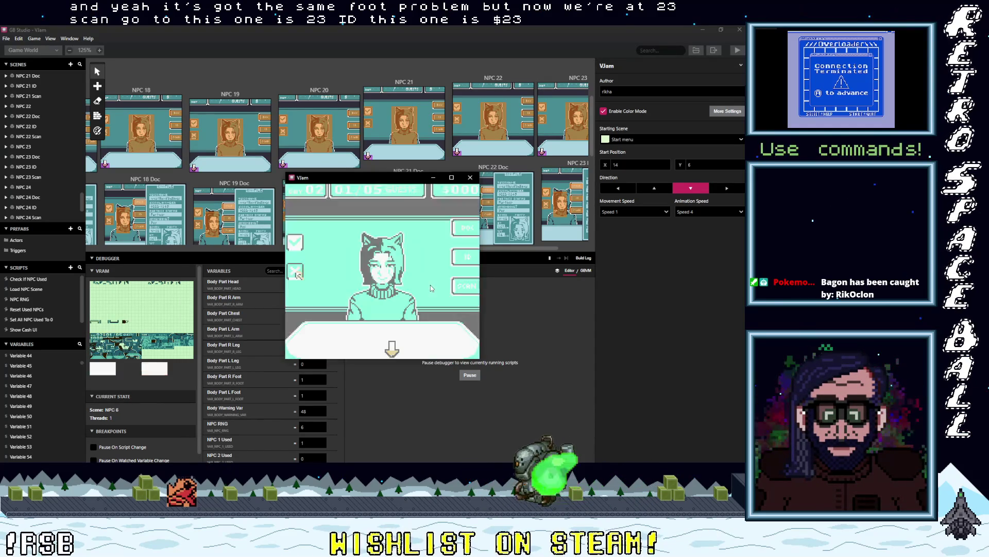
key(Up)
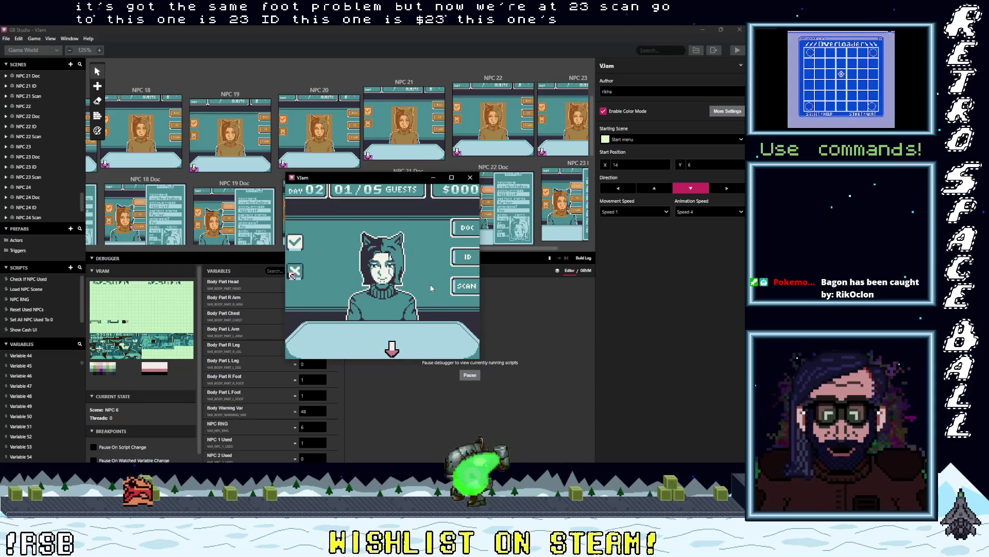
key(z)
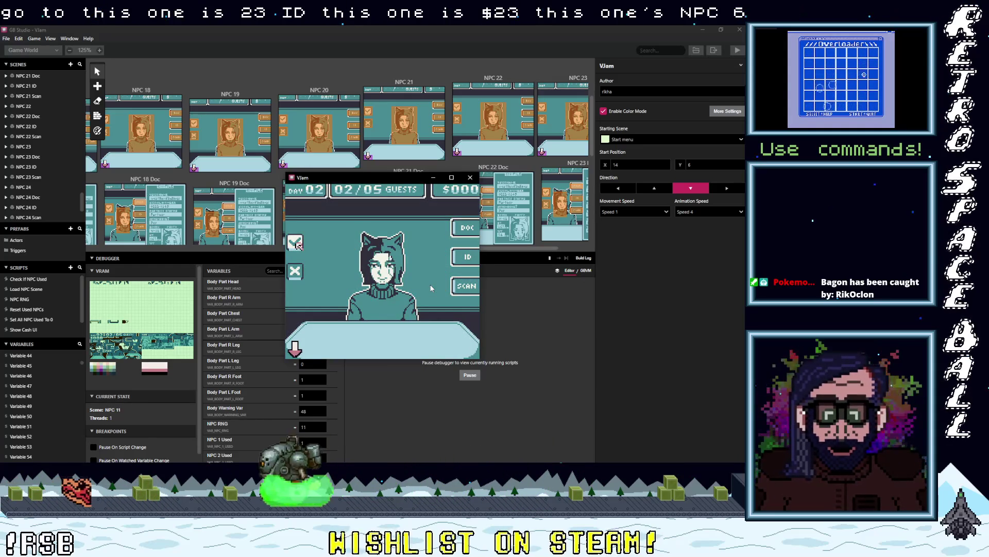
key(z)
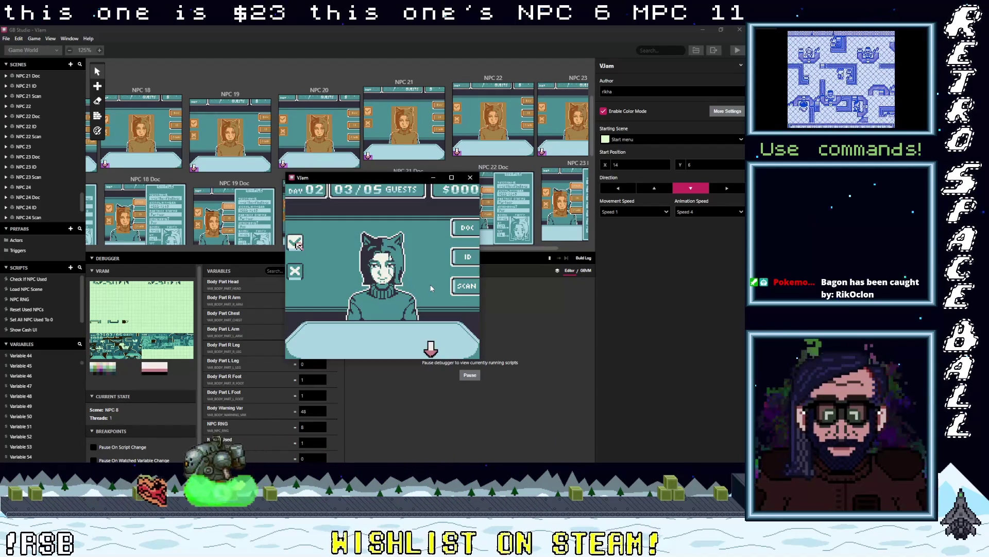
key(z)
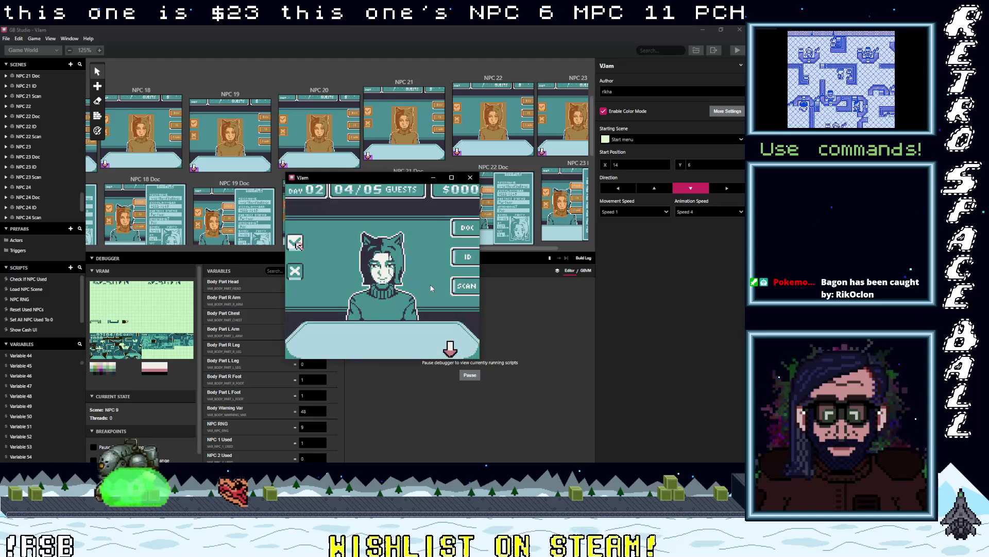
key(z)
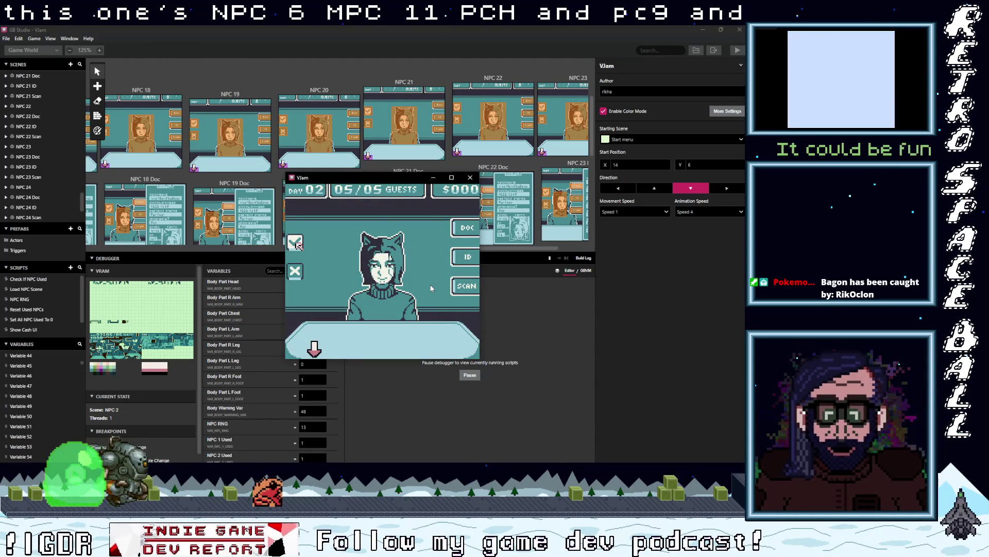
key(z)
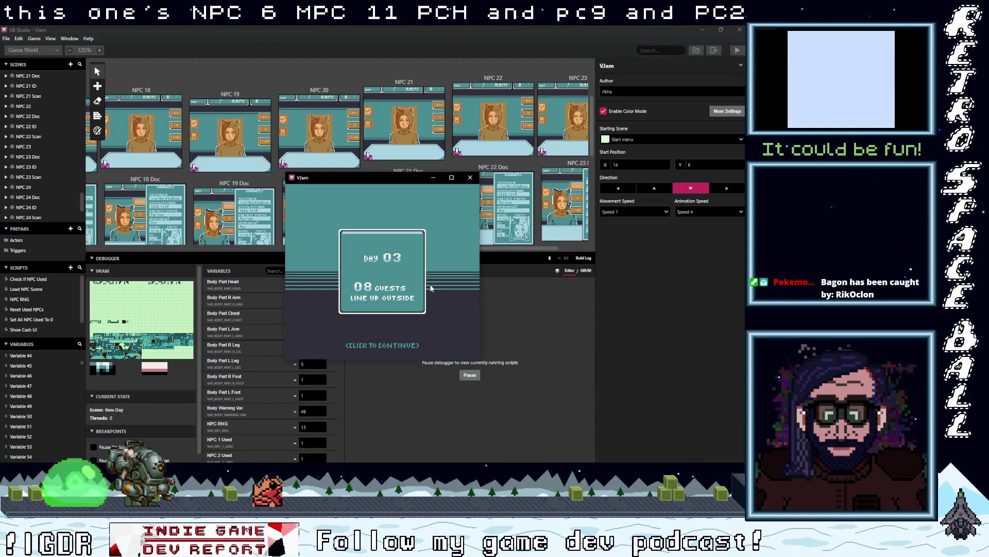
key(z)
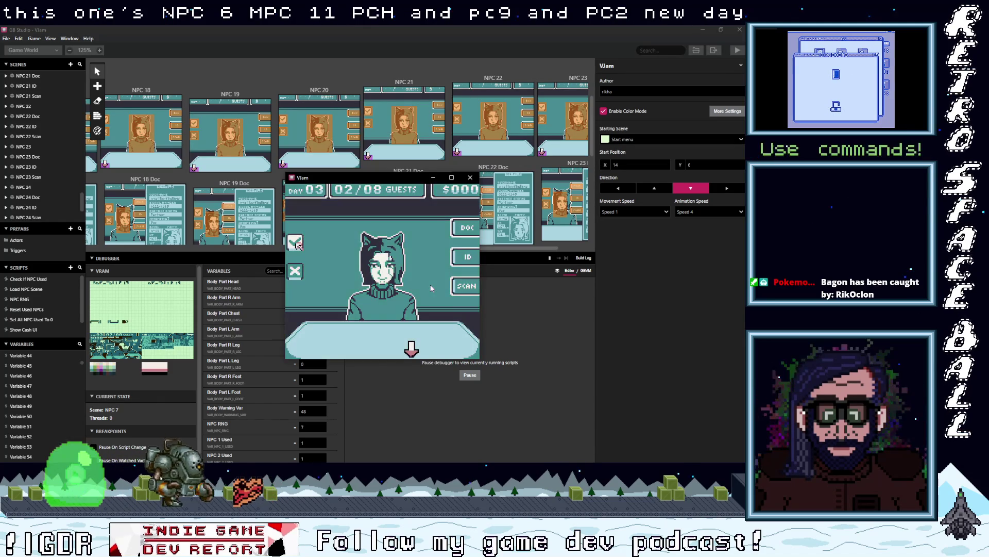
key(Right)
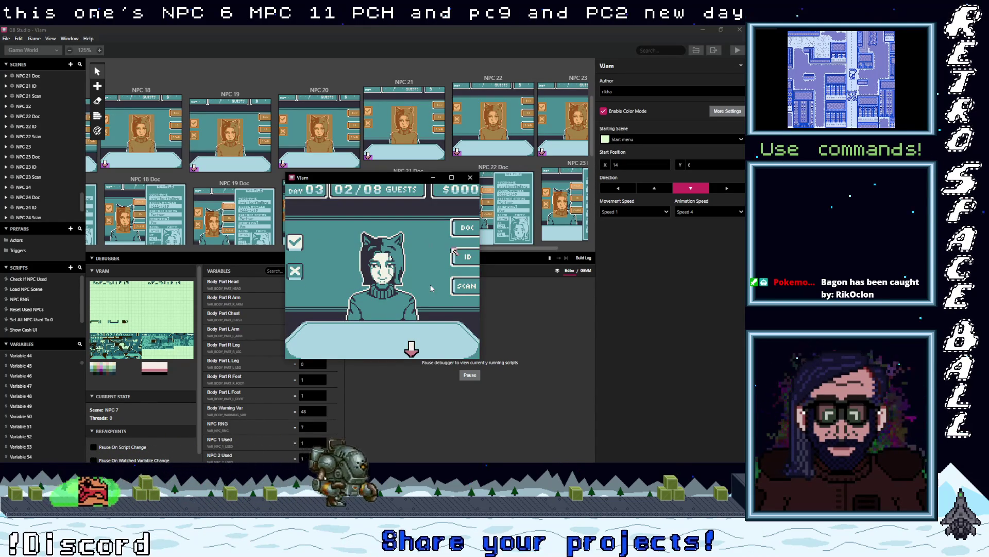
key(Up)
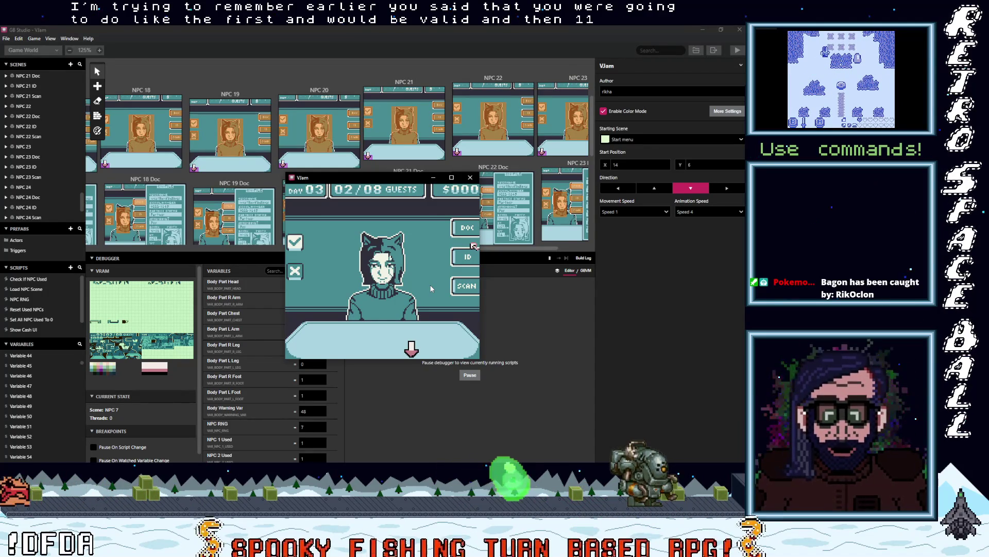
Step: Stop the test game and view Trigger 2's On Press script in NPC 1, ending with LoadNPCScene
click(470, 177)
drag(521, 248, 186, 268)
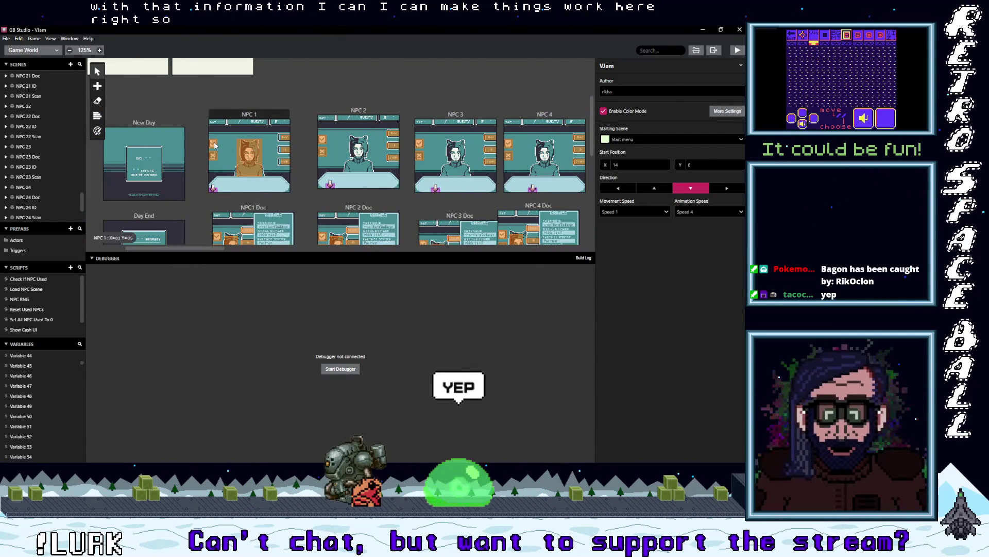
click(272, 168)
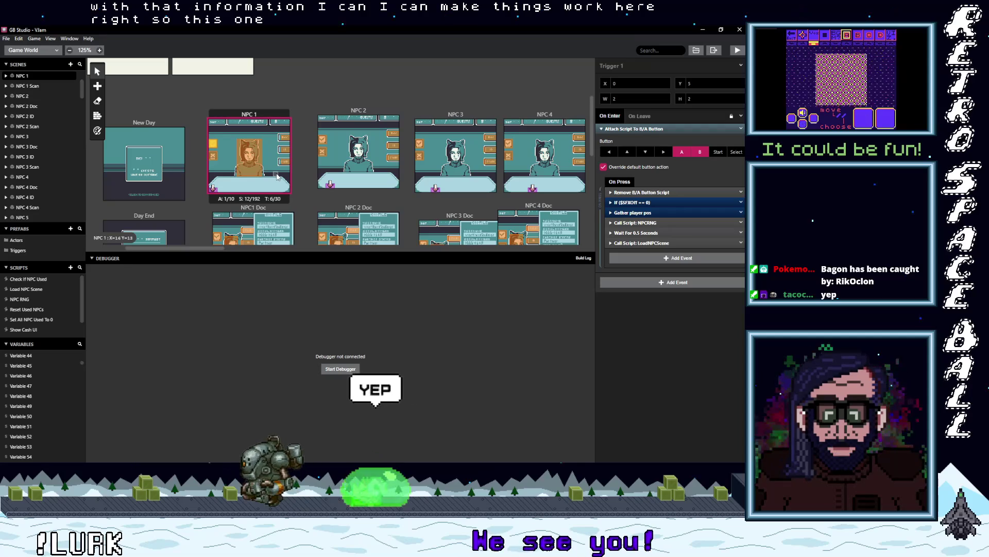
click(216, 158)
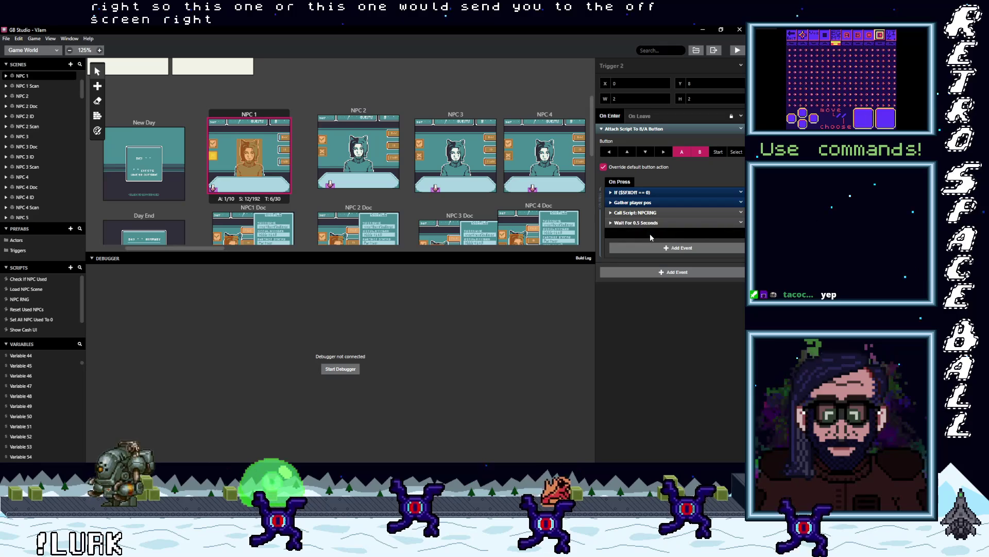
click(642, 234)
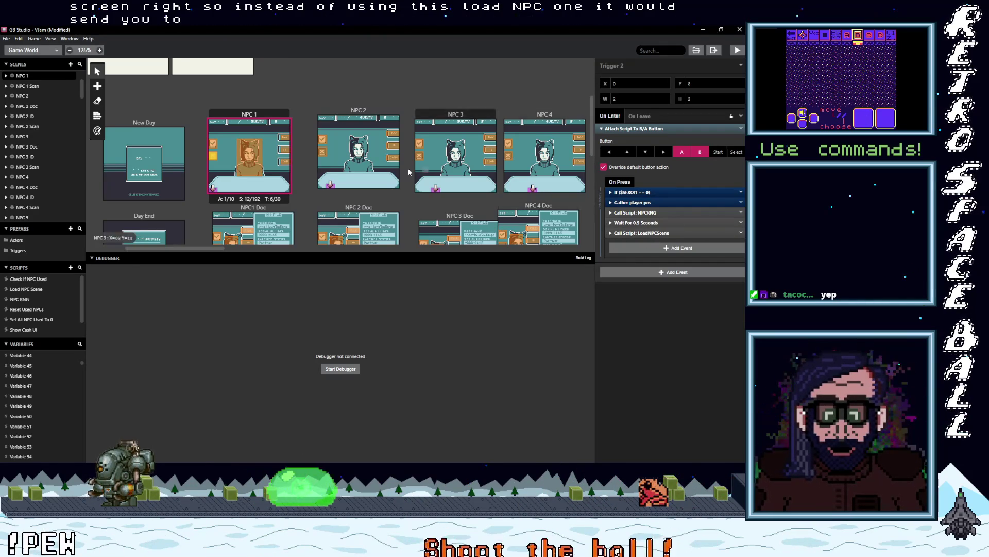
scroll(404, 168, up, 2)
scroll(234, 175, down, 2)
scroll(188, 179, up, 2)
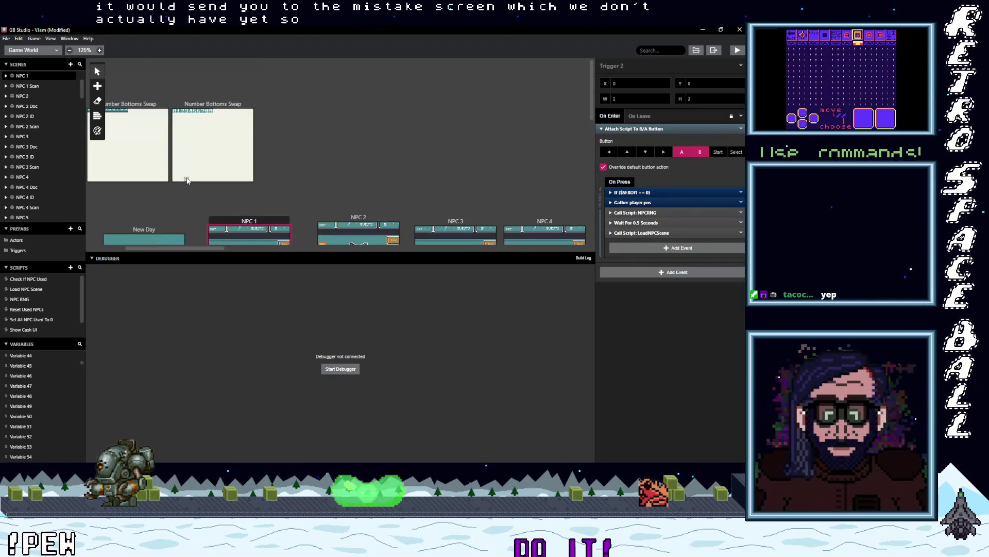
scroll(186, 178, down, 1)
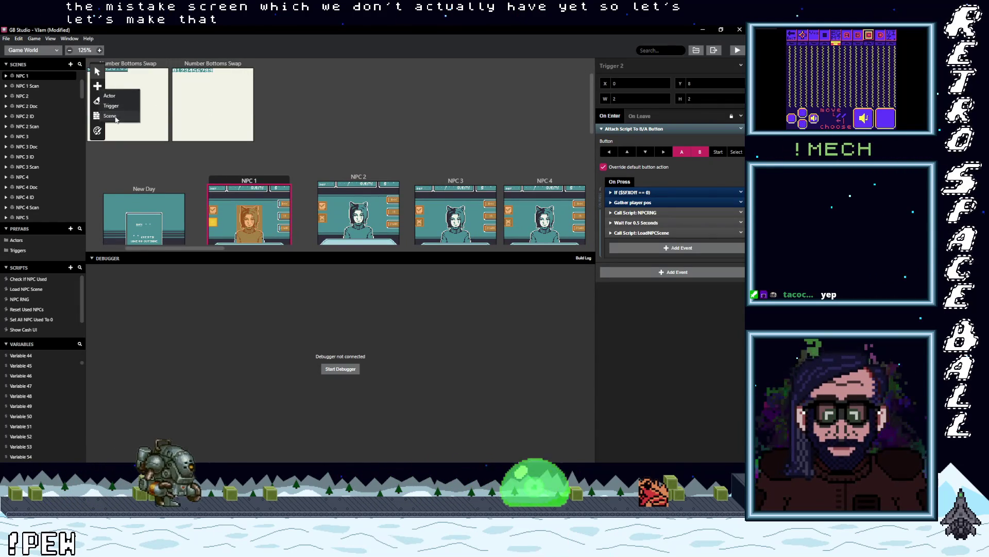
Step: Place a new Scene 103 on the canvas with Mistake Guest as its background
click(110, 115)
click(349, 115)
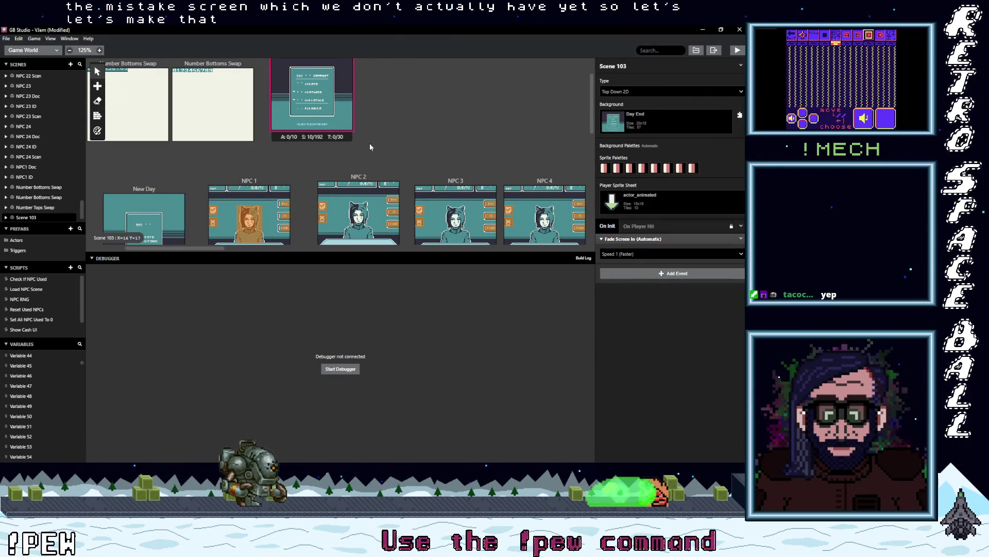
click(671, 119)
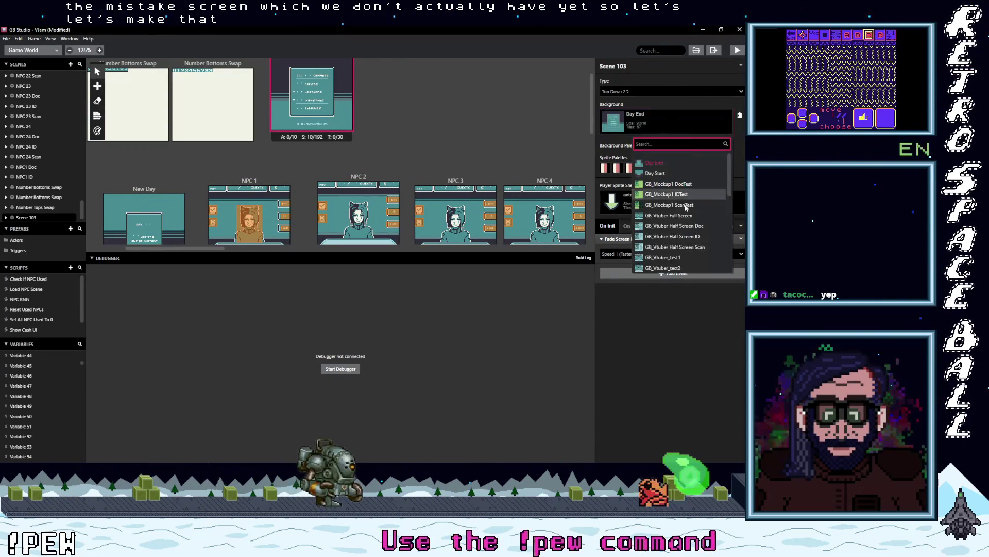
scroll(685, 237, down, 3)
scroll(685, 237, down, 3)
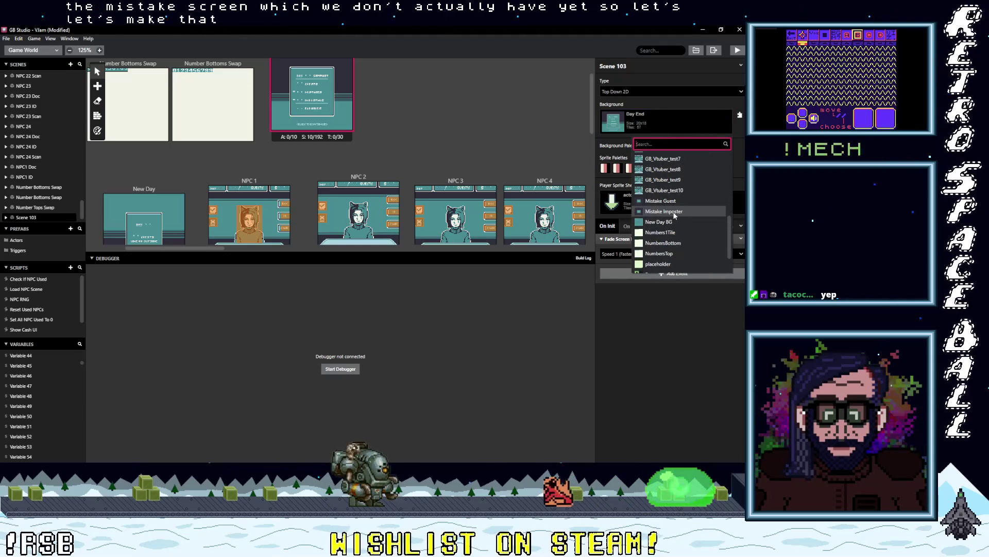
click(665, 201)
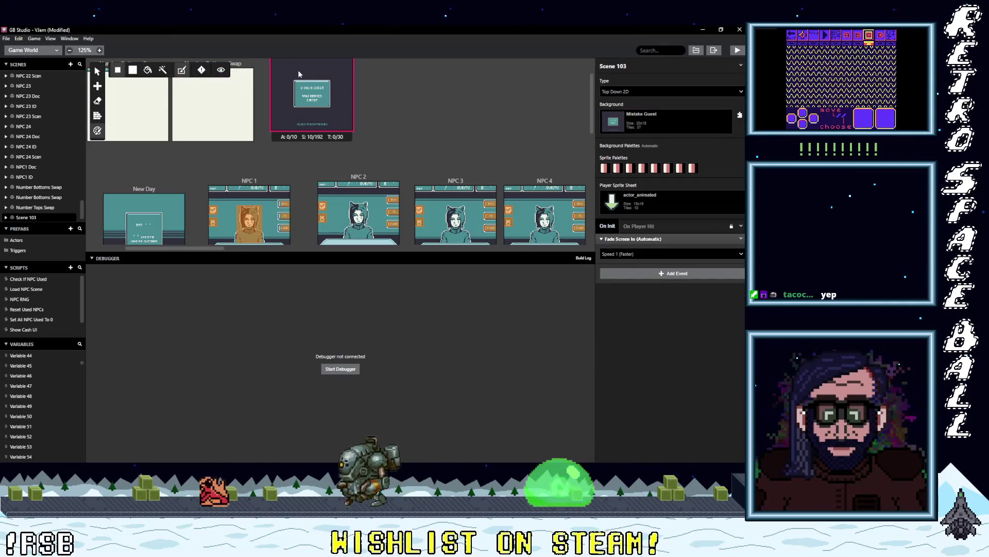
Step: Rename Scene 103 to 'Guest denied'
scroll(352, 149, up, 1)
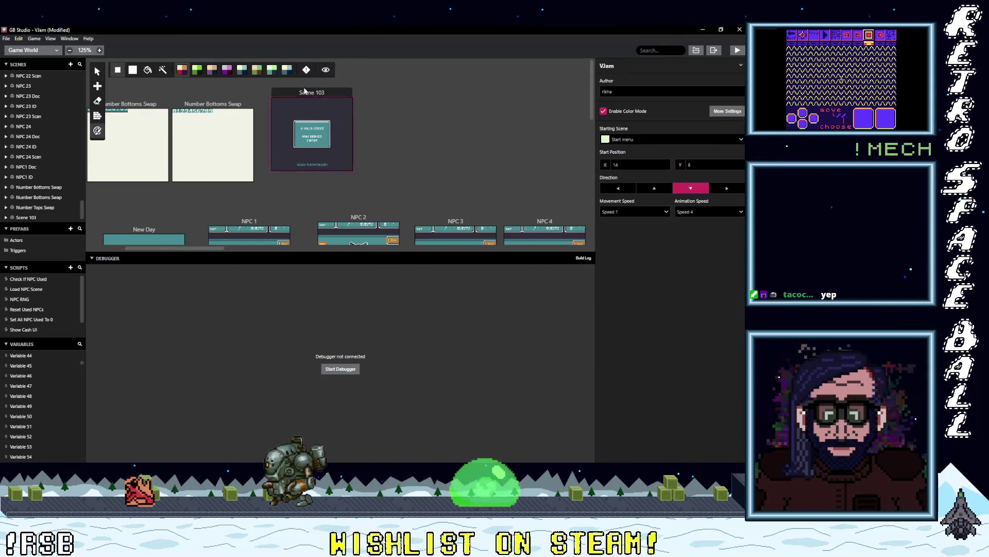
click(304, 100)
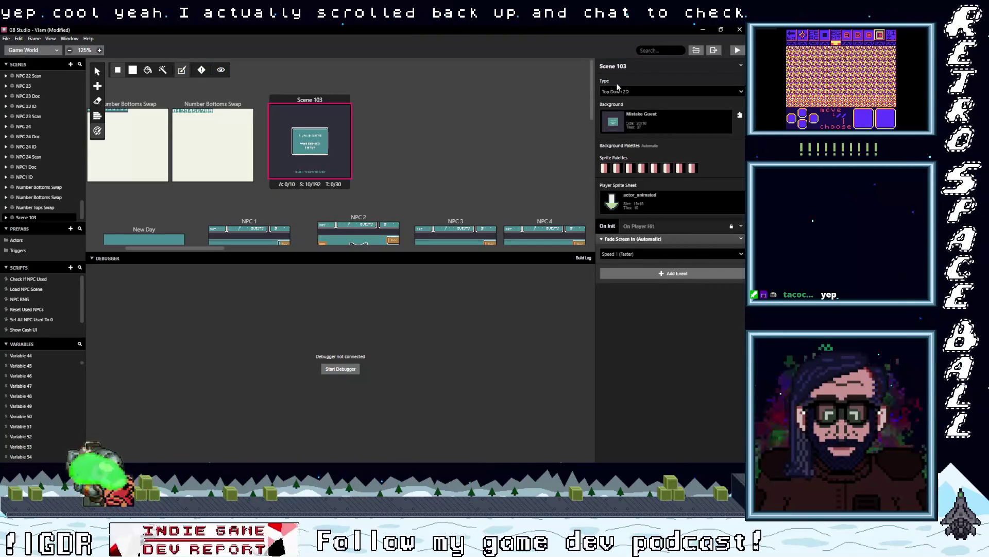
triple_click(633, 66)
text(Guest)
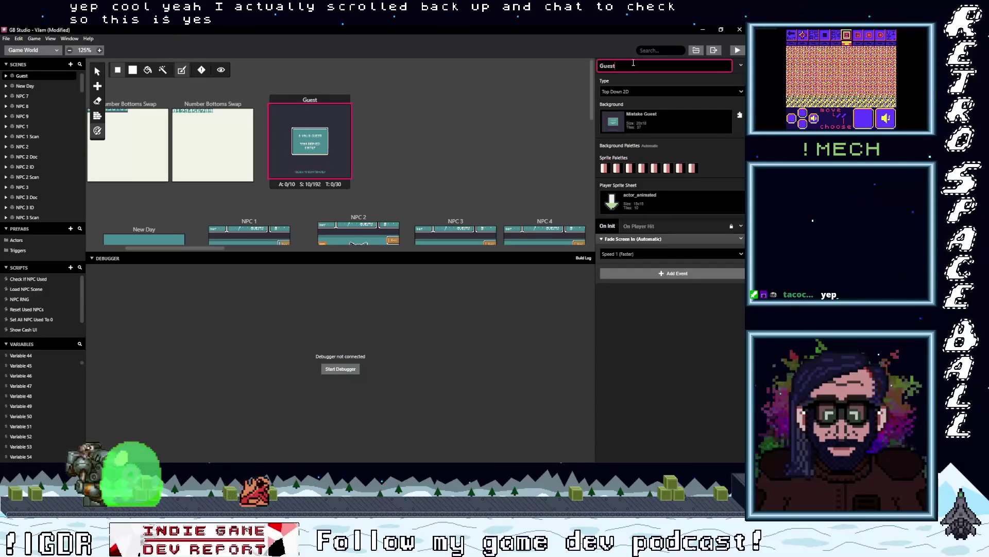
text( denied)
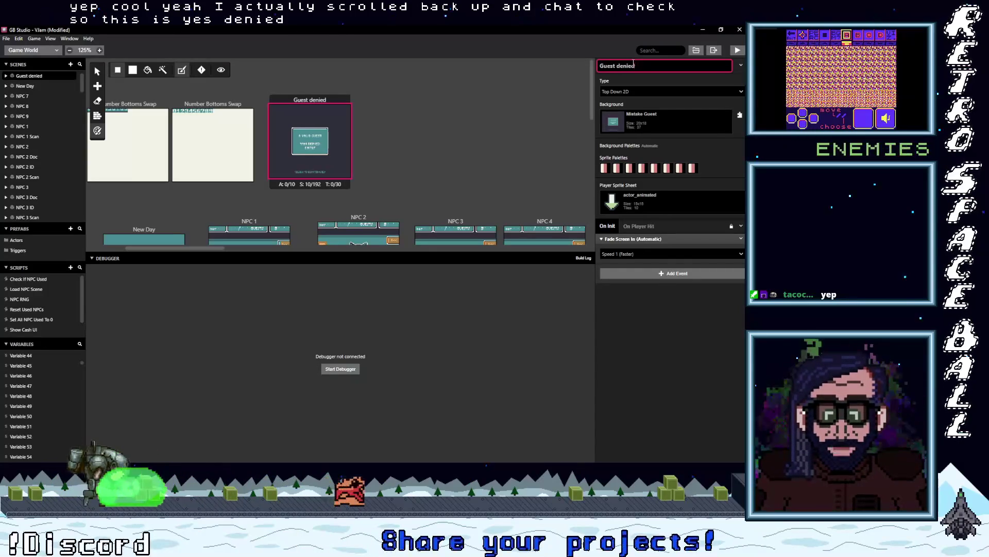
Step: Duplicate the Guest denied scene and set the copy's background to Mistake Imposter
click(405, 114)
click(333, 101)
key(s)
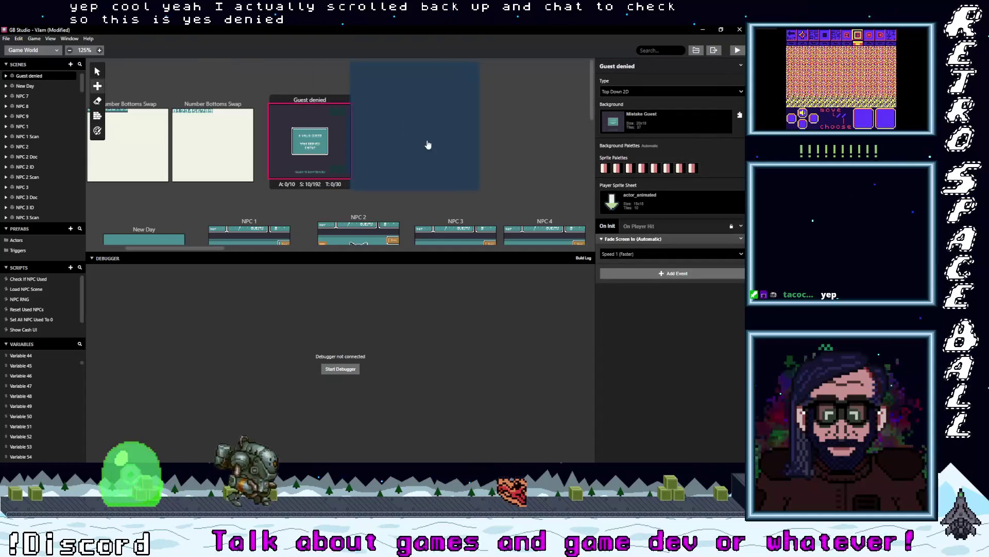
click(412, 92)
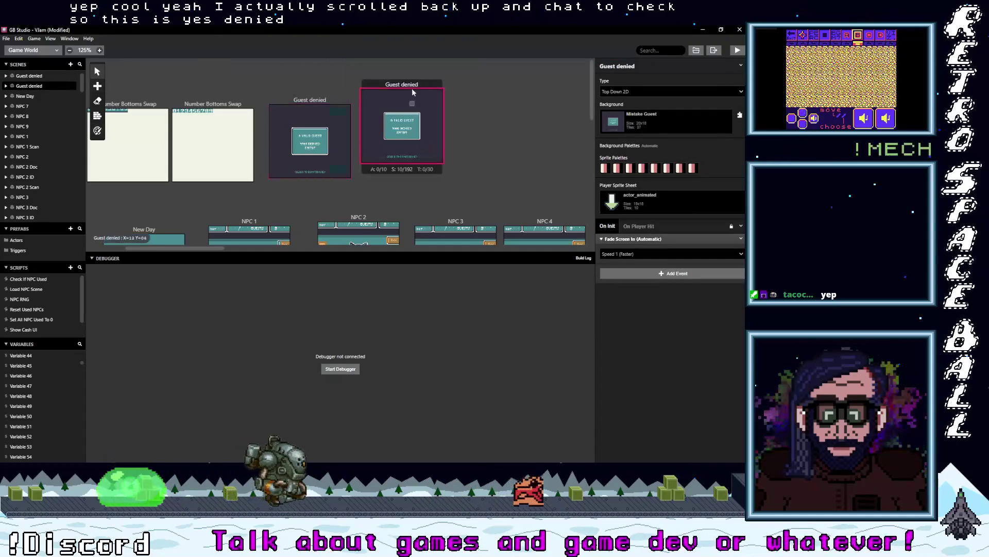
click(672, 122)
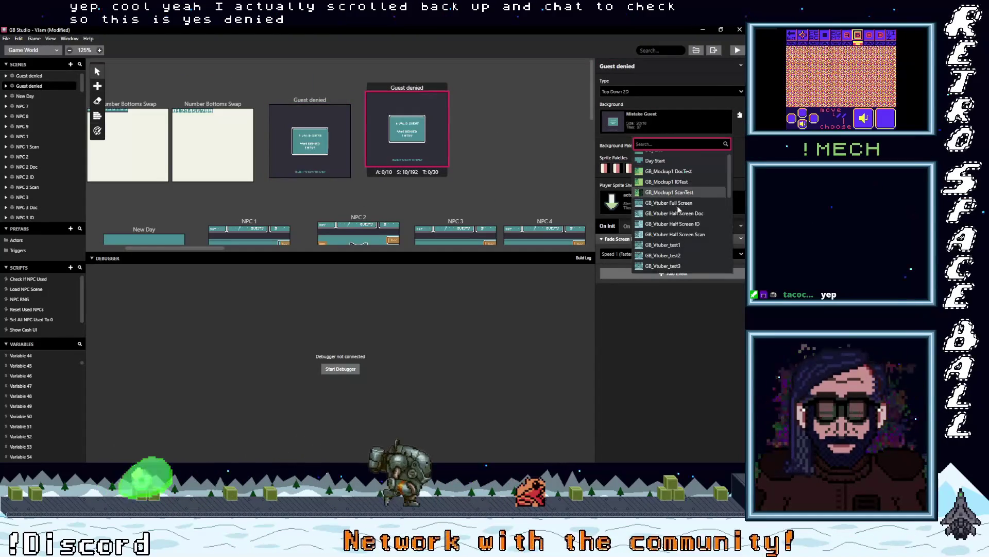
scroll(678, 208, down, 5)
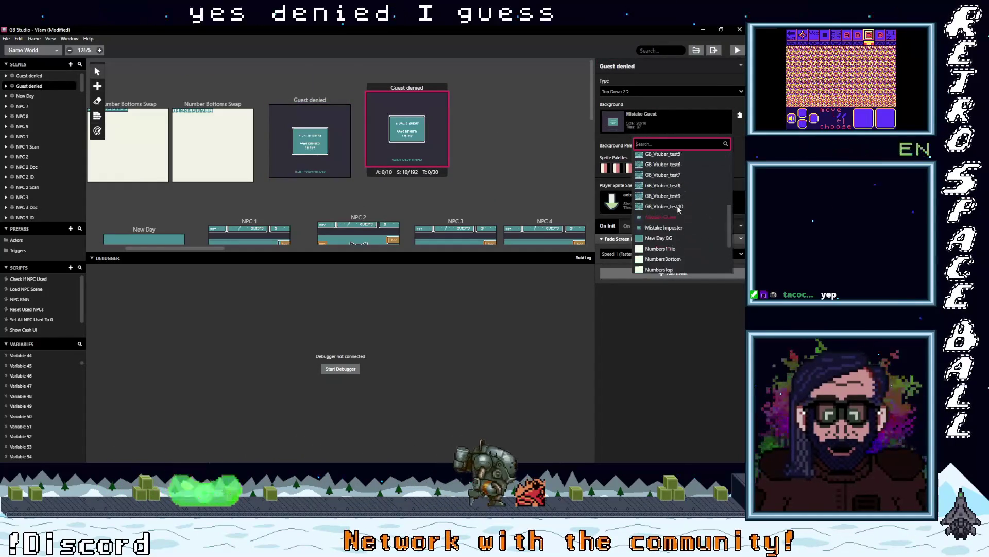
click(670, 211)
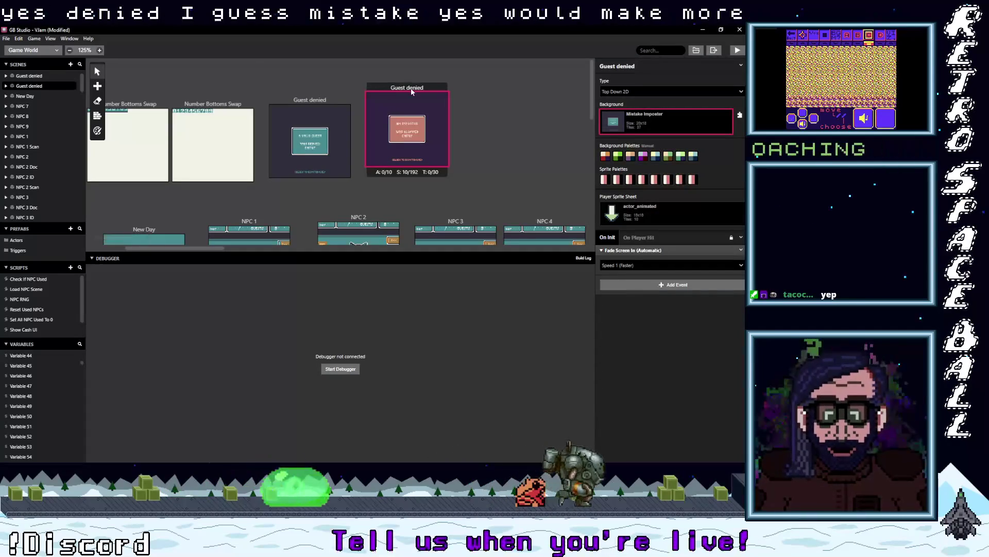
Step: Rename the copied scene to 'Mistake Imposter'
click(646, 67)
drag(647, 67, 588, 70)
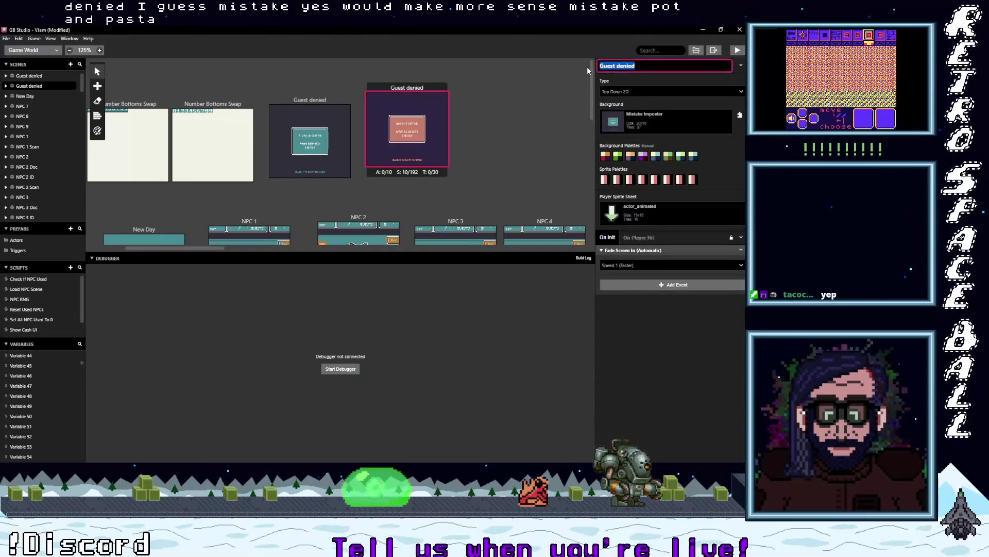
text(Mis)
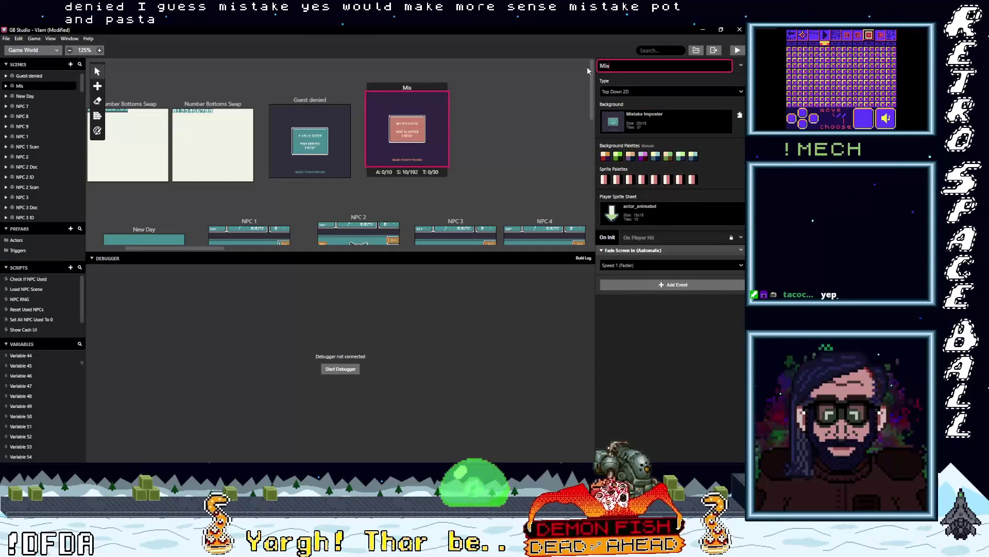
text(take )
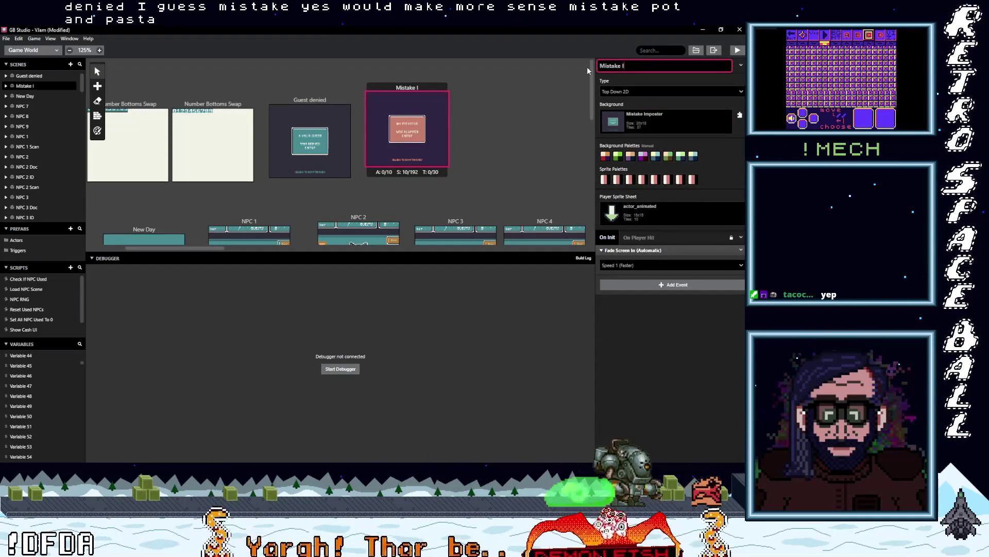
text(Imposter)
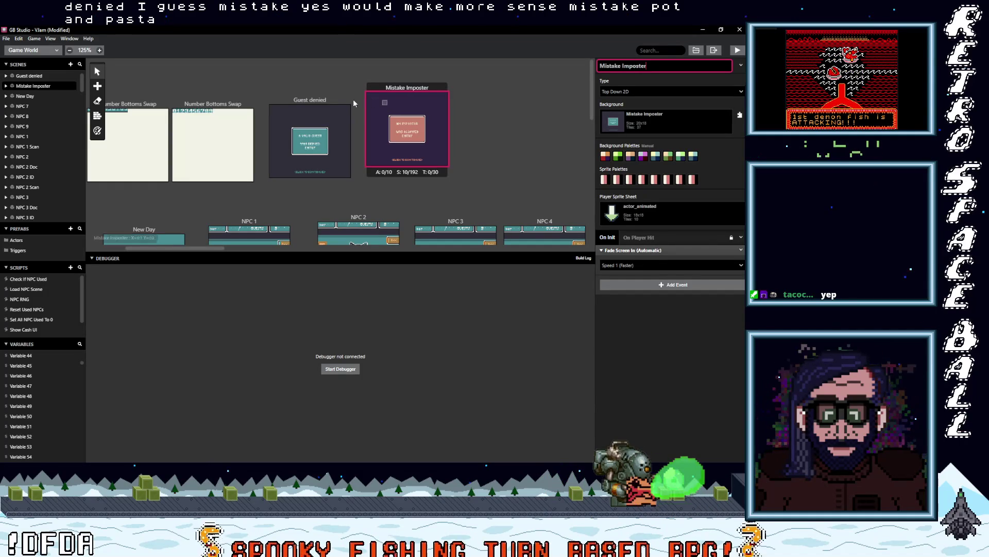
click(353, 104)
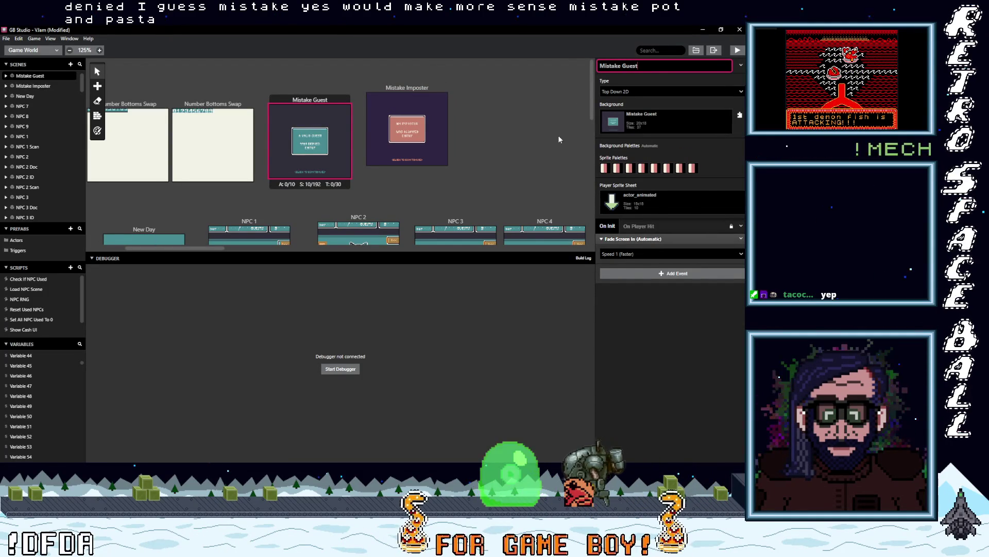
Step: Set the Mistake Imposter scene's background palettes to Automatic for the teal look
click(493, 152)
scroll(490, 152, down, 1)
scroll(487, 151, up, 1)
click(416, 95)
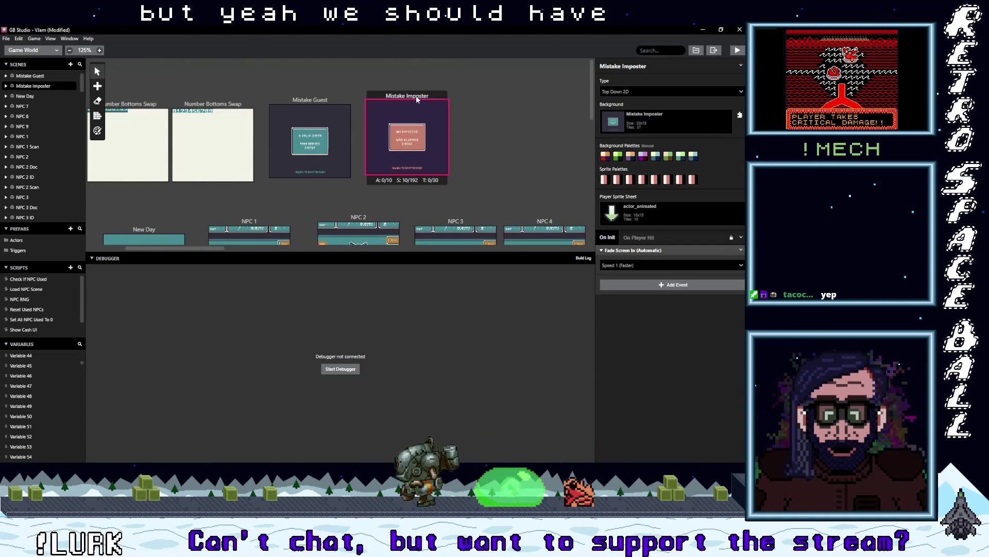
click(99, 131)
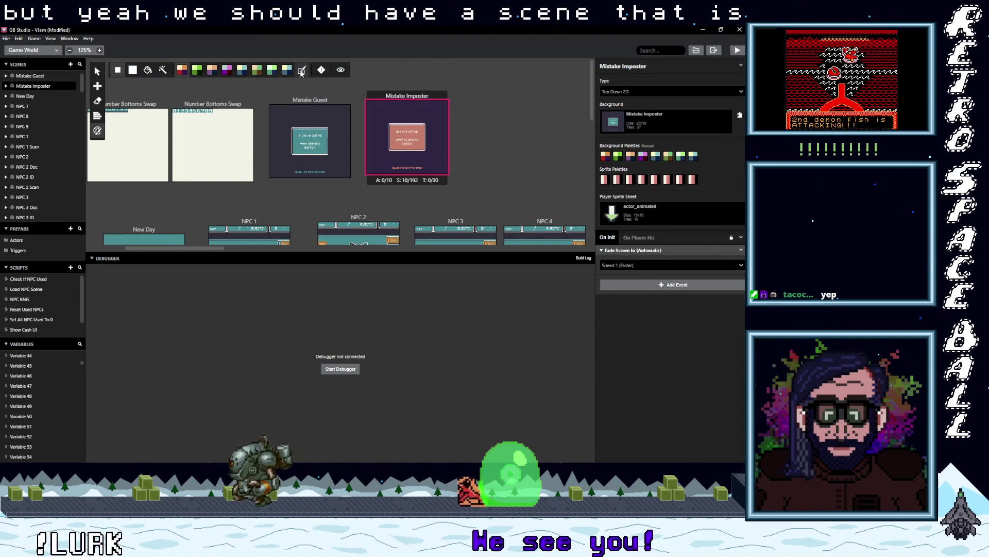
click(301, 72)
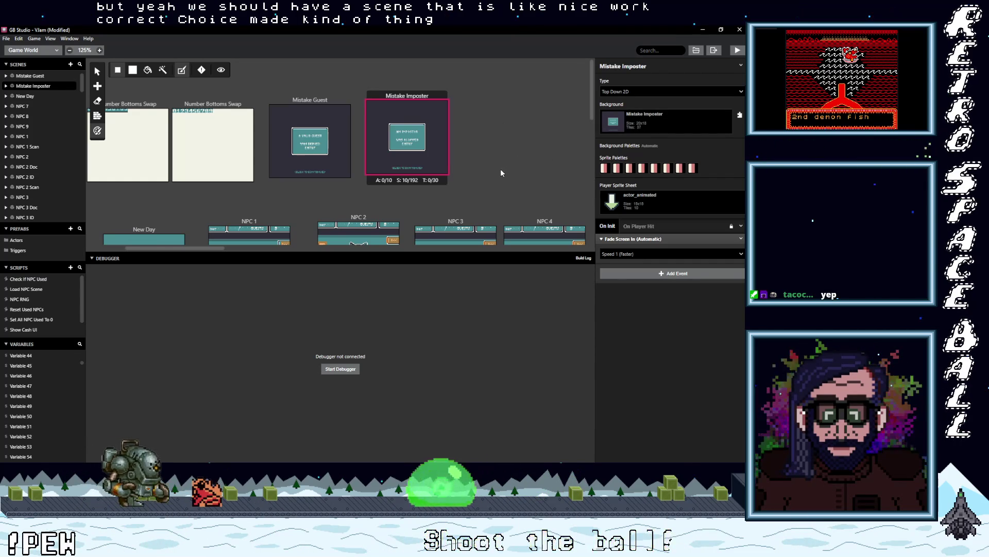
scroll(499, 170, down, 3)
scroll(496, 169, up, 3)
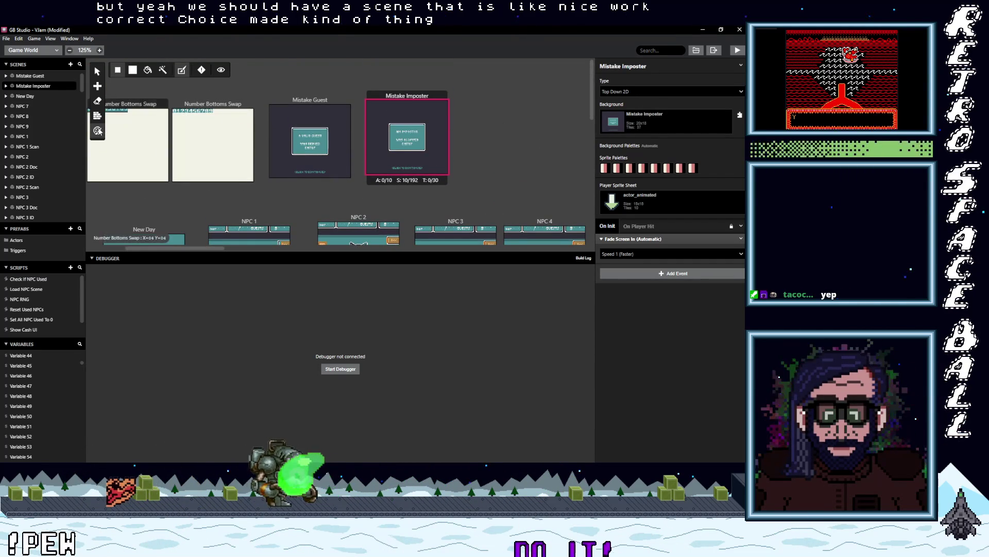
scroll(230, 204, down, 6)
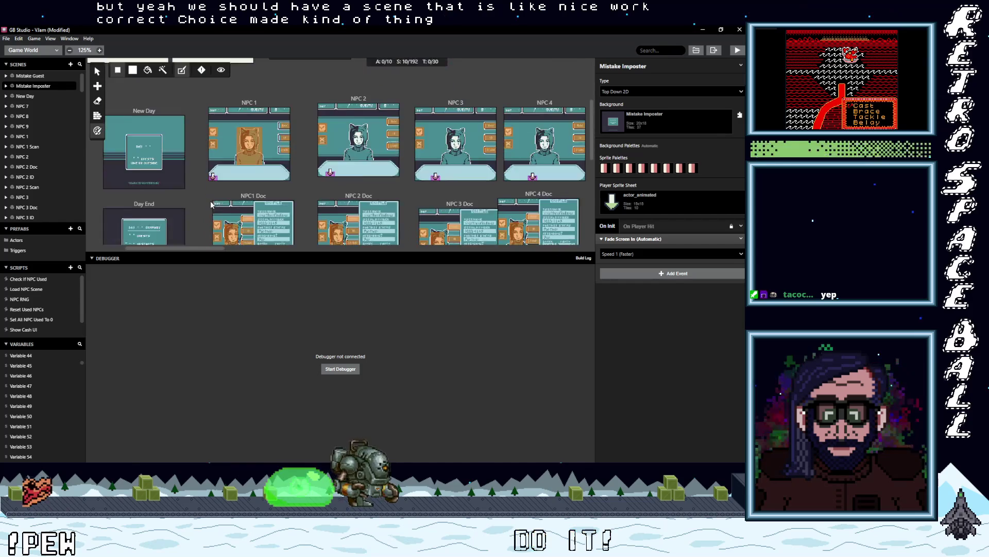
Step: Delete the NPCRNG, half-second Wait and LoadNPCScene events from Day End's On Press script
drag(197, 249, 190, 251)
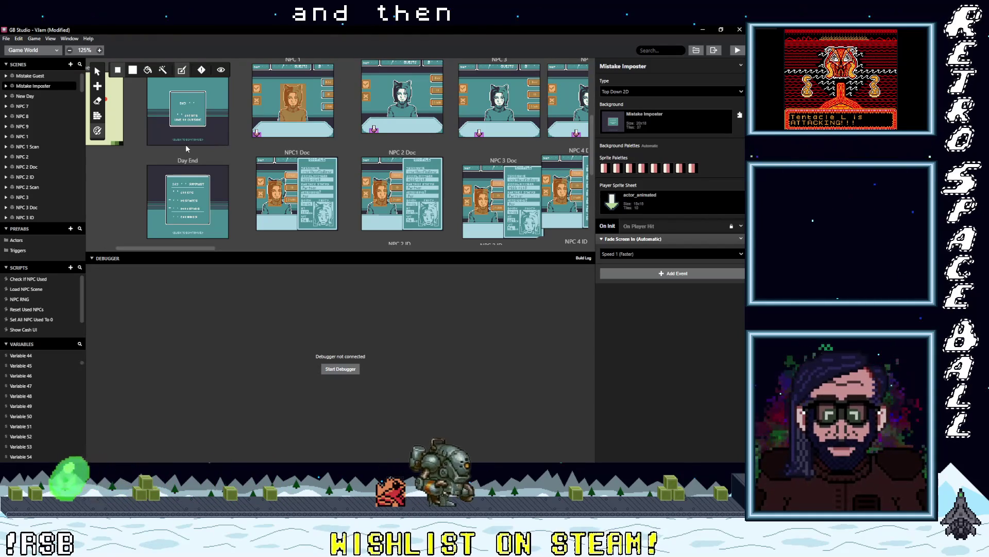
click(190, 163)
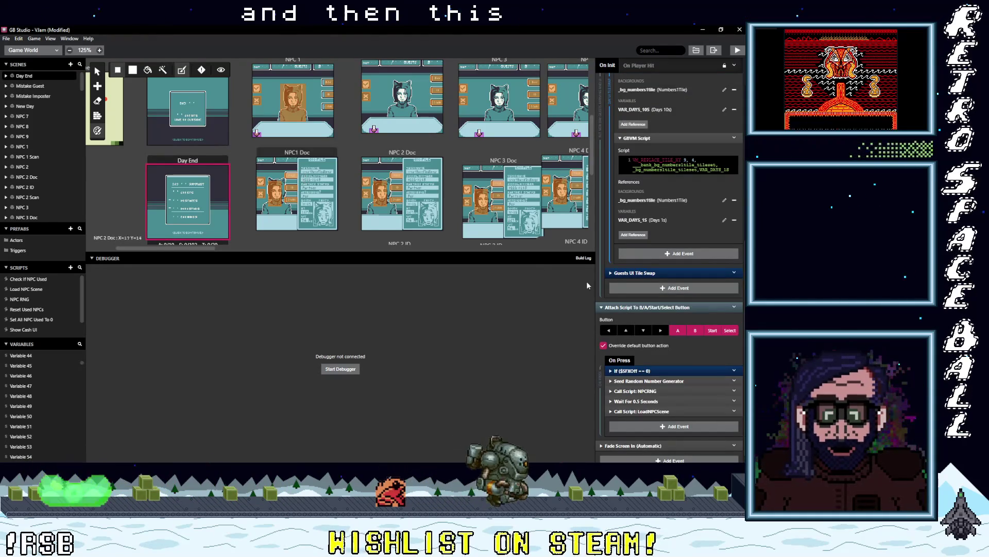
scroll(673, 315, up, 3)
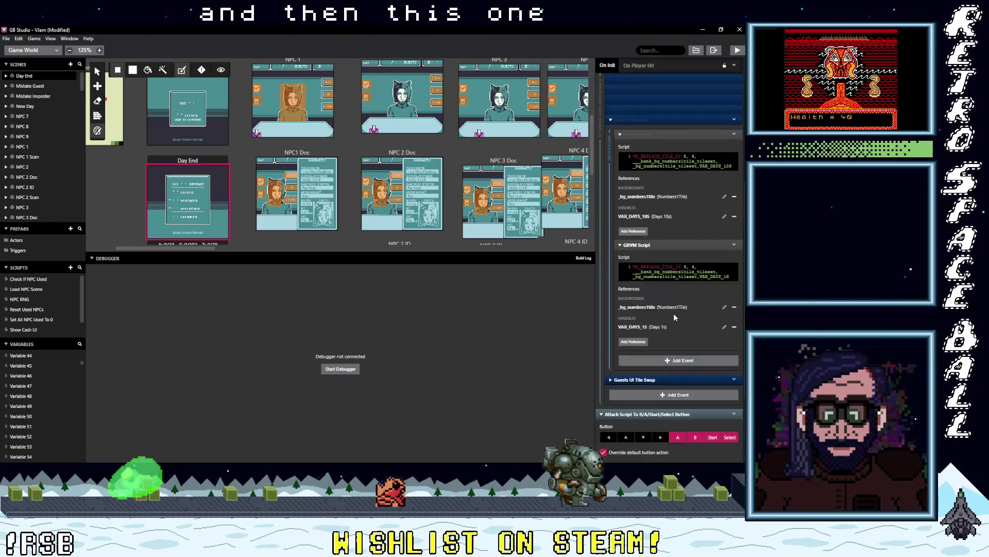
scroll(673, 313, down, 5)
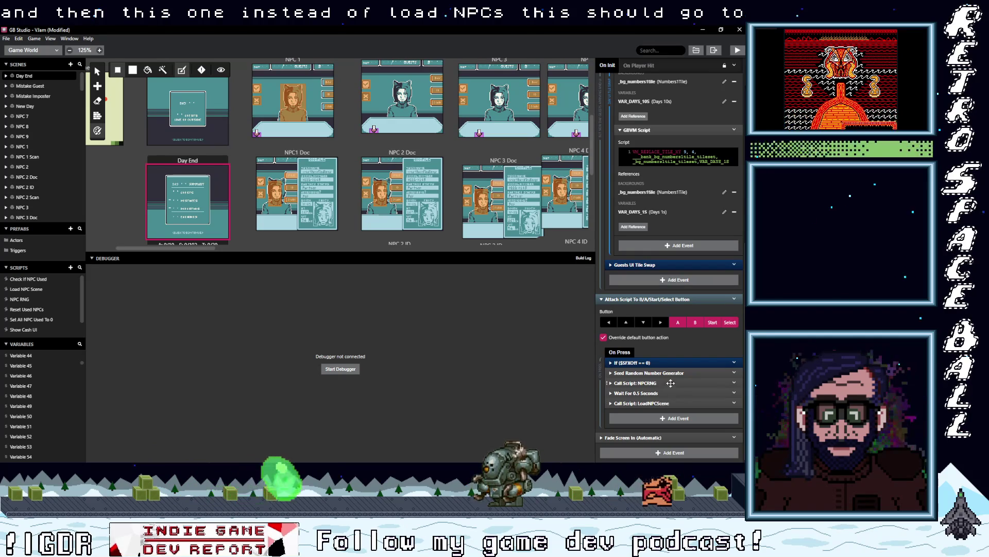
mouse_move(701, 384)
mouse_down()
mouse_move(724, 450)
mouse_move(718, 437)
mouse_move(736, 391)
mouse_move(723, 432)
mouse_up()
click(737, 404)
click(730, 447)
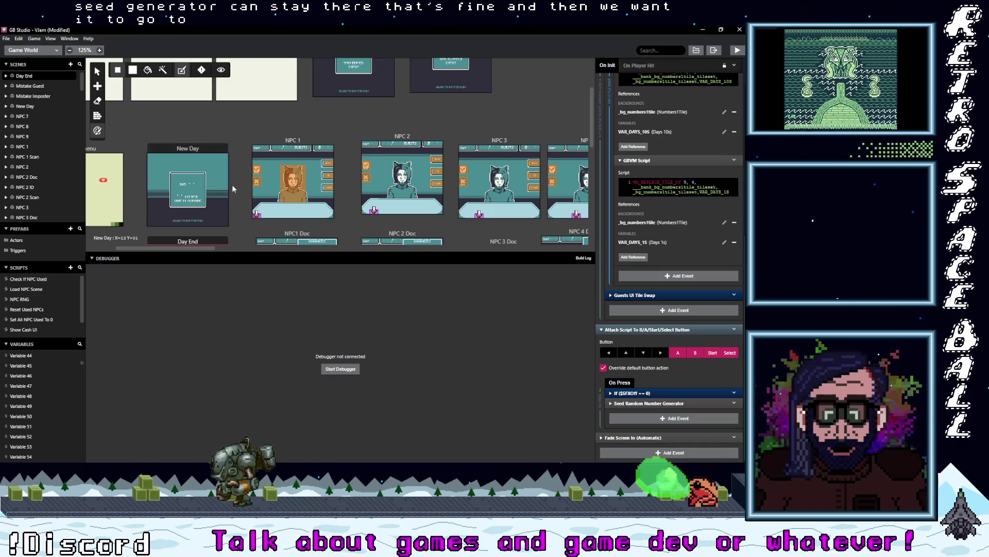
Step: Append a Change Scene event to Day End's On Press script with New Day as the destination
click(655, 419)
text(char)
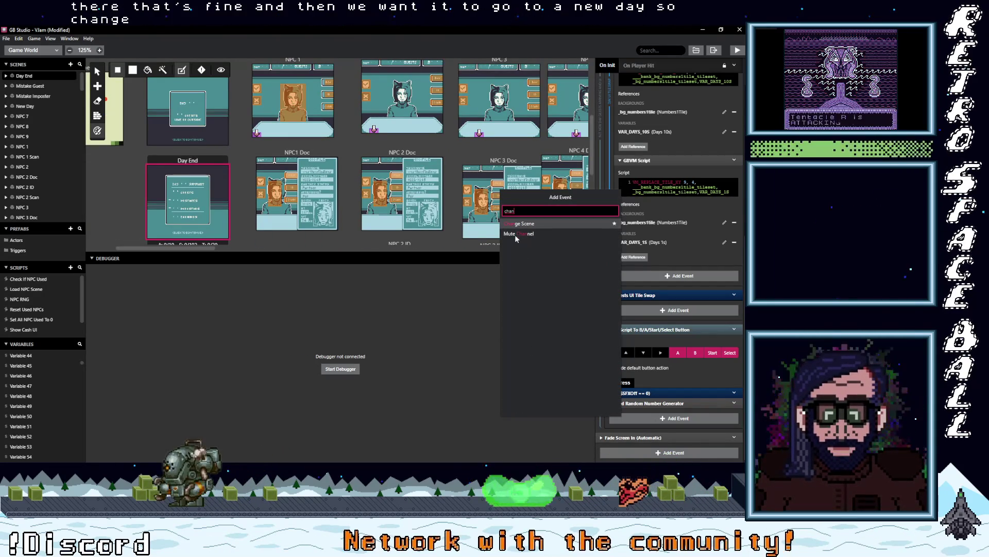
key(Return)
click(649, 436)
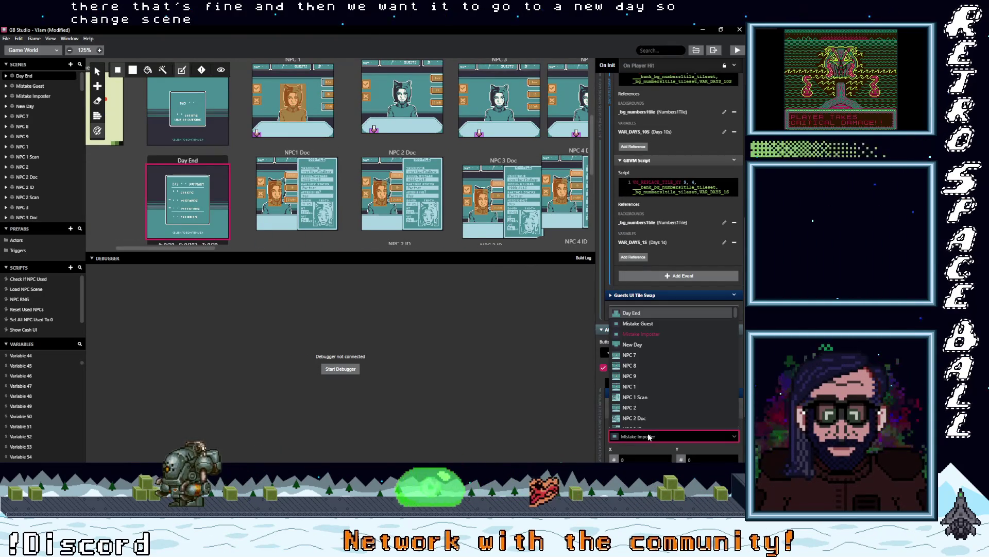
text(new)
click(642, 421)
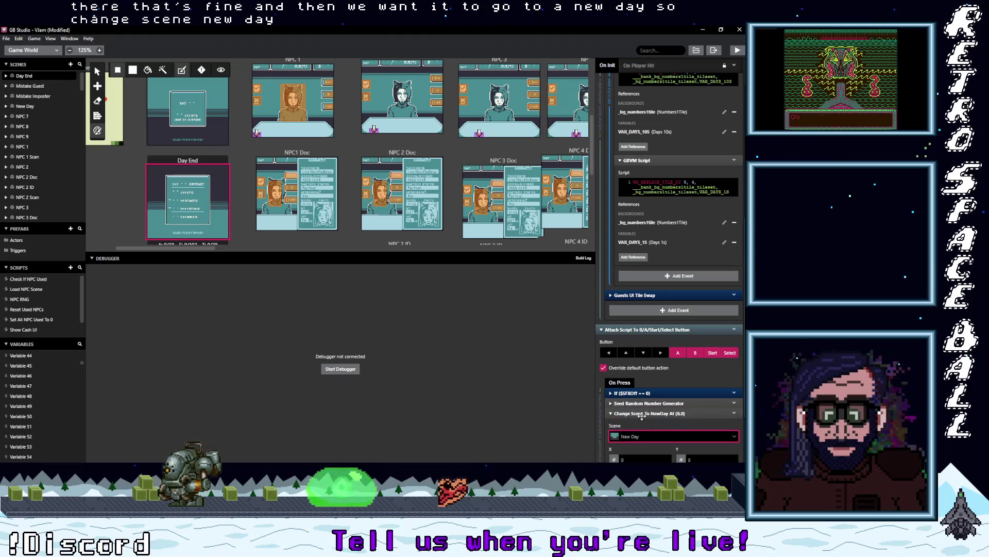
click(658, 413)
scroll(658, 415, up, 3)
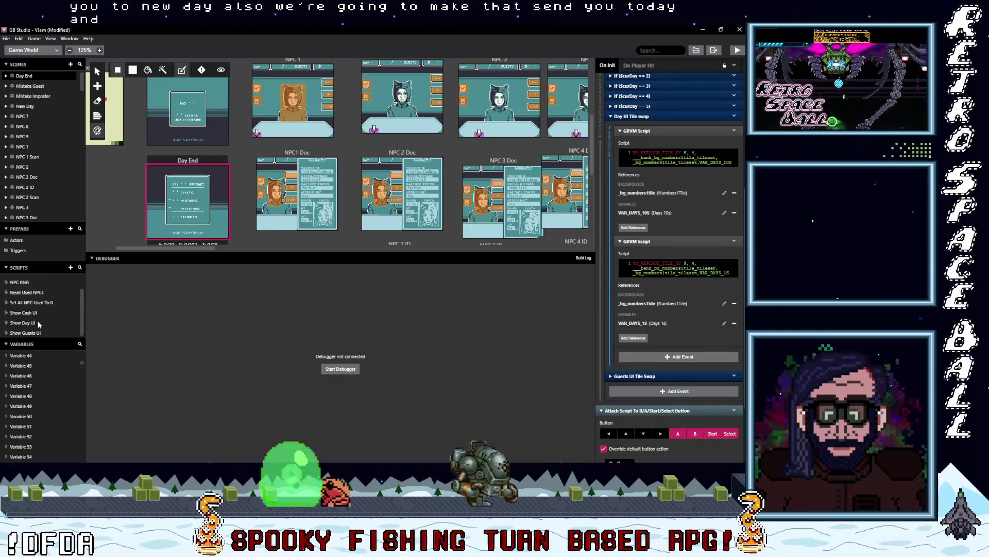
Step: Look through the Reset Used NPCs and NPC RNG scripts, then open Load NPC Scene
scroll(38, 321, down, 1)
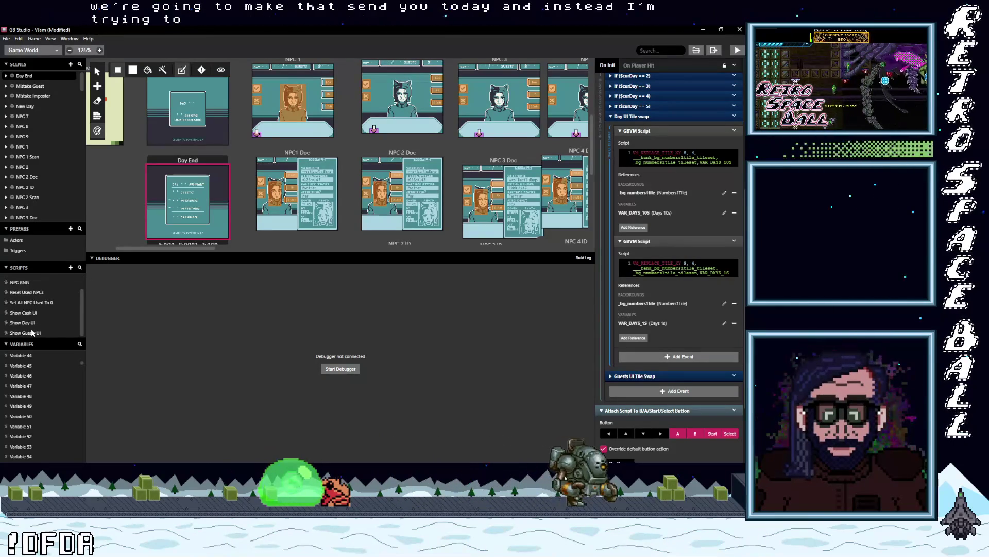
scroll(31, 328, up, 1)
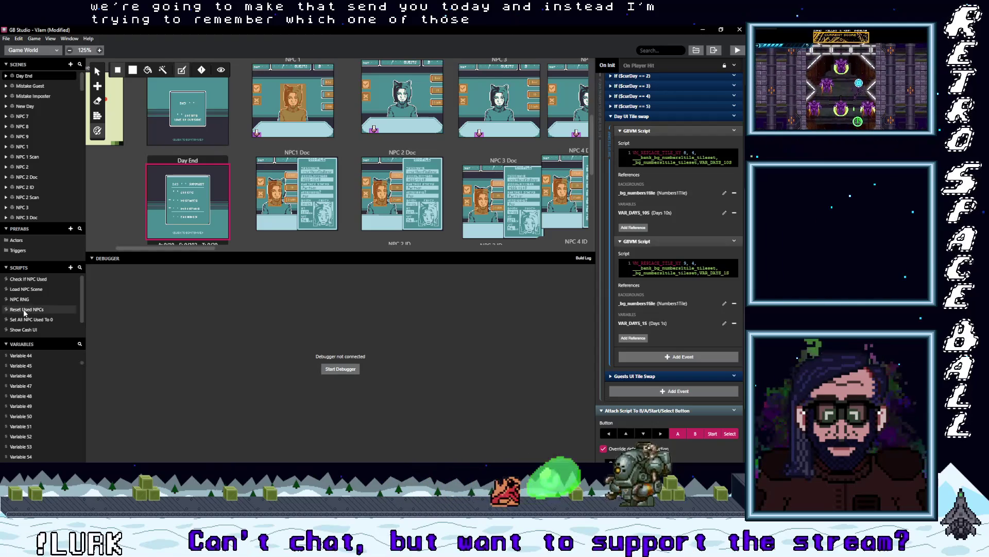
click(28, 311)
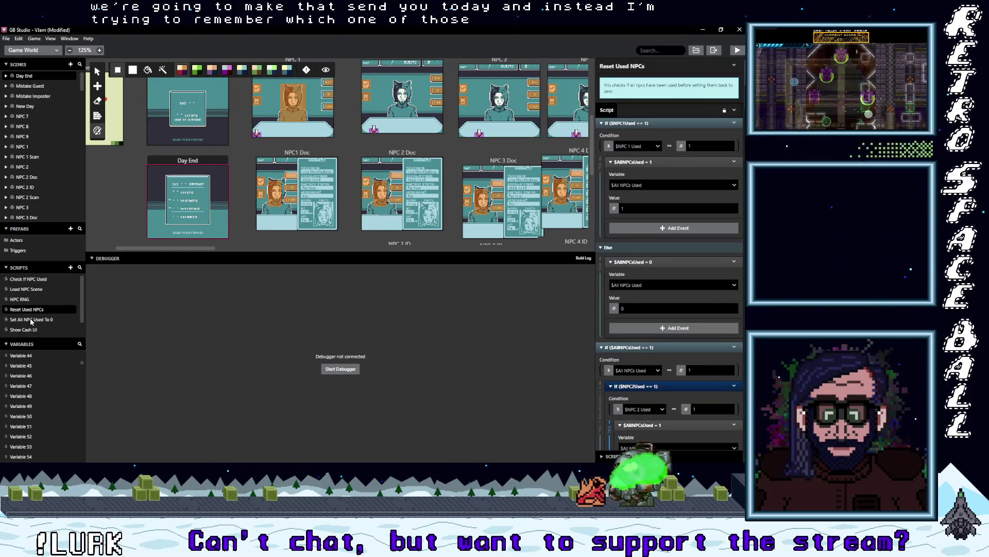
click(21, 299)
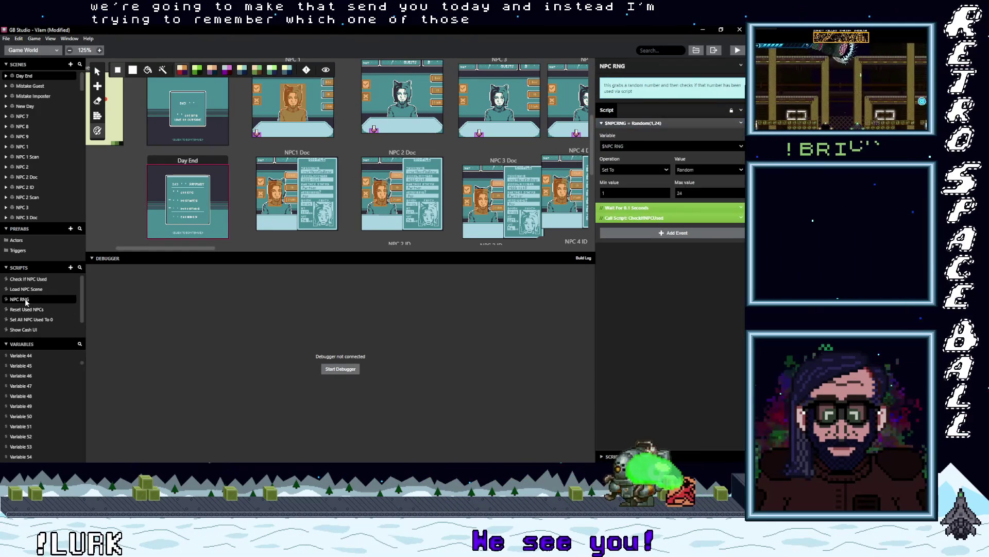
click(29, 290)
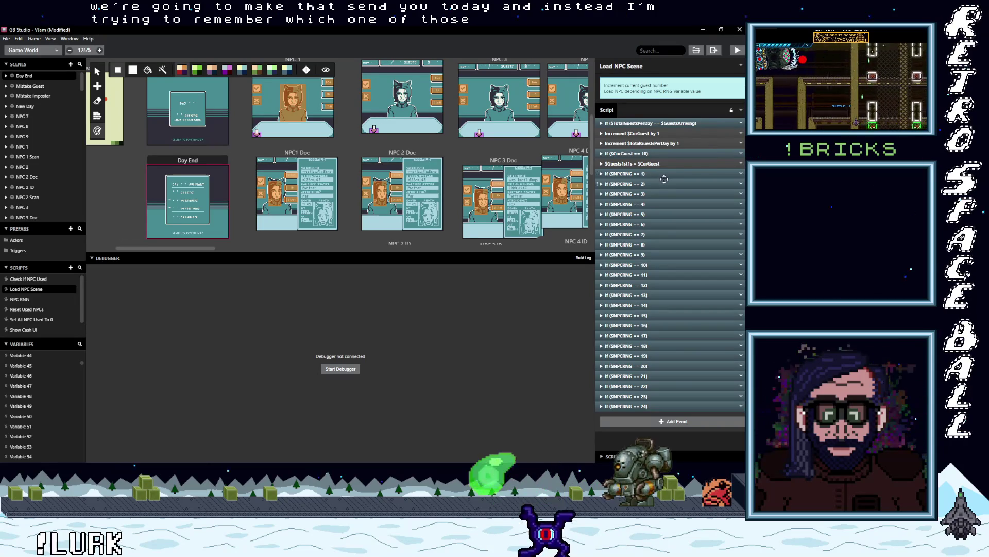
Step: Change the all-guests-arrived condition's Change Scene destination from New Day to Day End
click(662, 122)
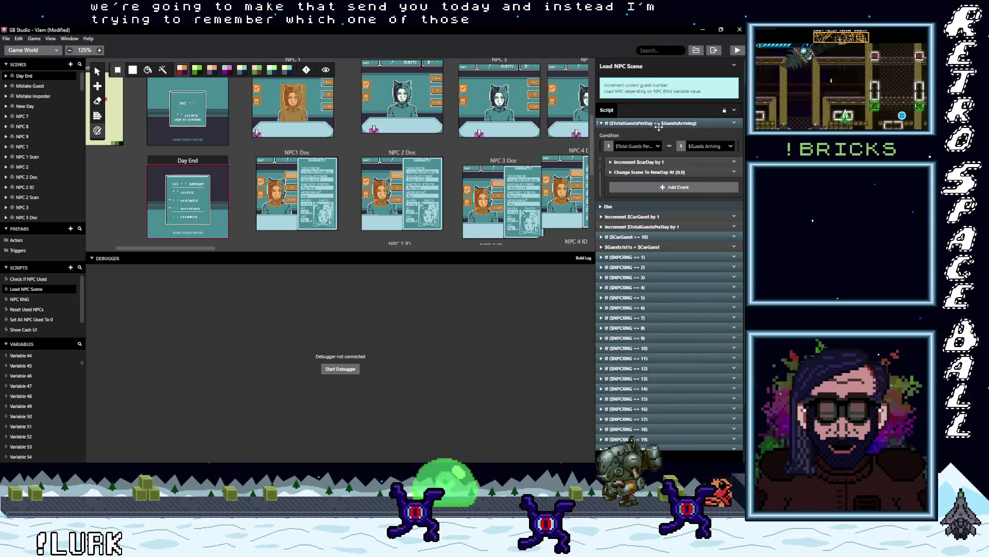
click(654, 172)
click(654, 195)
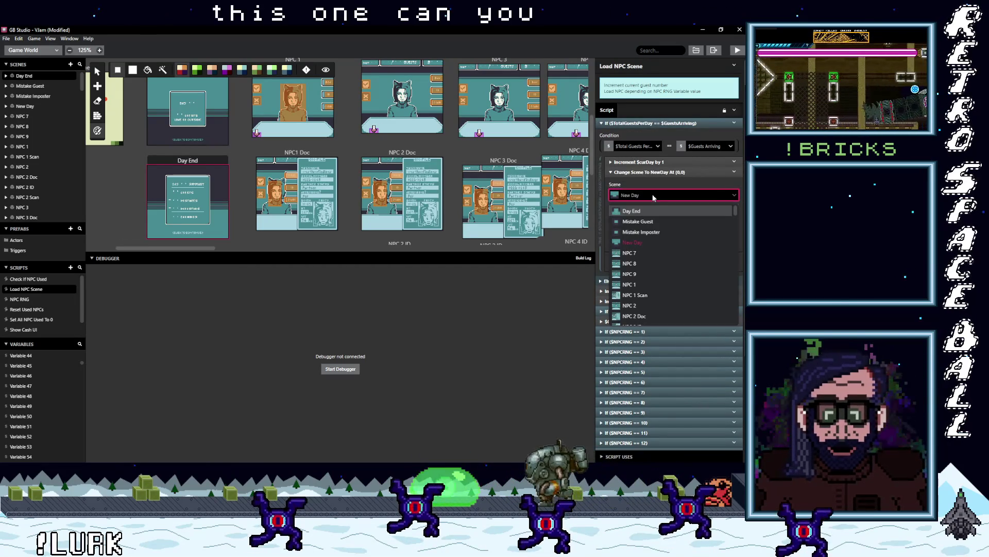
text(deay)
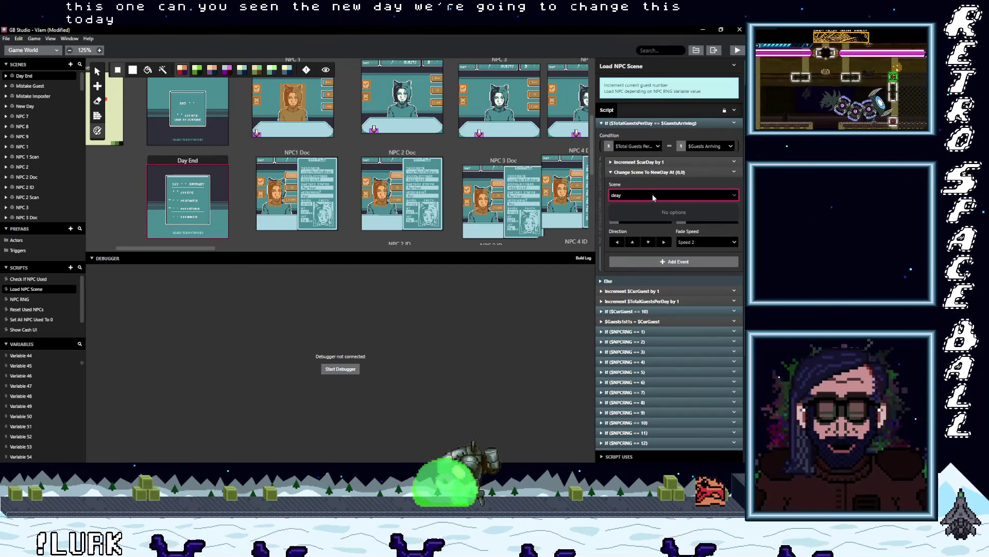
key(BackSpace)
key(BackSpace)
key(BackSpace)
text(a)
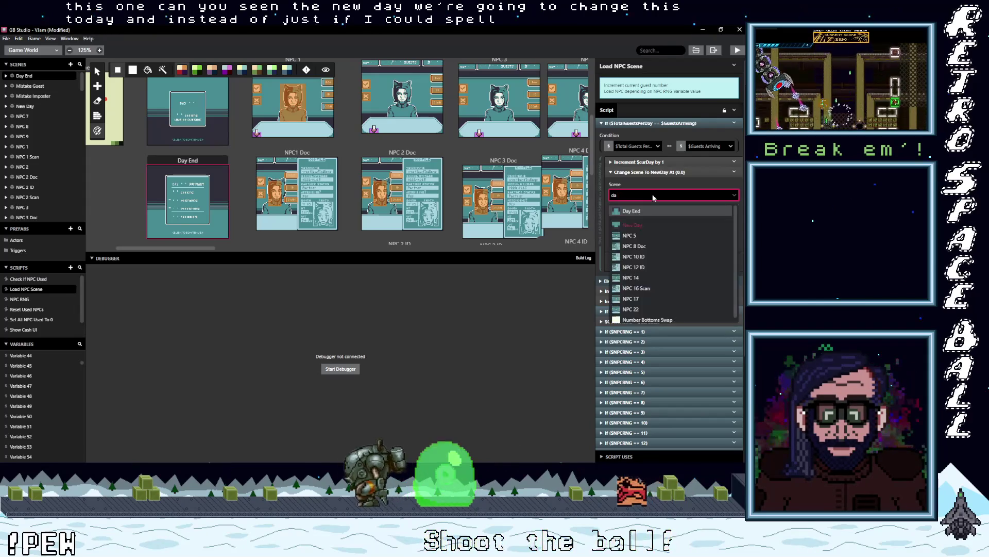
text(y)
click(652, 212)
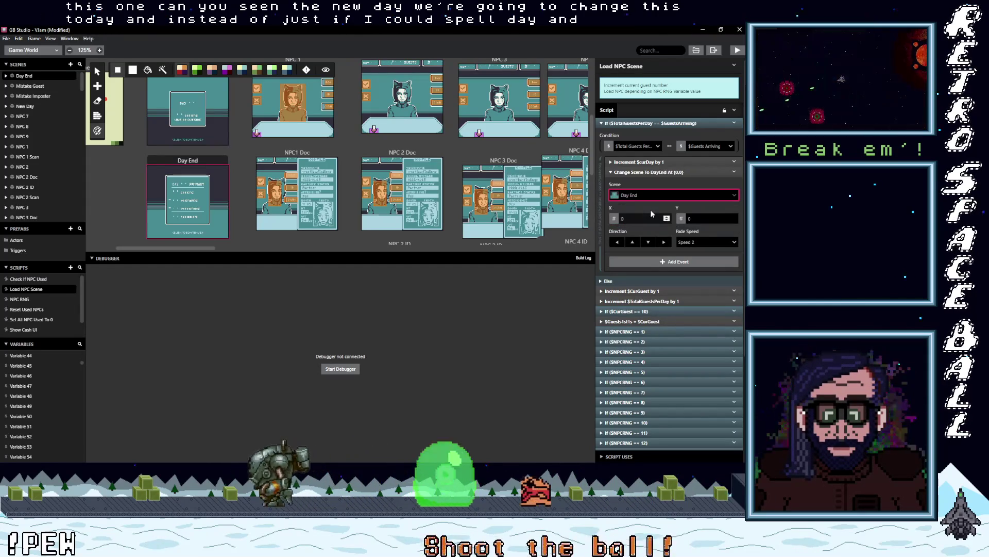
click(657, 174)
click(642, 124)
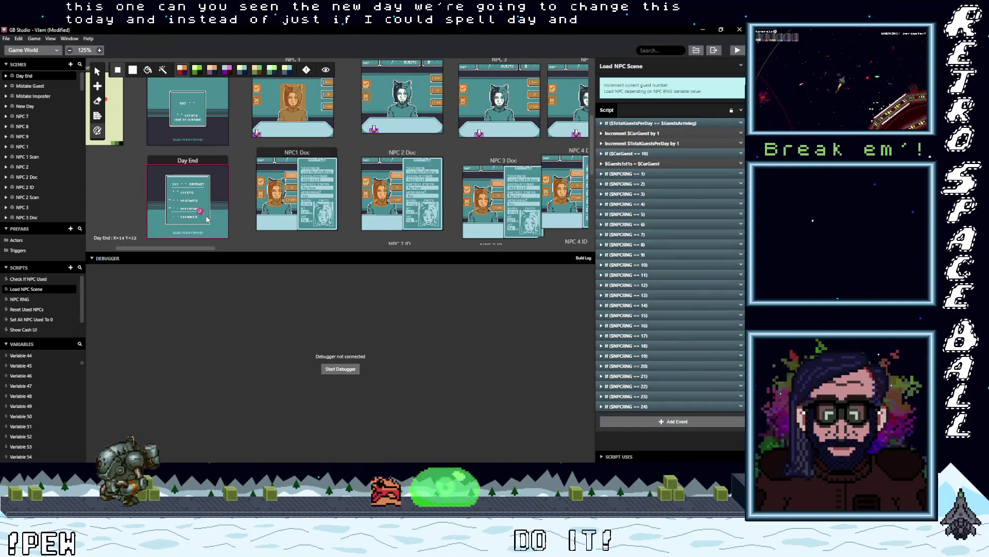
Step: Scroll the Variables list and open Variable 43 in the editor panel
scroll(239, 161, up, 1)
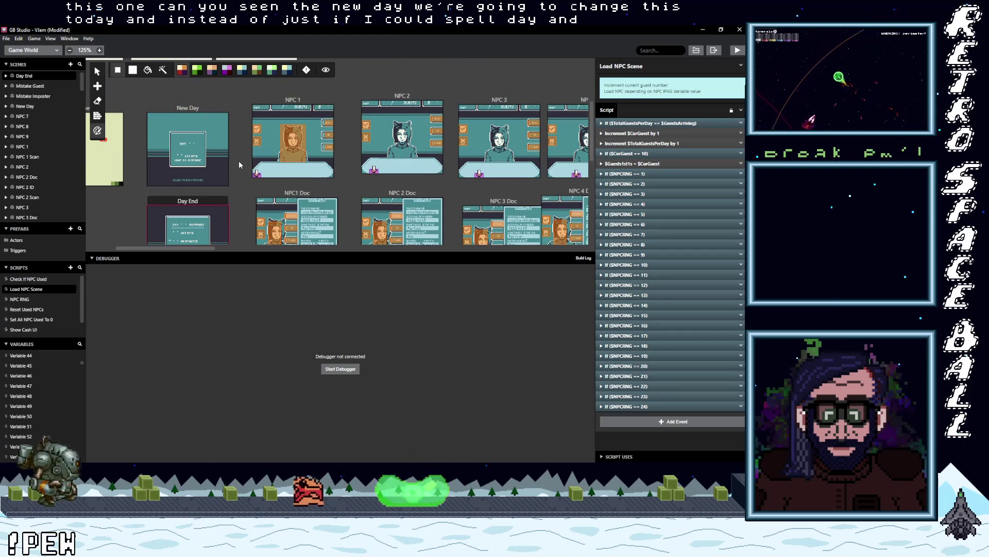
scroll(137, 208, down, 1)
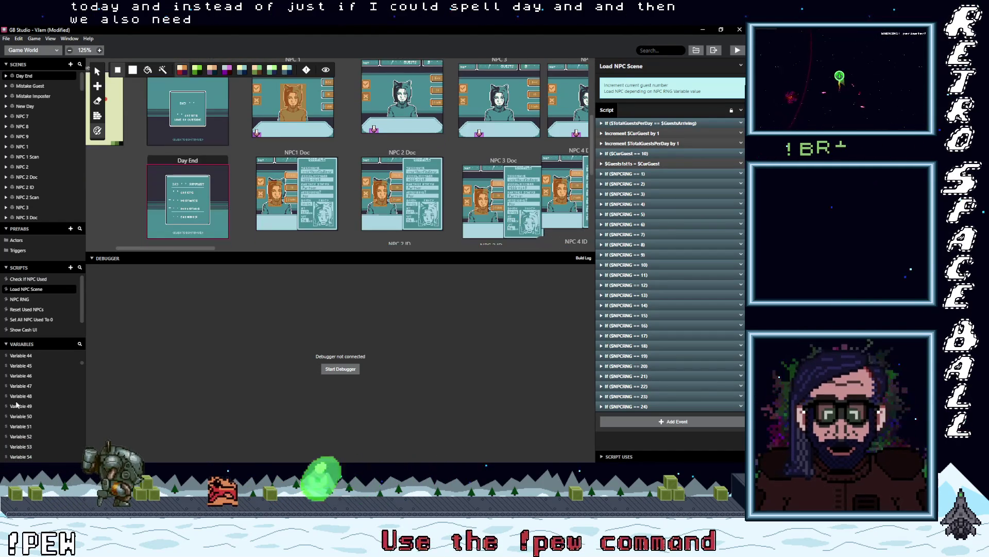
scroll(23, 377, up, 3)
scroll(25, 388, down, 3)
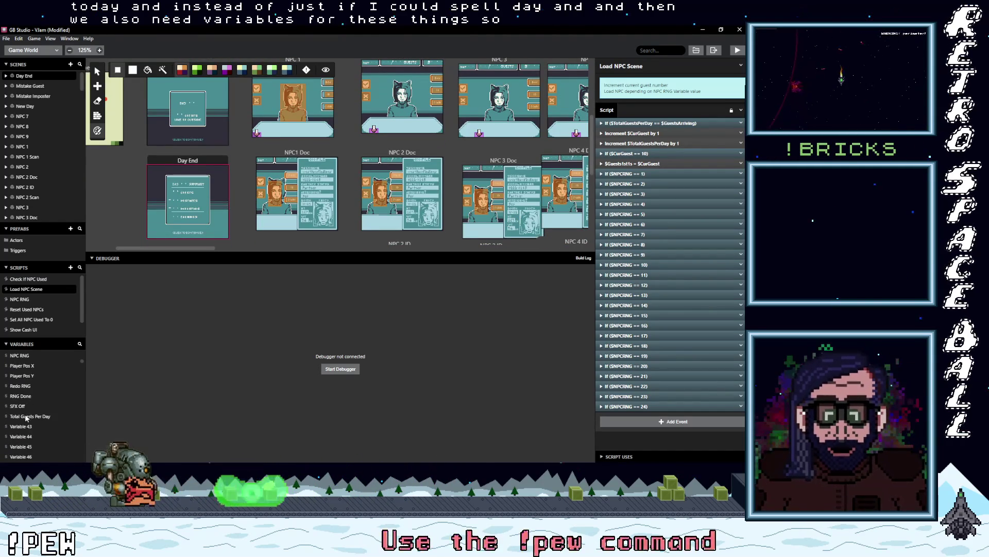
click(27, 427)
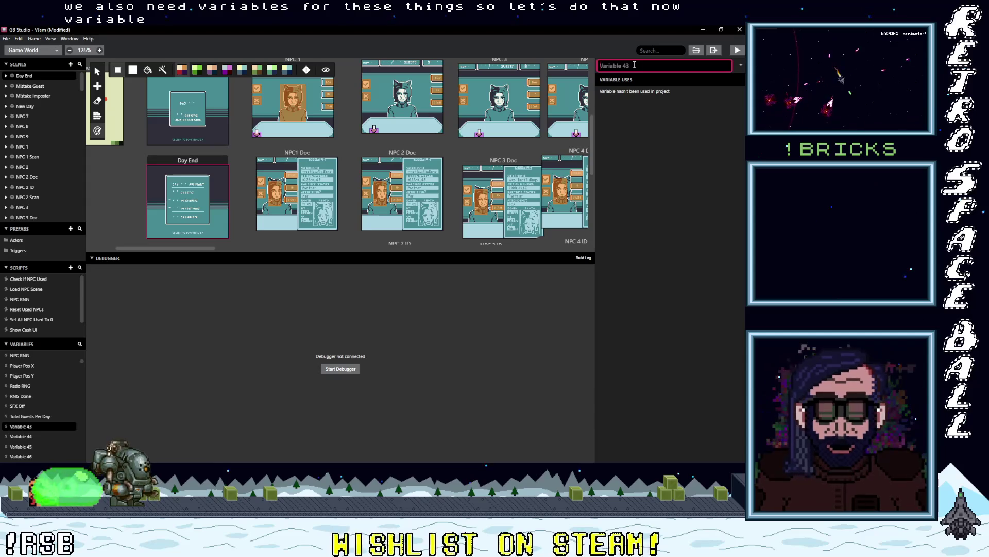
Step: Name Variable 43 'Mistakes' and zoom the canvas in on the Day End scene
text(Mistakes)
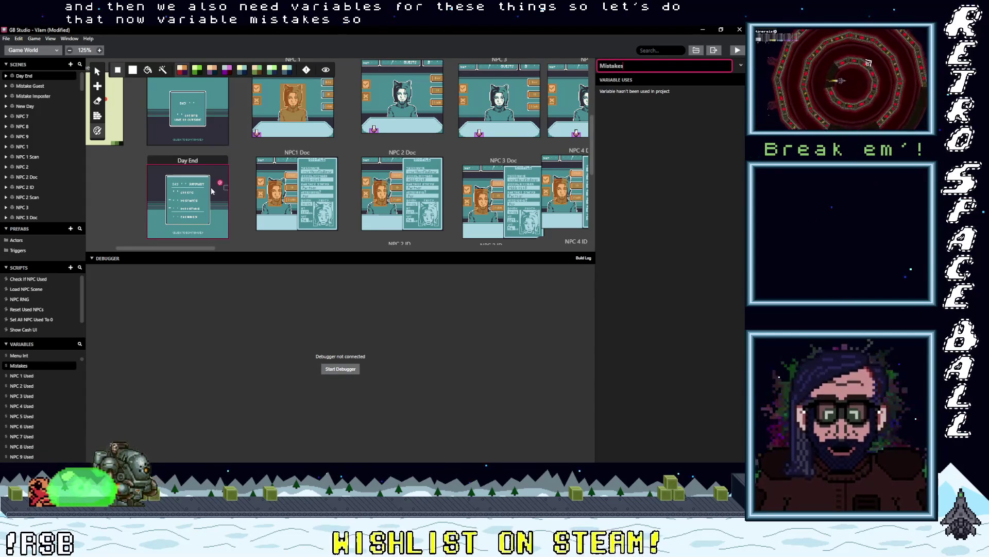
scroll(211, 190, up, 5)
scroll(212, 191, down, 3)
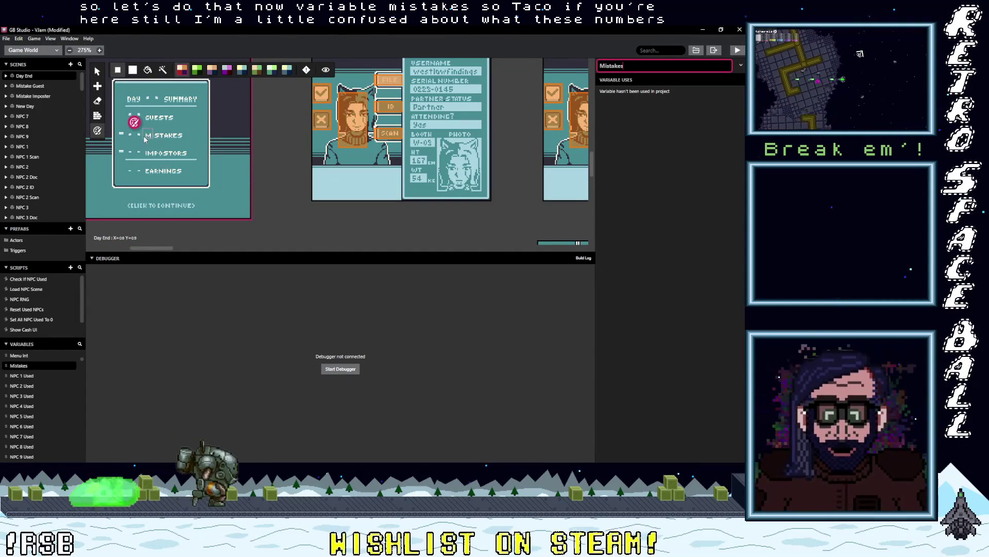
mouse_move(146, 140)
mouse_down()
mouse_move(176, 158)
mouse_move(143, 155)
mouse_move(141, 137)
mouse_move(147, 158)
mouse_up()
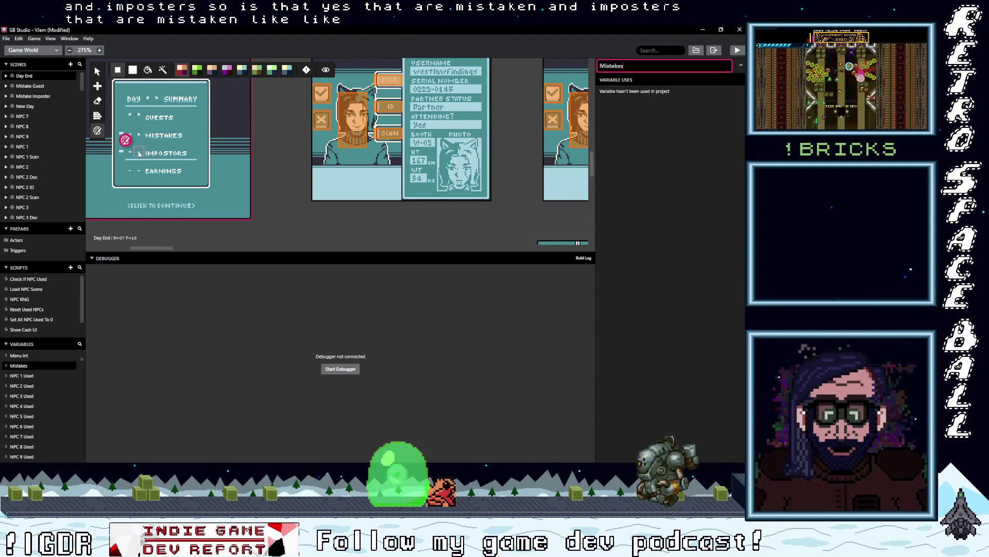
drag(151, 141, 142, 136)
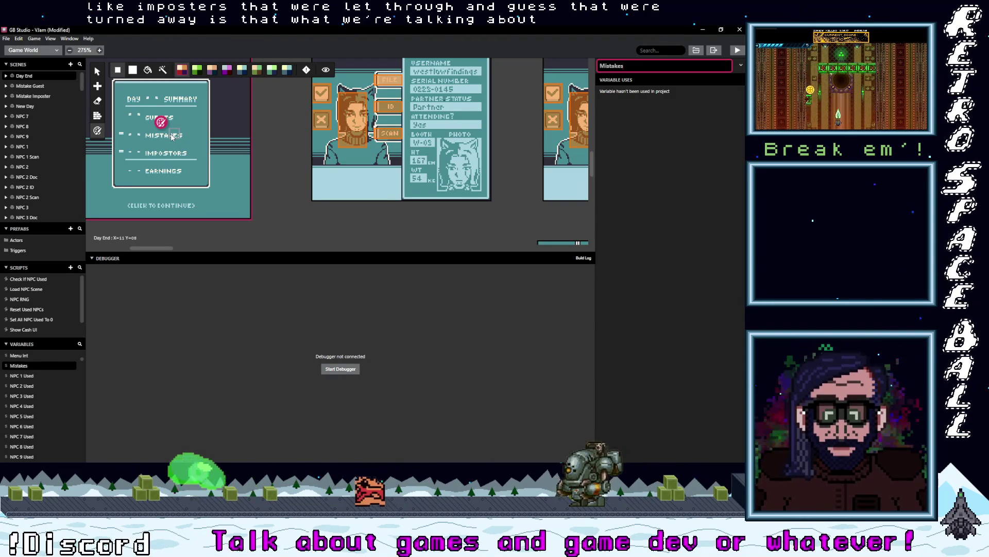
scroll(236, 169, up, 10)
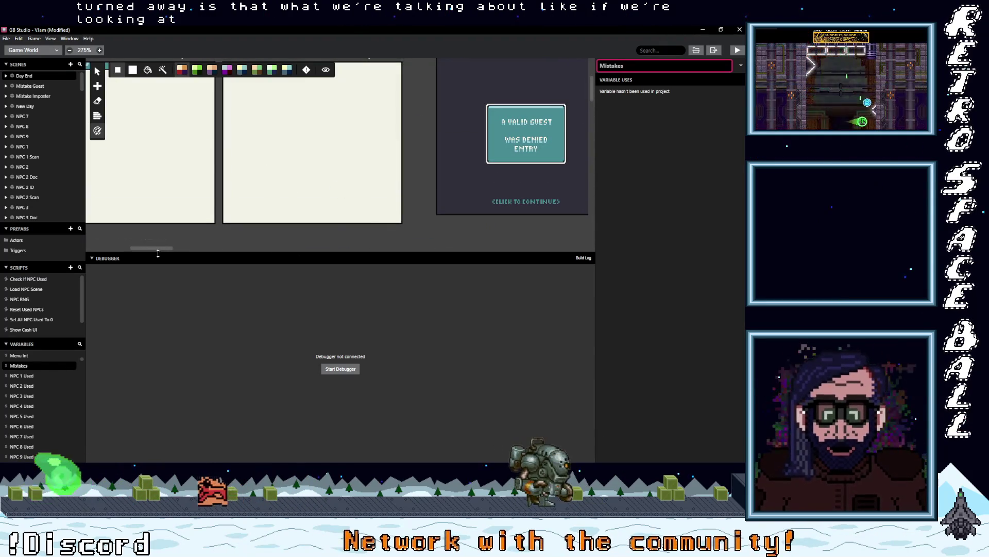
drag(156, 246, 186, 252)
scroll(208, 239, left, 2)
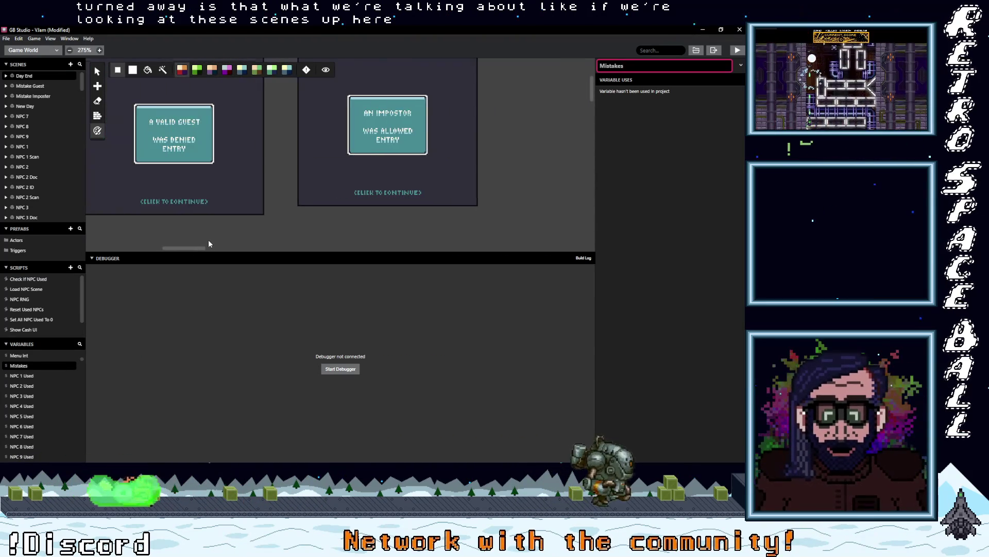
scroll(206, 229, up, 3)
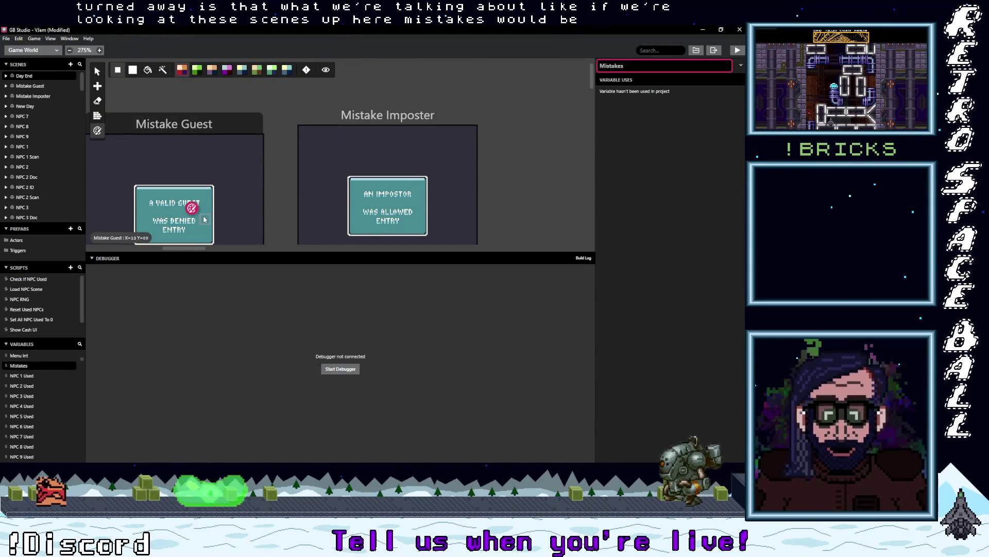
scroll(204, 218, down, 2)
scroll(219, 216, up, 1)
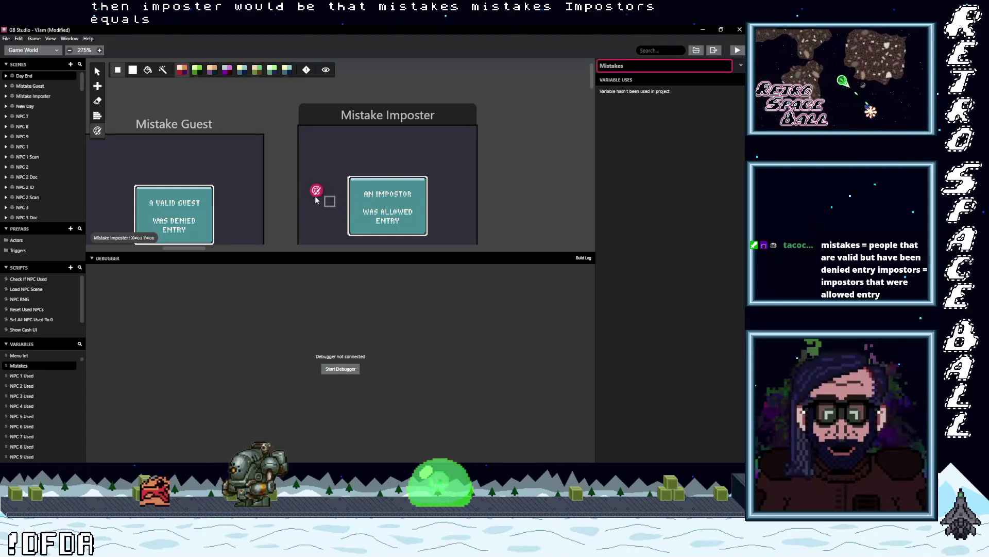
scroll(284, 199, down, 10)
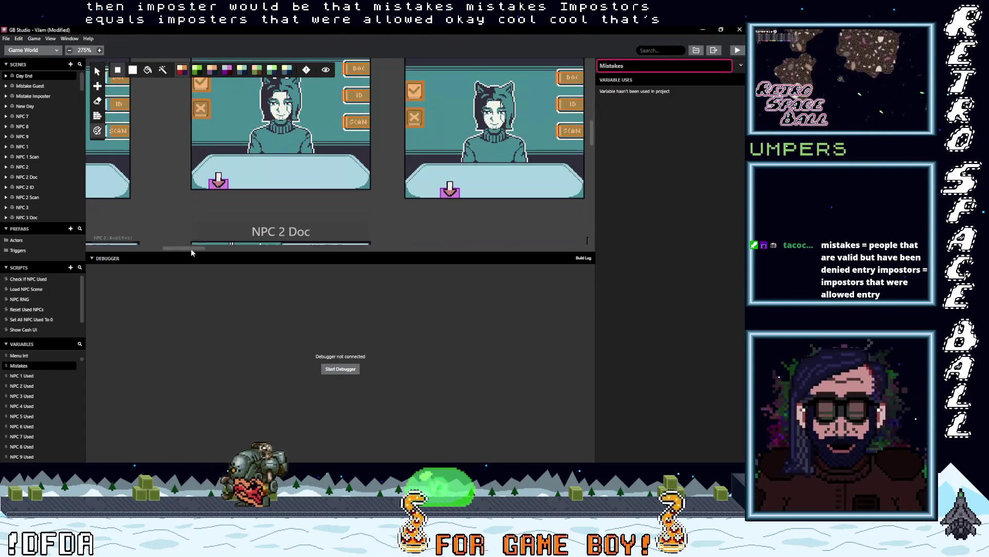
scroll(190, 242, left, 5)
scroll(161, 211, down, 5)
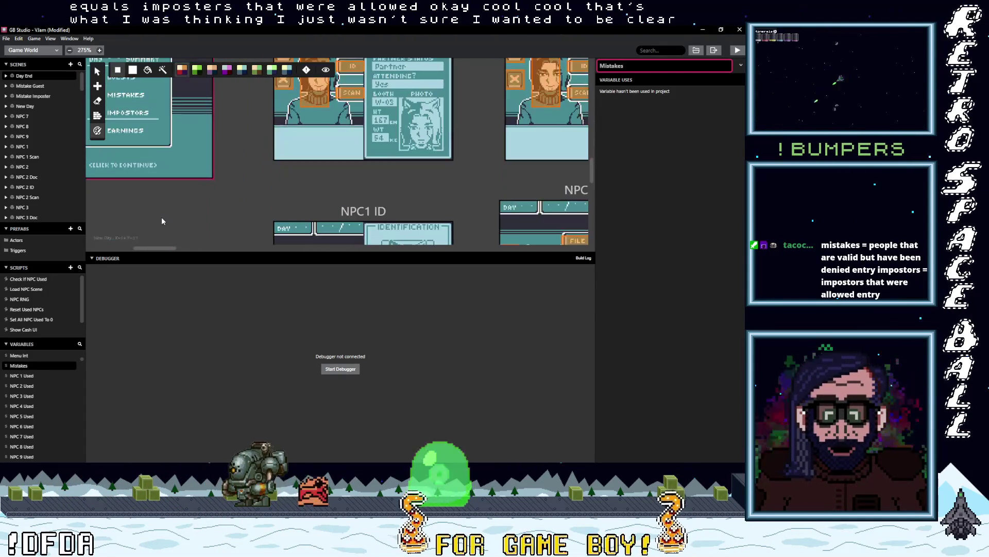
scroll(159, 234, up, 3)
scroll(144, 247, left, 3)
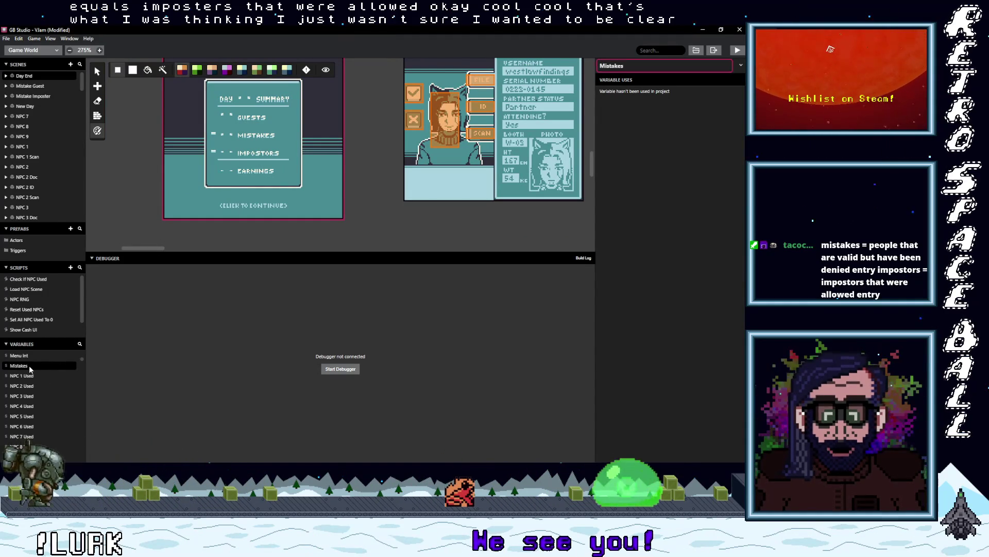
Step: Change the Mistakes variable's name to 'Mistaken Guests'
click(632, 66)
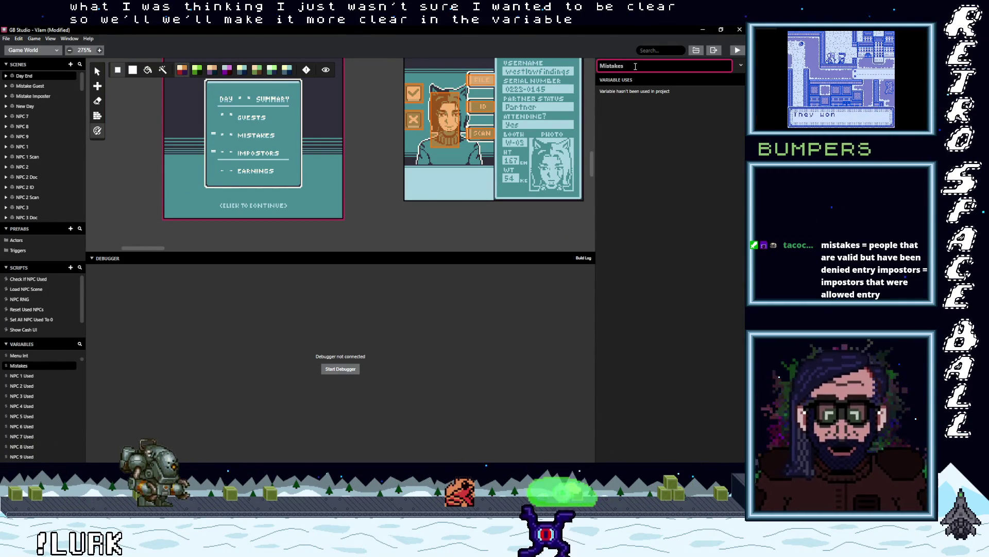
key(BackSpace)
text(n )
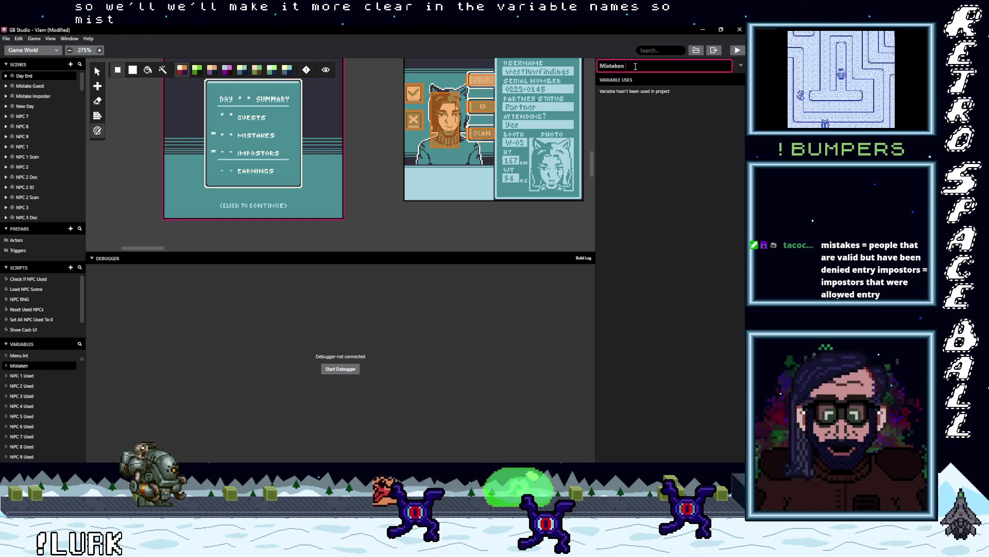
text(Guests)
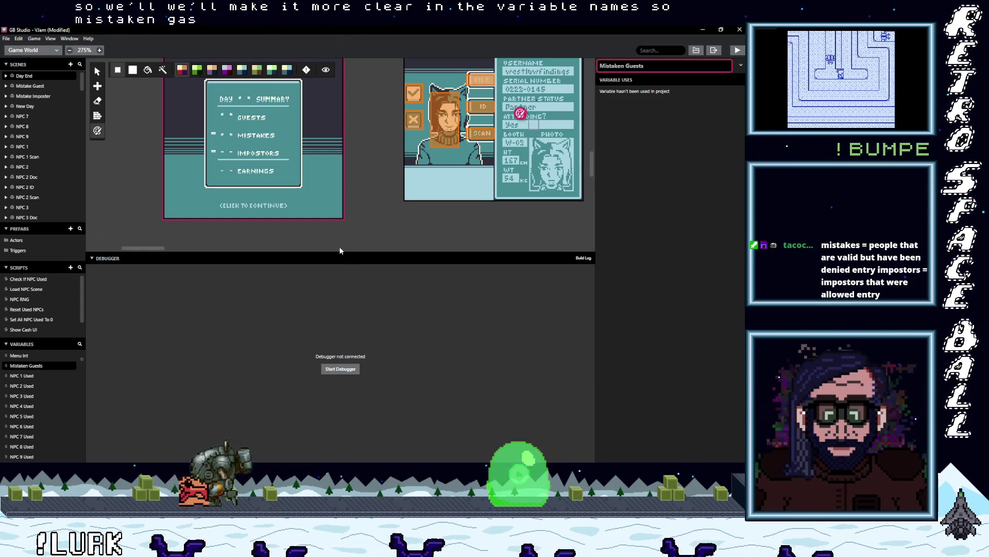
Step: Select NPC 1 Used, then accidentally erase the variable name back to 'M'
click(25, 377)
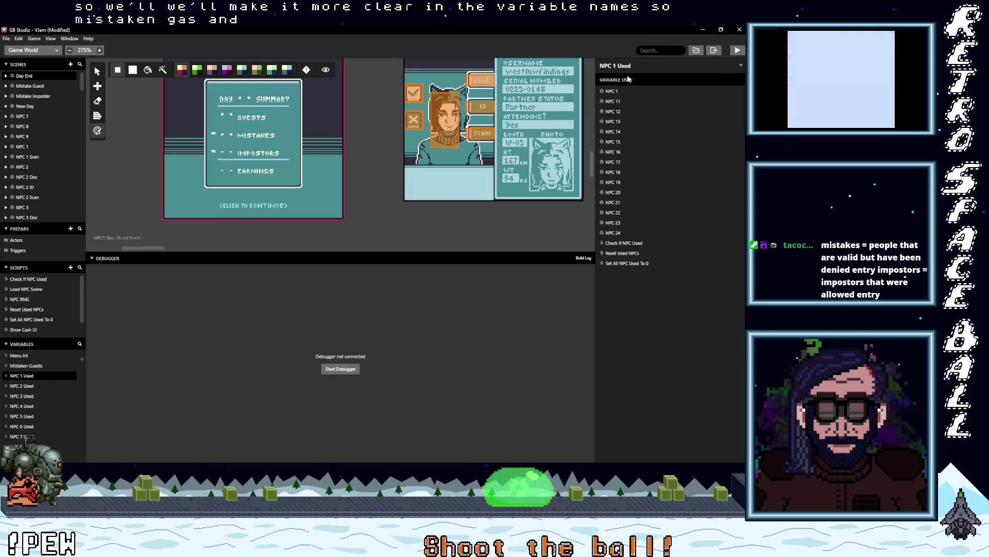
key(BackSpace)
key(BackSpace)
key(BackSpace)
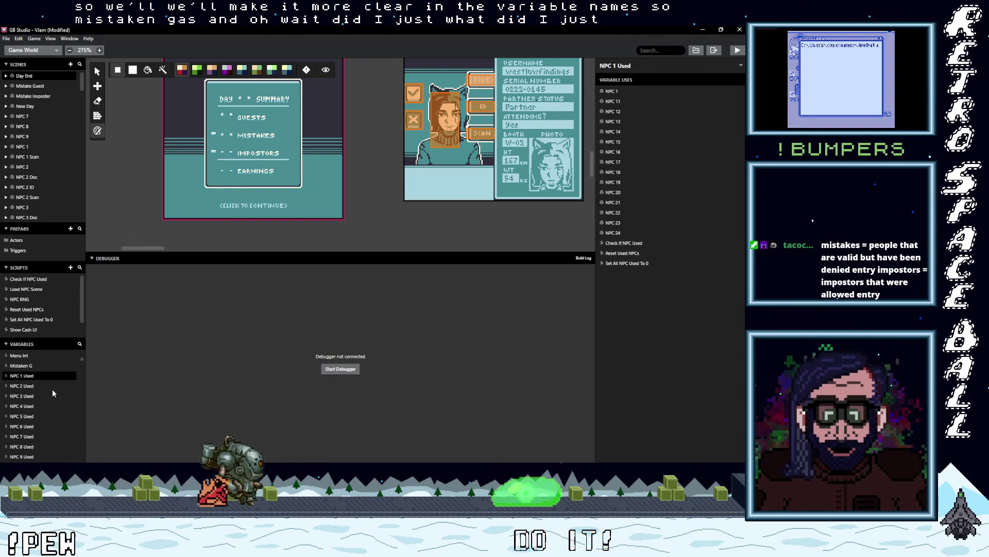
key(BackSpace)
key(BackSpace)
key(BackSpace)
key(BackSpace)
key(BackSpace)
key(BackSpace)
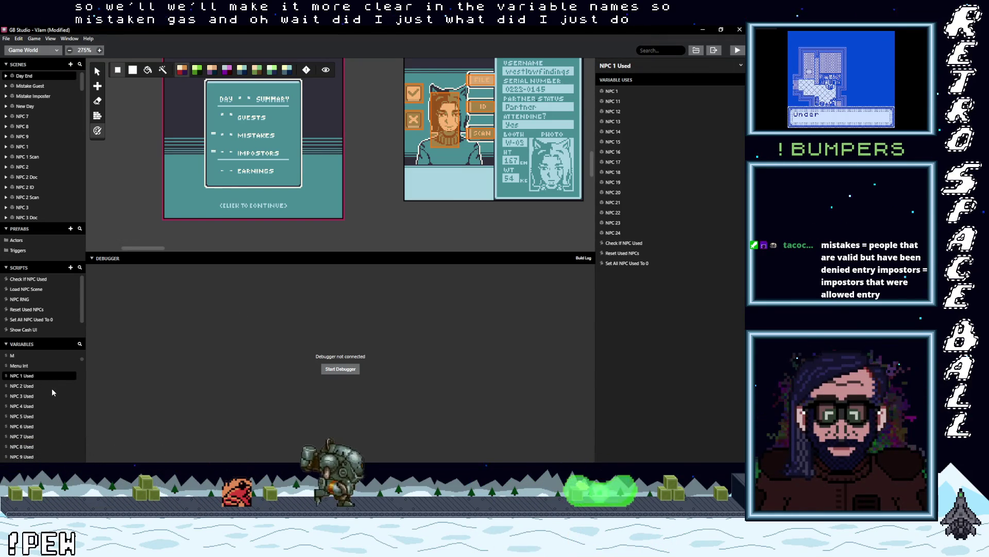
key(BackSpace)
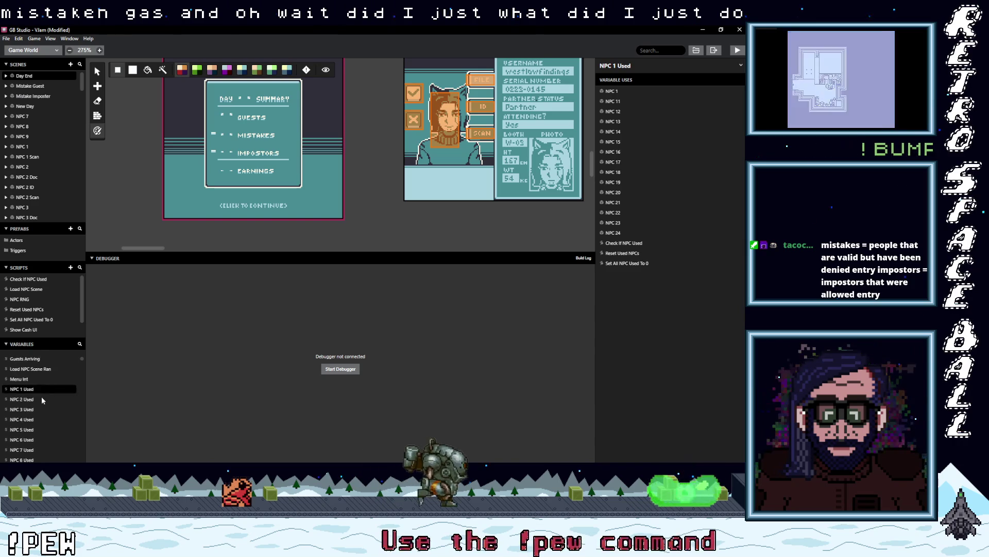
scroll(41, 399, down, 5)
Step: Select the blanked Variable 43 and retype its name as 'Mistaken Guests'
click(28, 376)
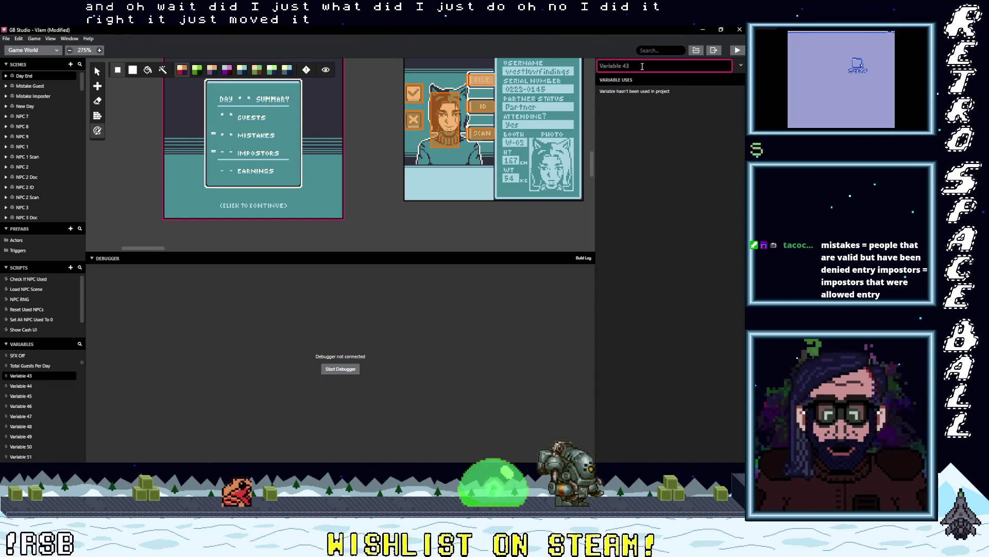
text(Mistakent)
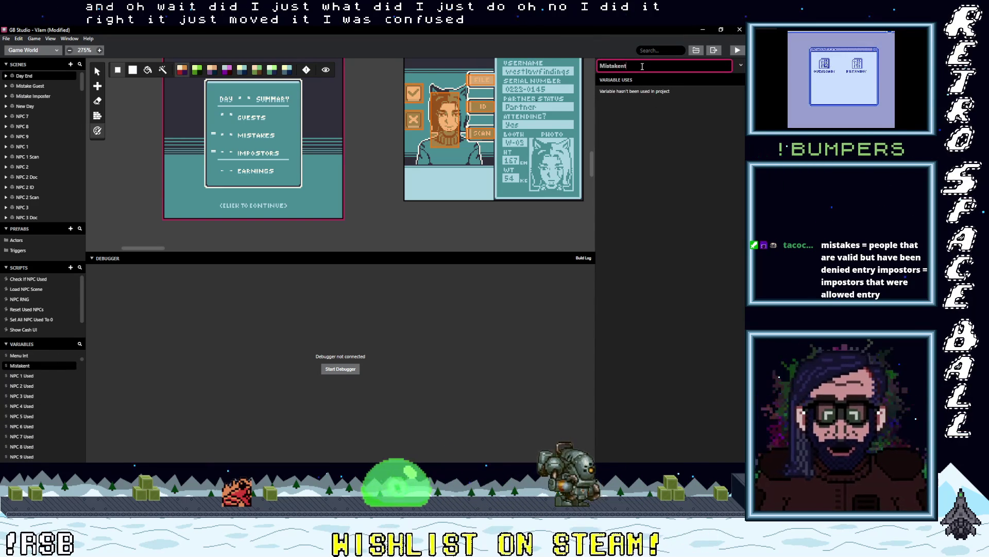
key(BackSpace)
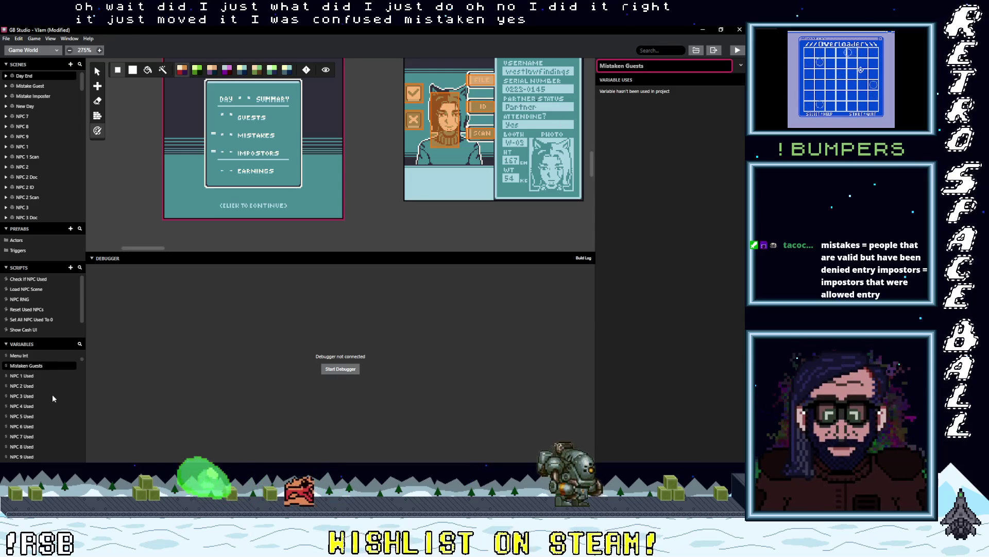
scroll(45, 399, down, 5)
Step: Select Variable 44 and name it 'Mistake Imposter'
click(24, 386)
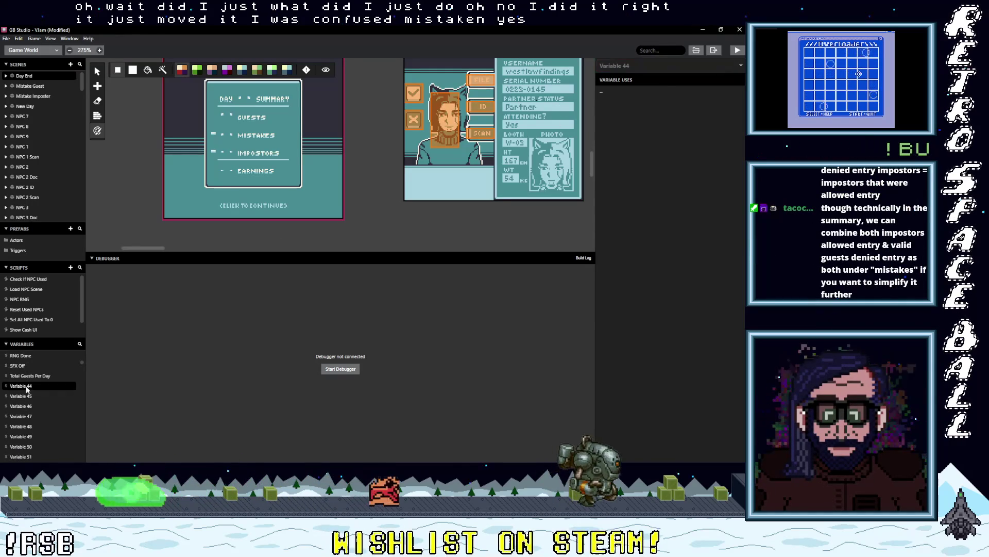
click(638, 65)
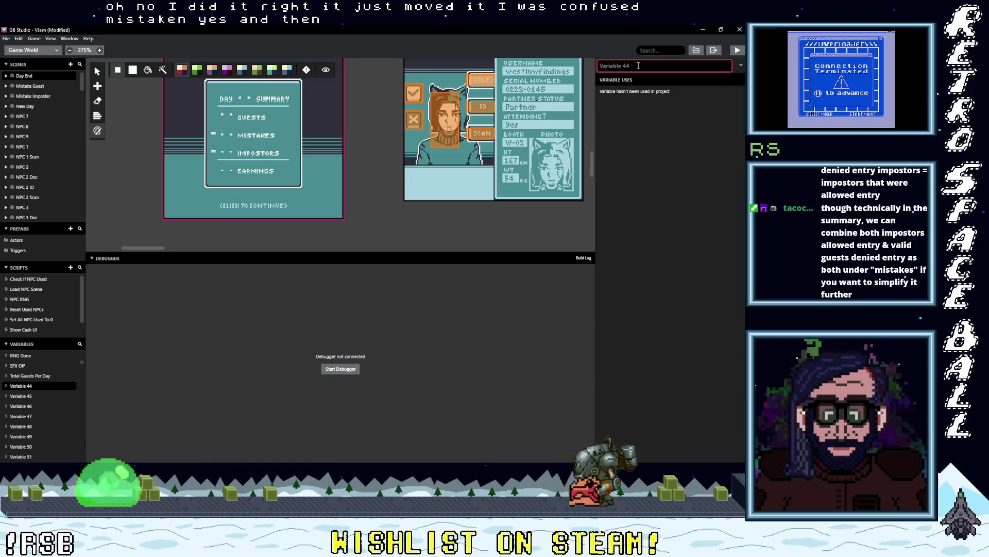
text(Mistake)
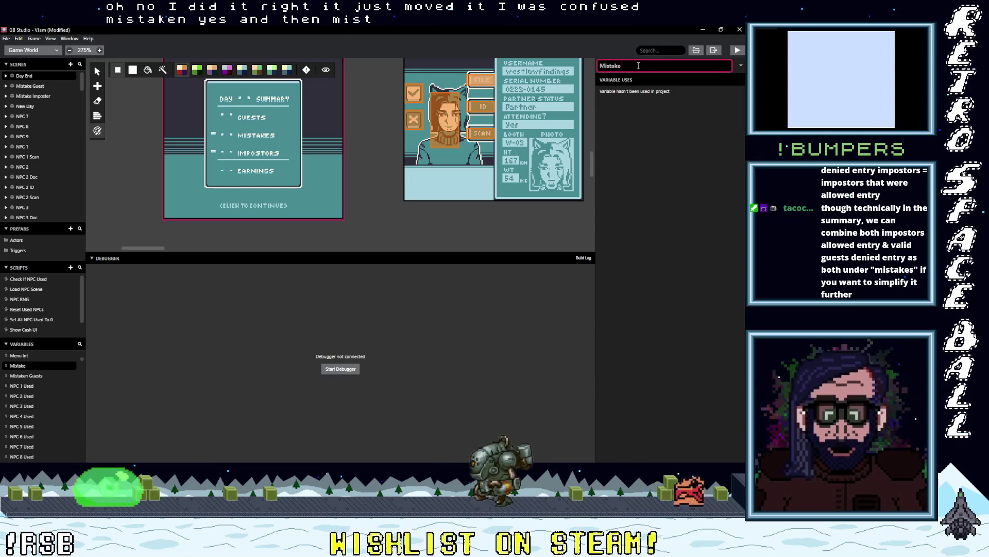
text( Imposter)
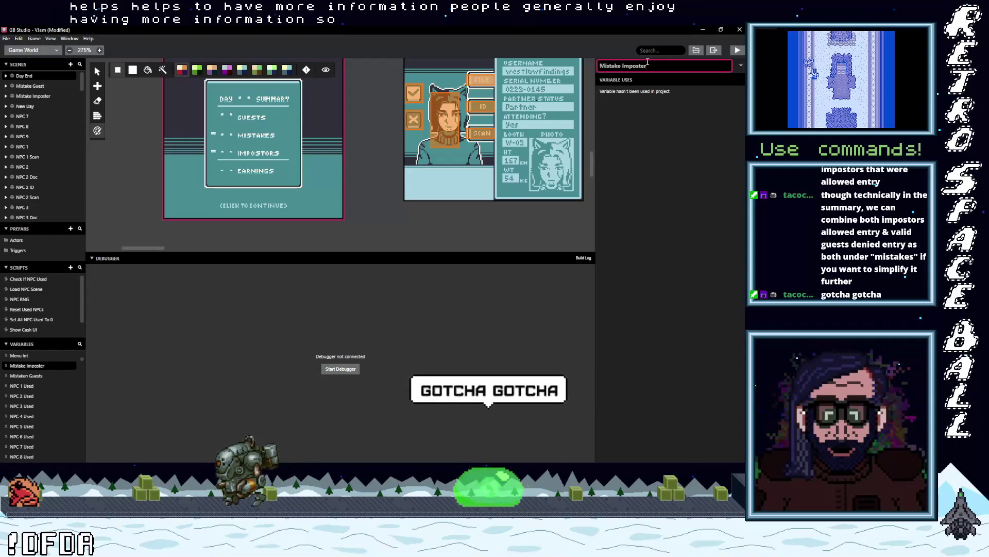
Step: Check the Mistaken Guests and Mistake Imposter variables, then pan the canvas to Day End and NPC1 Doc
click(38, 376)
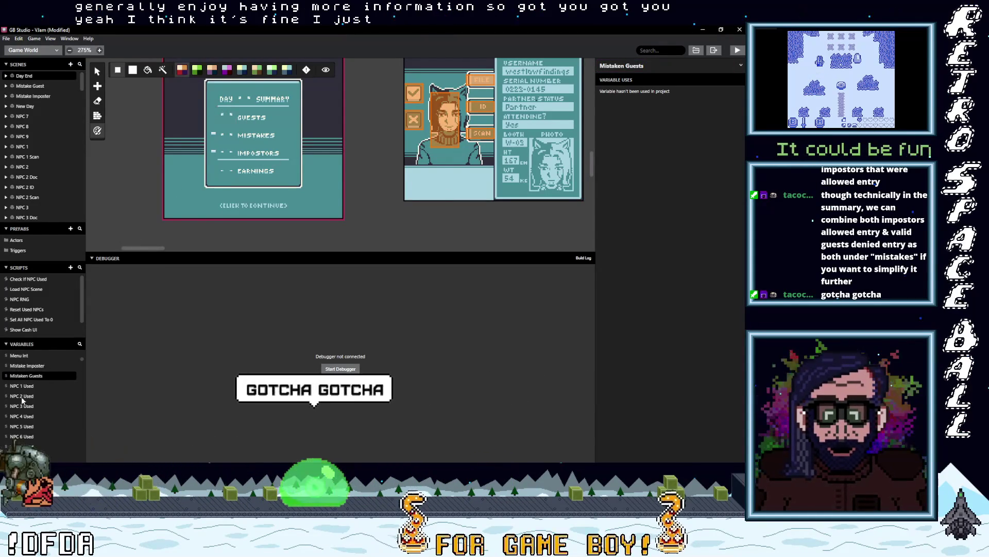
click(28, 365)
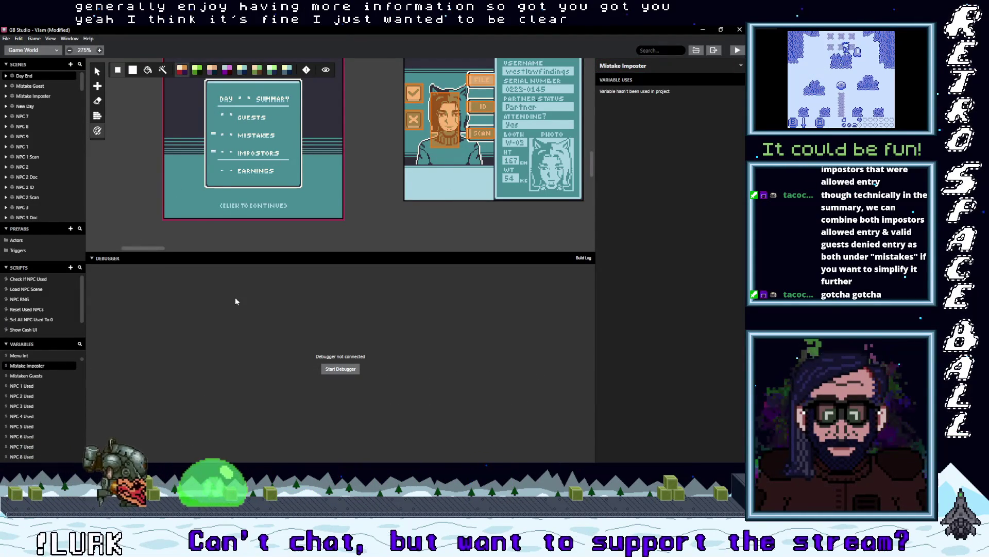
scroll(293, 229, down, 3)
scroll(294, 231, down, 2)
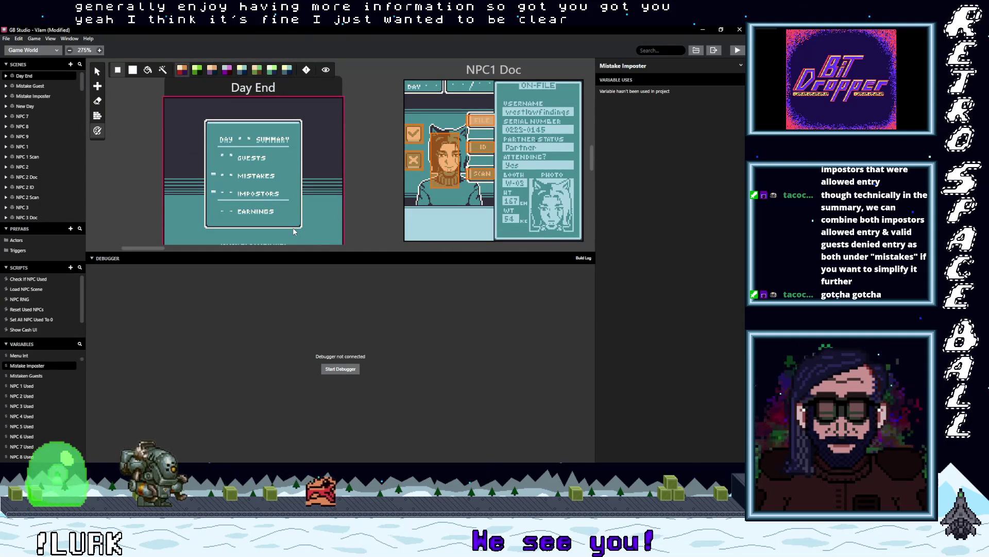
scroll(294, 232, up, 2)
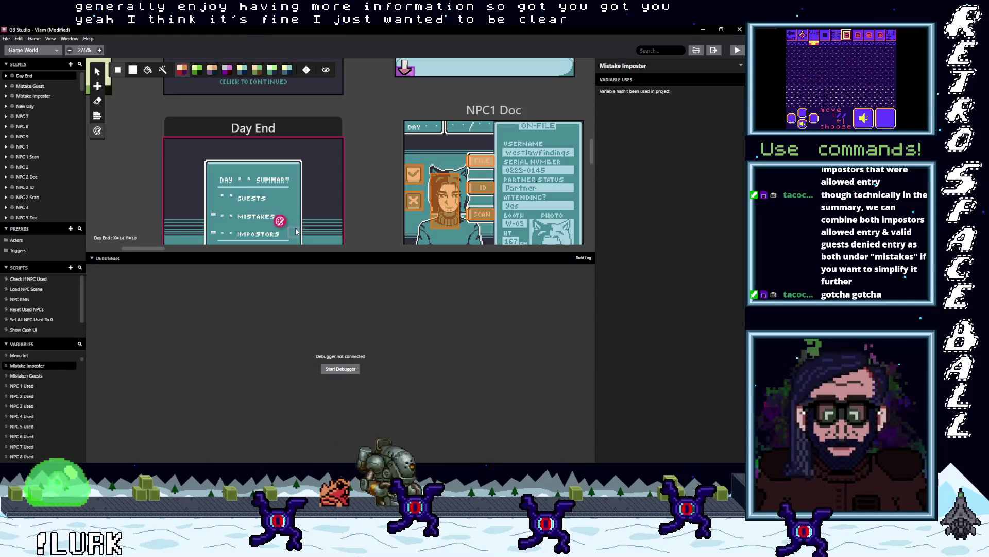
scroll(296, 231, down, 2)
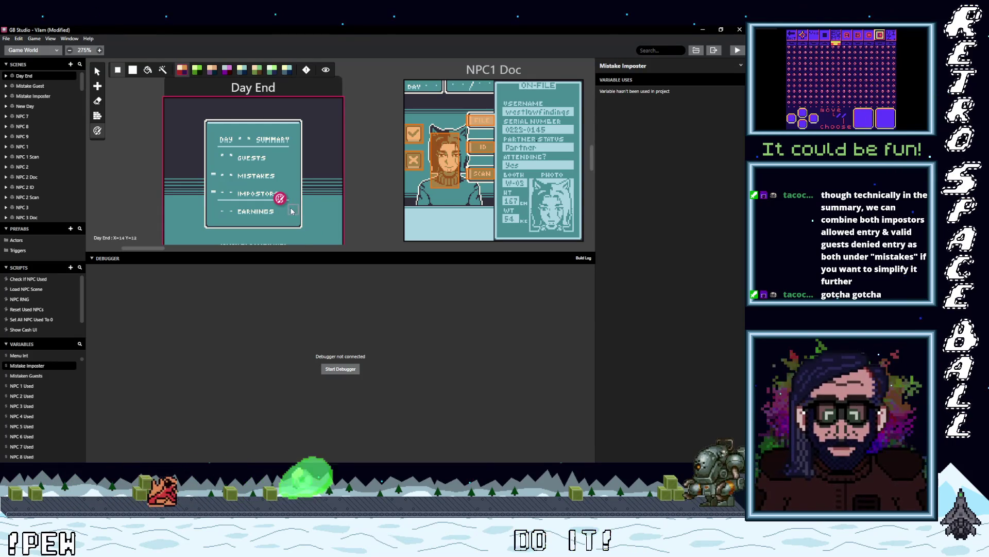
scroll(289, 208, up, 1)
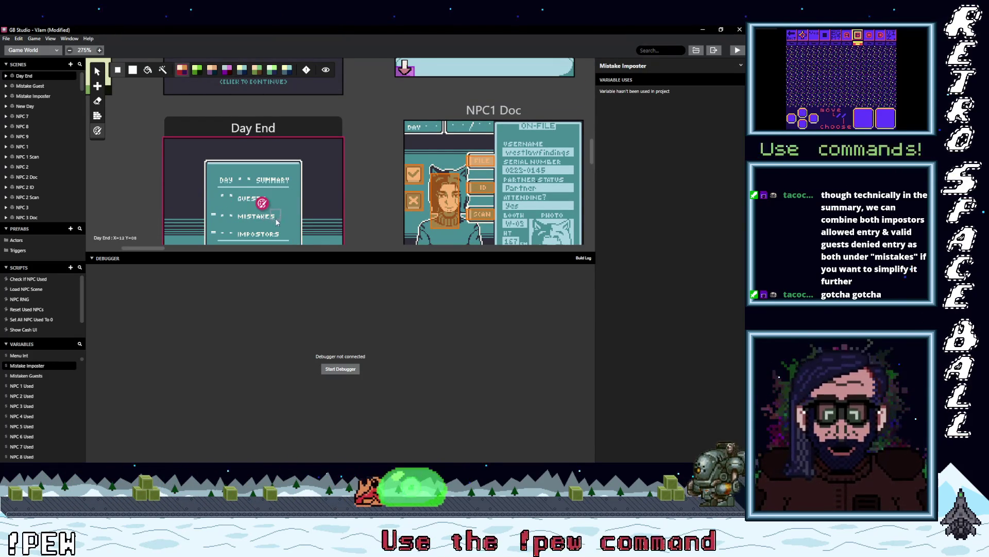
scroll(274, 229, up, 6)
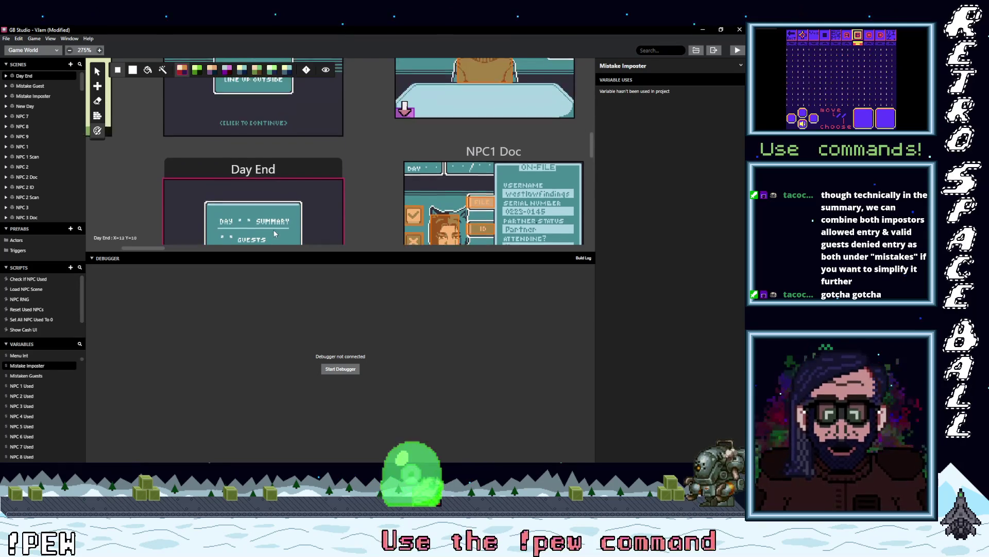
scroll(473, 154, up, 2)
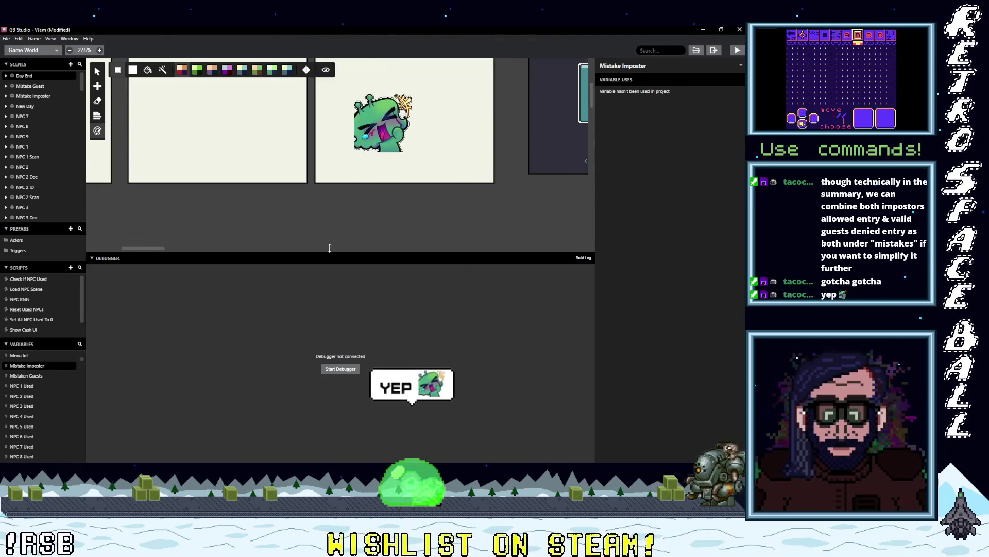
mouse_move(162, 247)
mouse_down()
mouse_move(218, 248)
mouse_move(126, 258)
mouse_up()
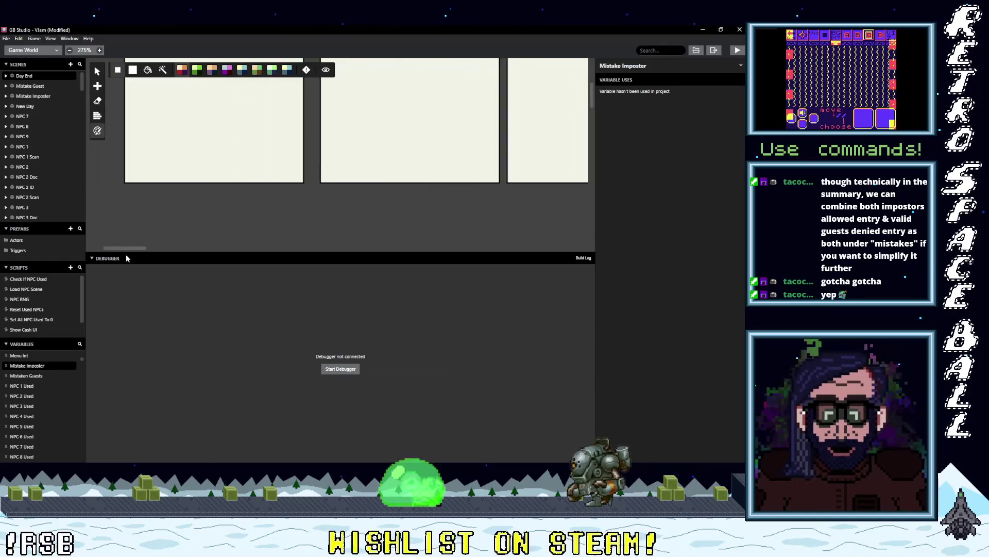
scroll(187, 214, down, 3)
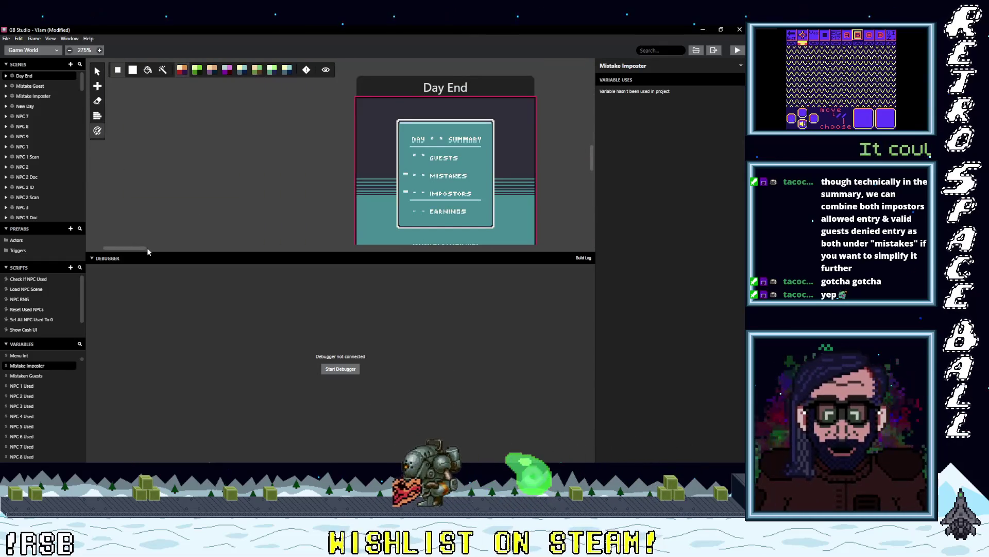
drag(141, 247, 155, 248)
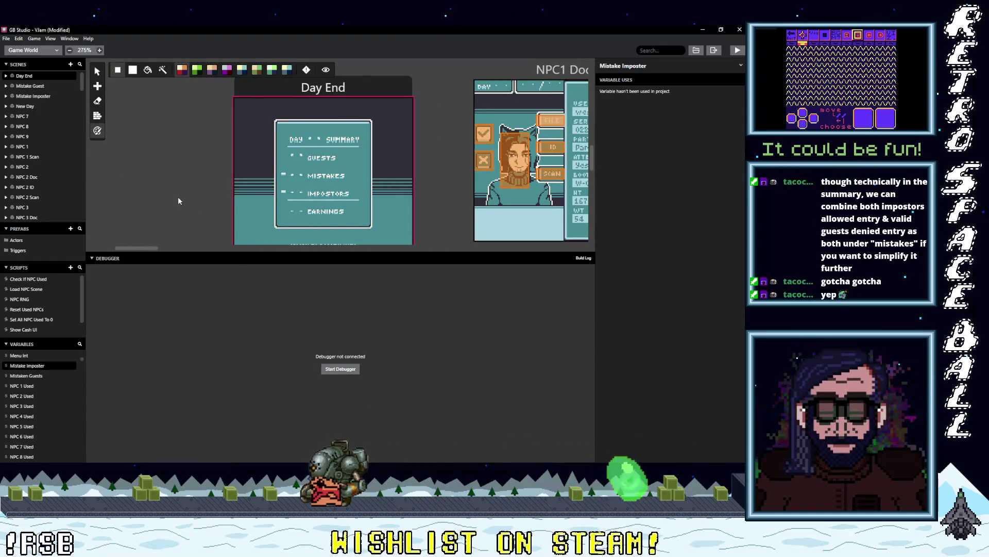
Step: In Day End's On Init, duplicate the Guests UI Tile Swap event and rename the copy 'Mistakes'
click(330, 86)
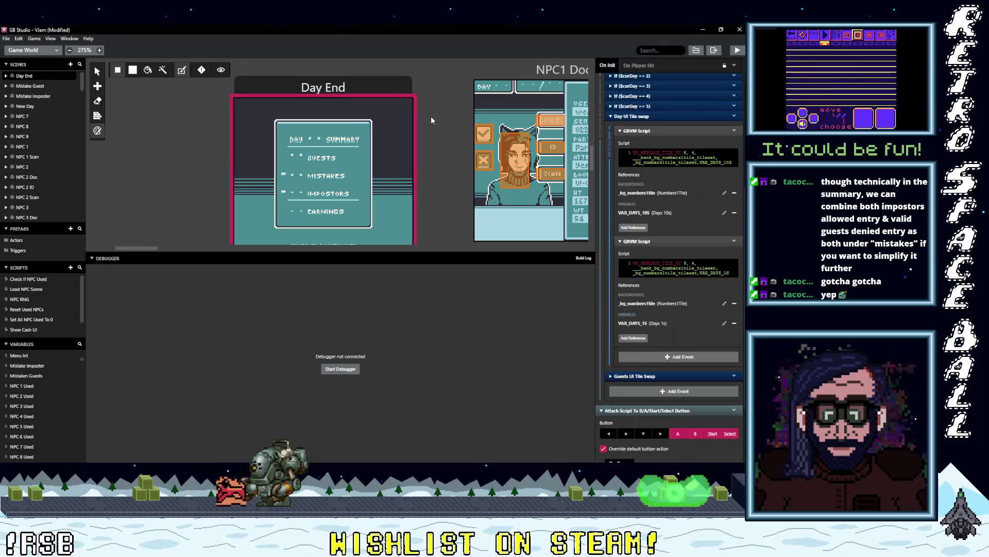
click(631, 116)
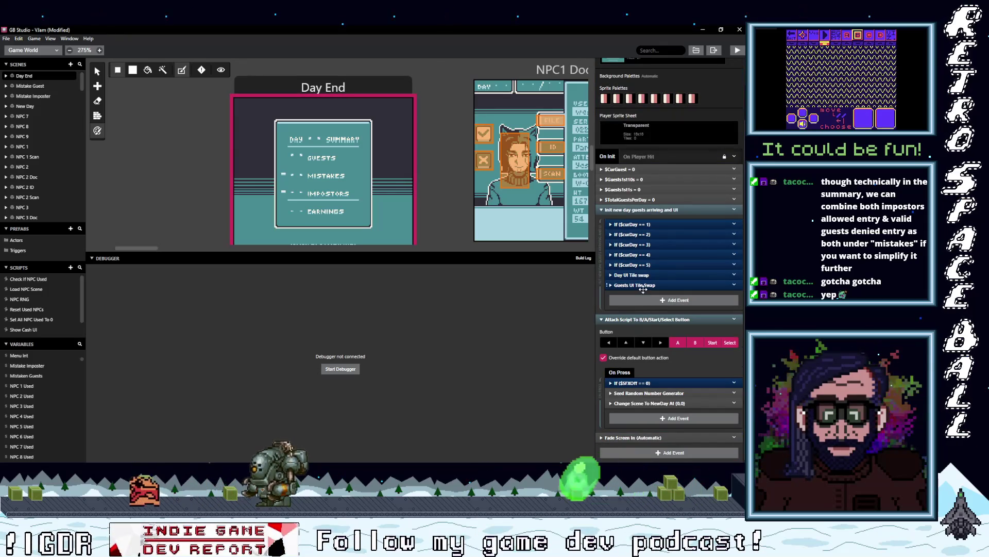
click(734, 286)
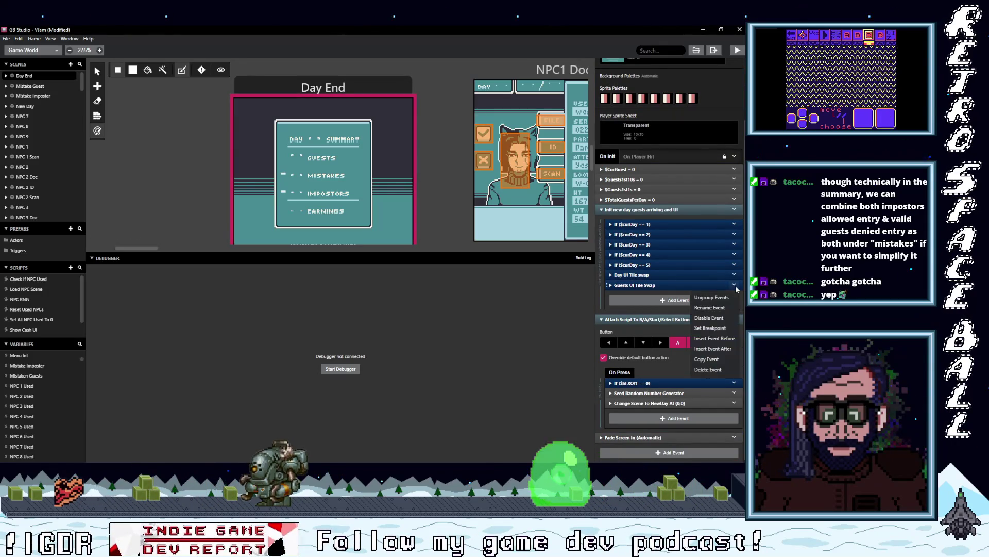
click(711, 329)
click(653, 299)
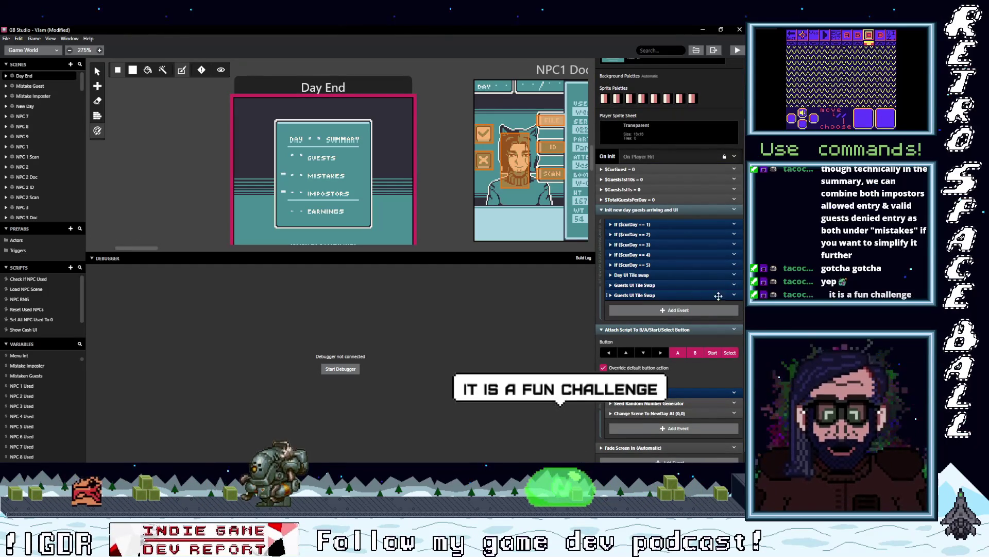
click(734, 294)
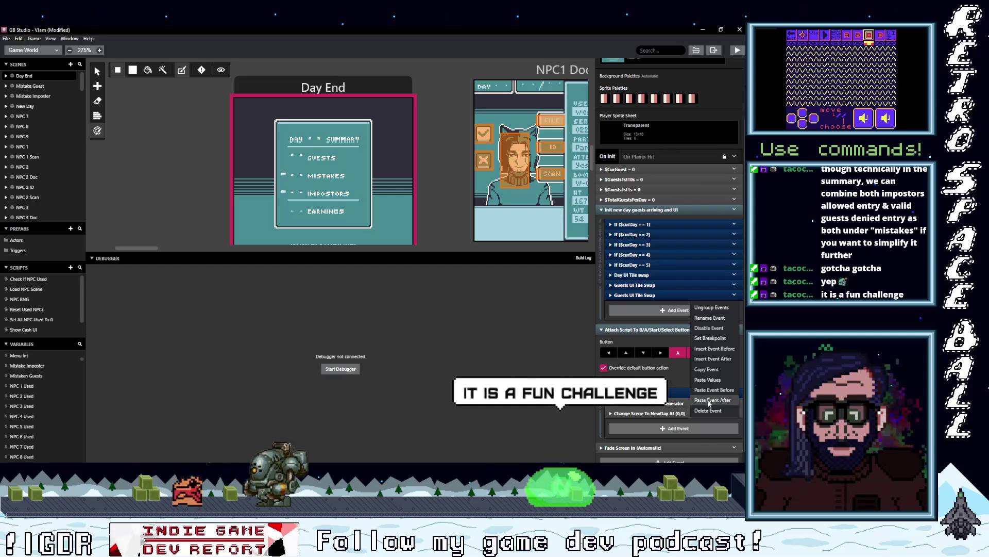
click(710, 317)
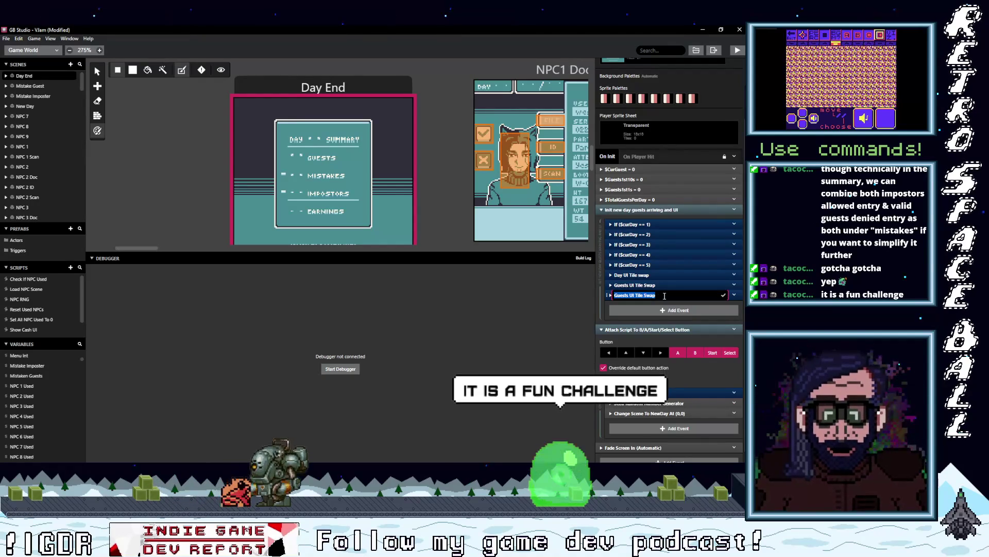
text(Mistakes)
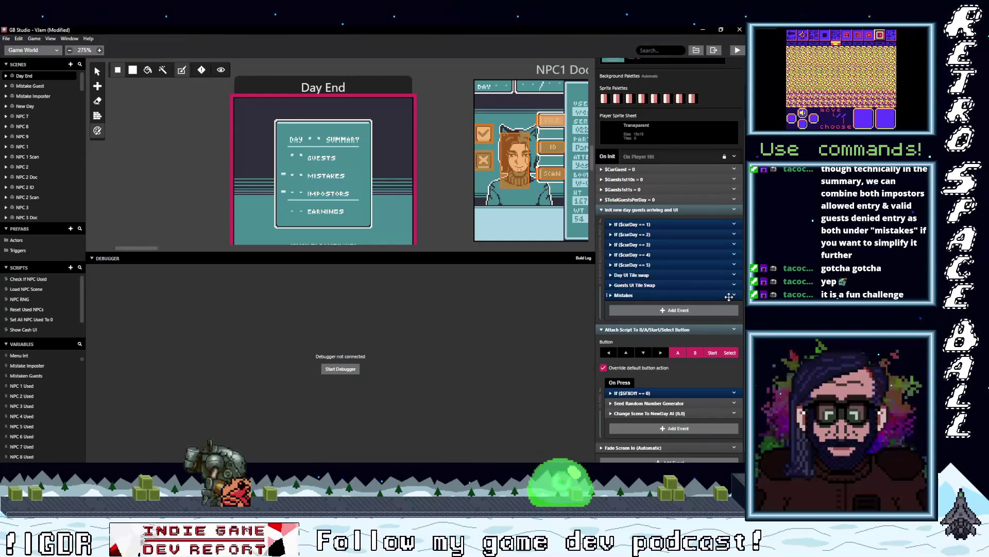
Step: Paste another tile swap copy below Mistakes and rename it 'Imposters'
click(669, 311)
click(640, 307)
click(639, 307)
click(735, 305)
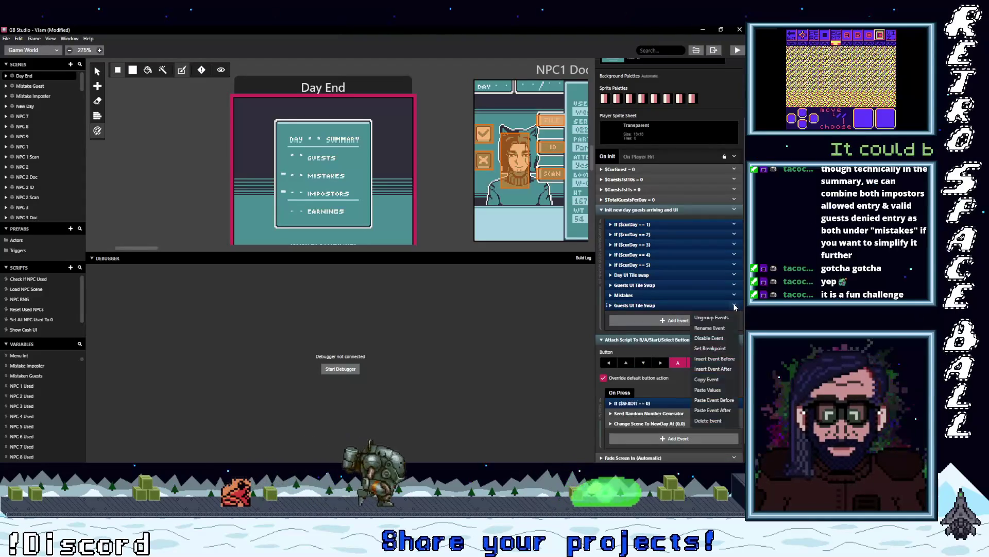
click(710, 316)
text(Imposters)
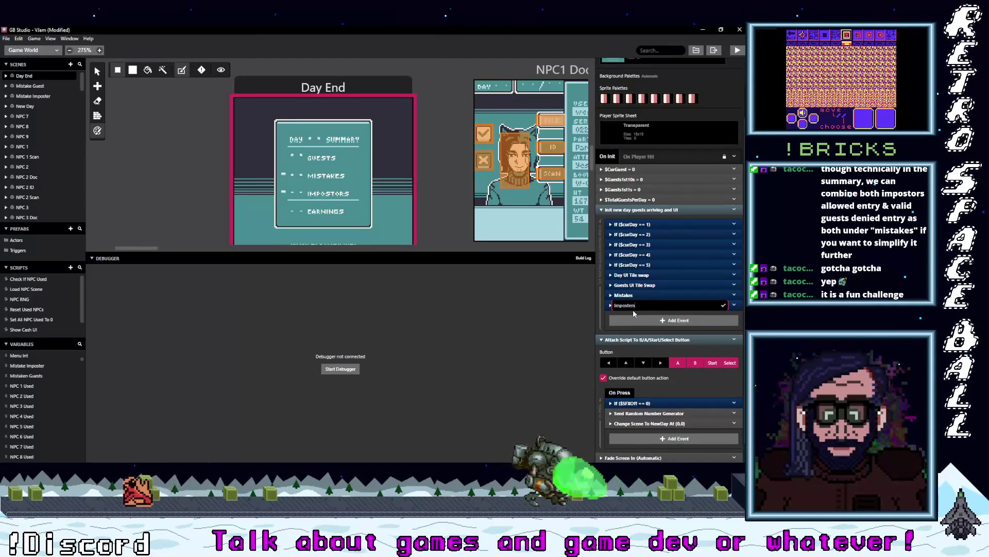
key(Return)
Step: Copy the Imposters event, paste it after, and rename the copy 'Earnings'
click(663, 306)
click(702, 306)
click(735, 305)
click(714, 363)
click(657, 322)
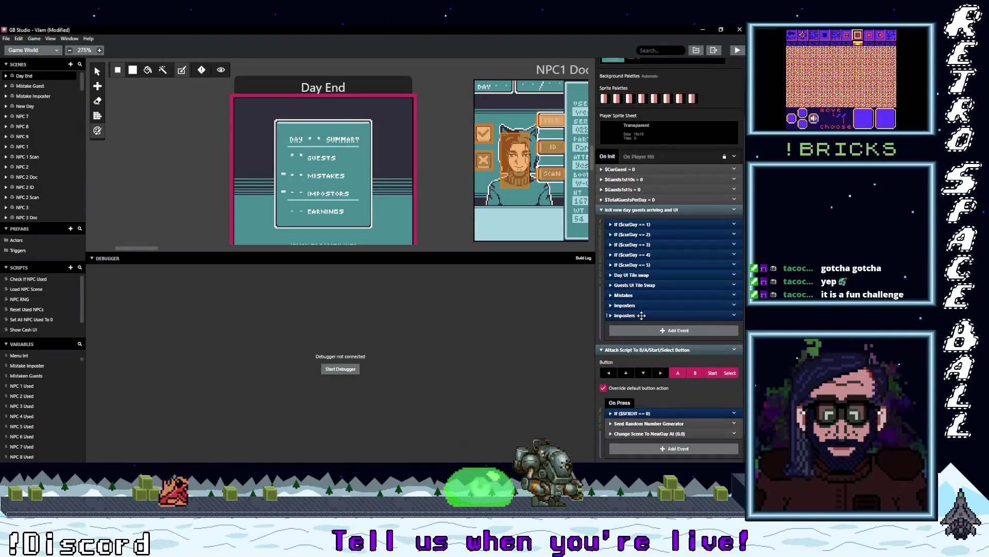
click(734, 329)
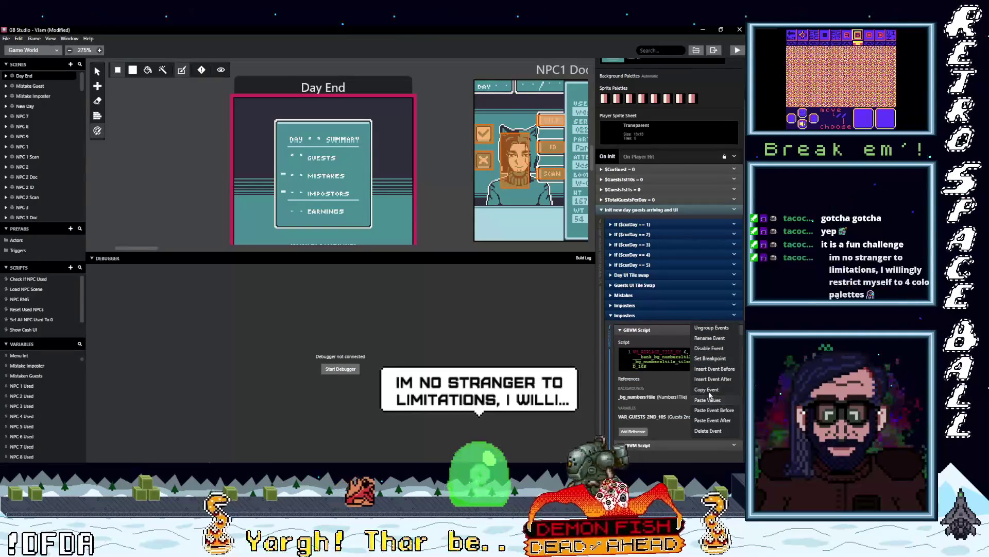
click(713, 338)
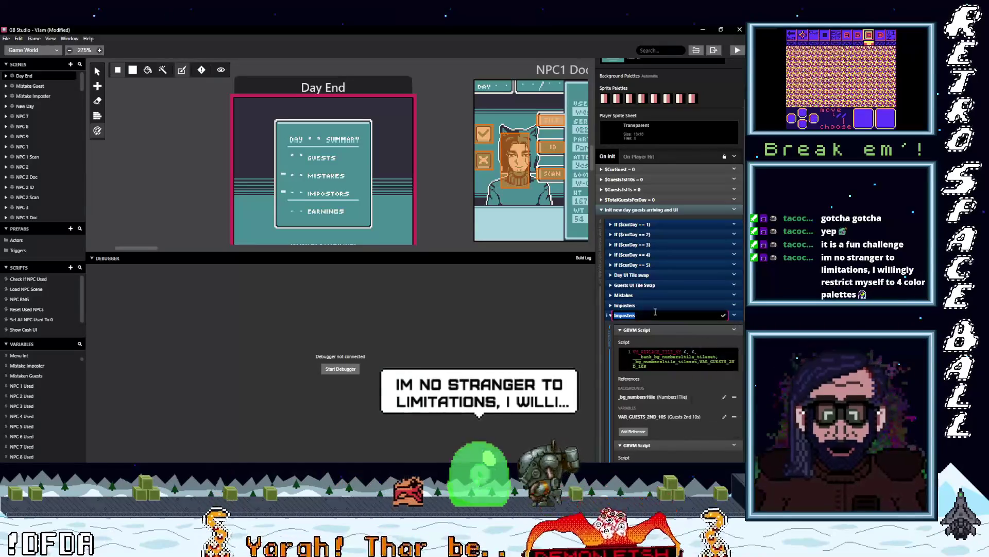
text(Earnings)
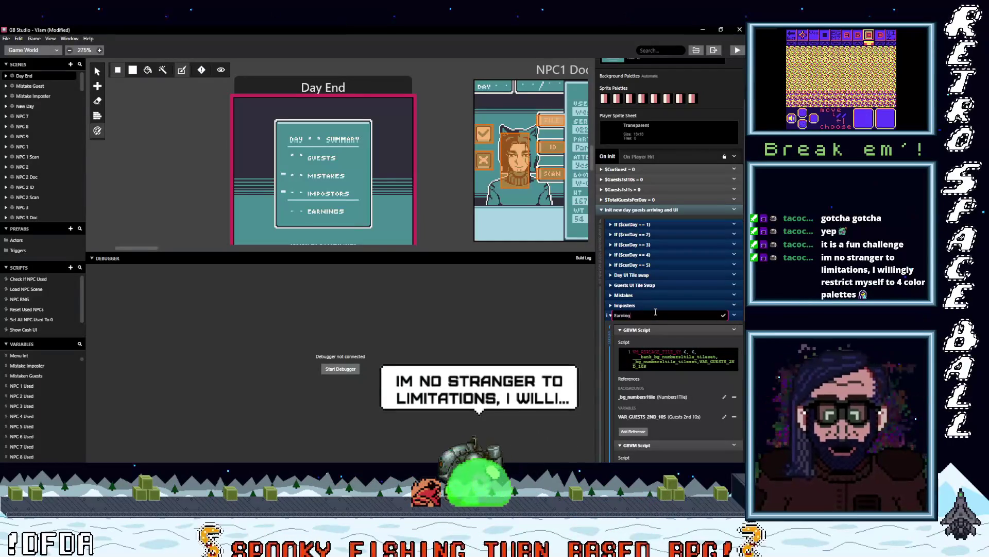
key(Return)
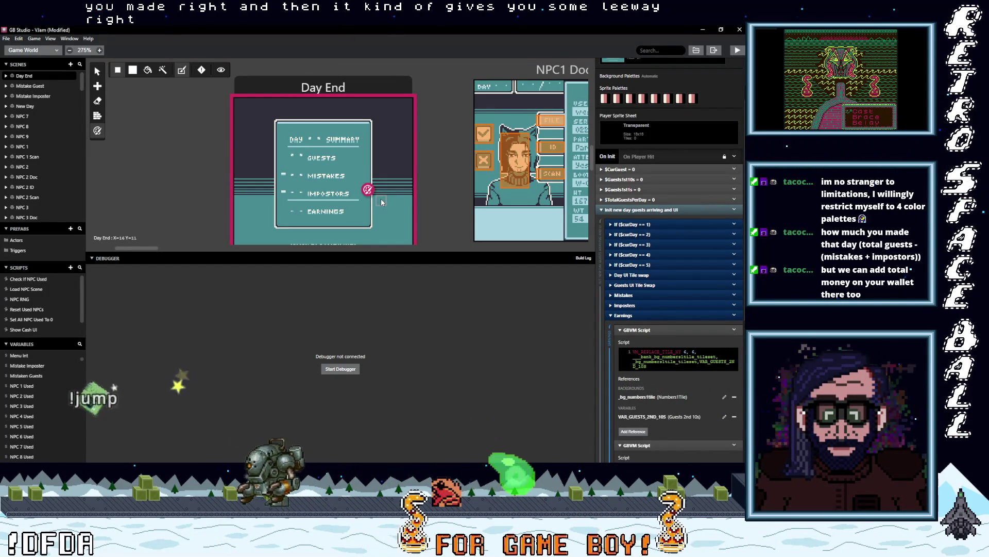
drag(381, 202, 387, 192)
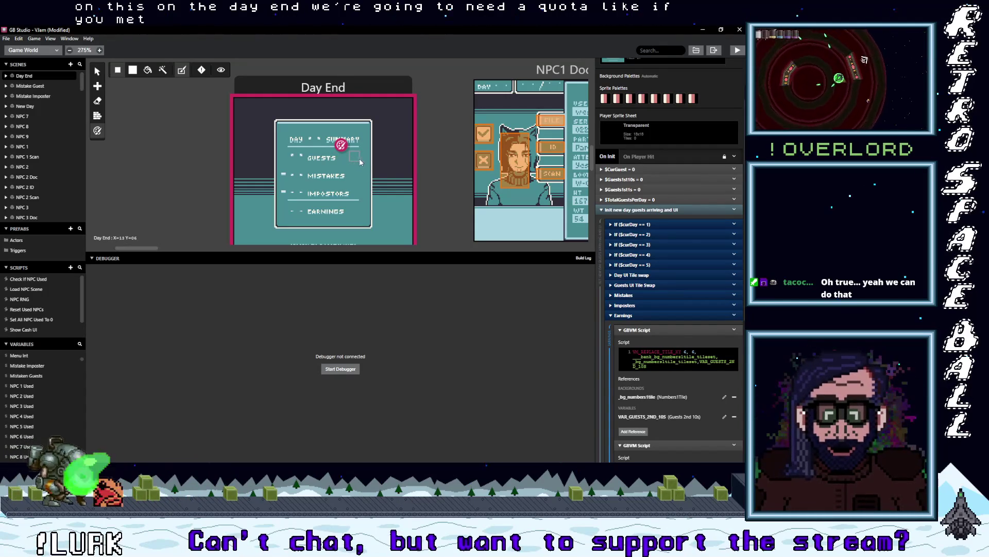
scroll(375, 161, down, 1)
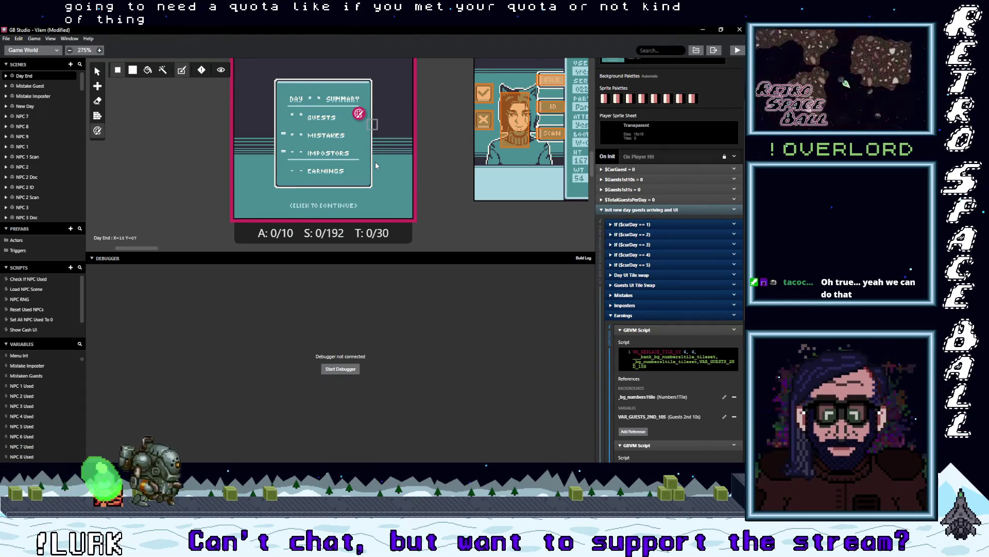
scroll(375, 162, up, 1)
scroll(375, 164, up, 5)
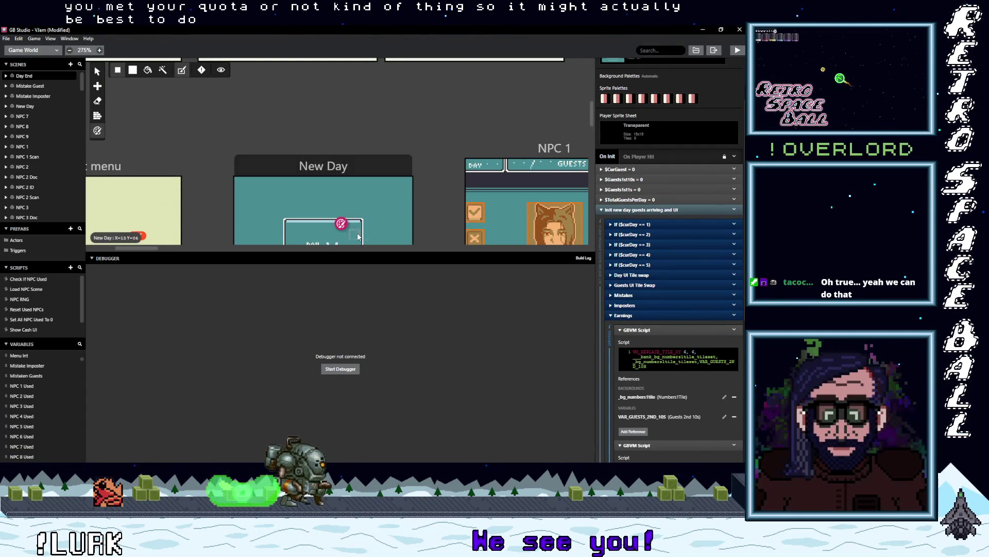
scroll(420, 190, down, 5)
scroll(422, 192, down, 1)
scroll(422, 191, up, 1)
scroll(441, 190, down, 1)
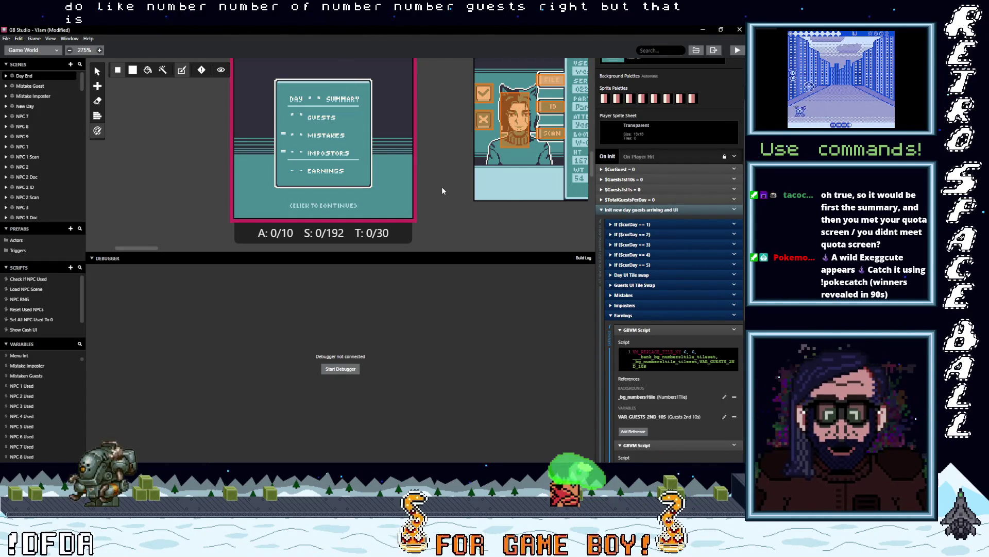
Step: Move the New Day scene's actor right to x 10
scroll(495, 192, up, 2)
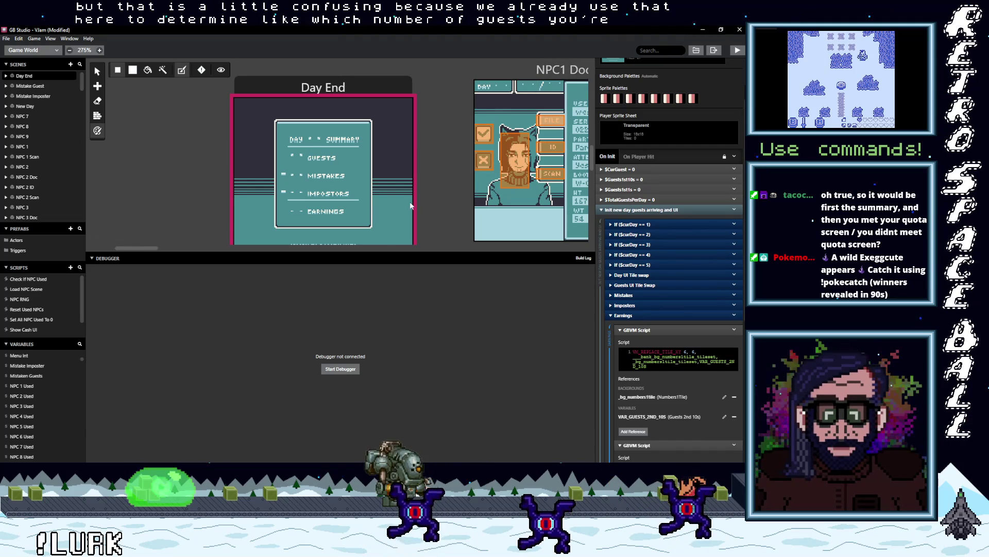
scroll(379, 199, down, 2)
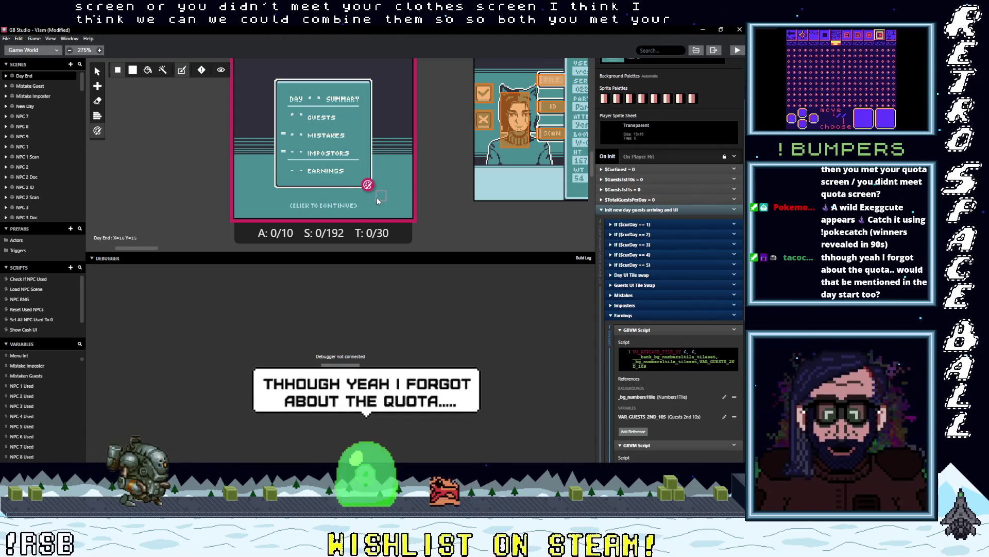
scroll(370, 195, up, 1)
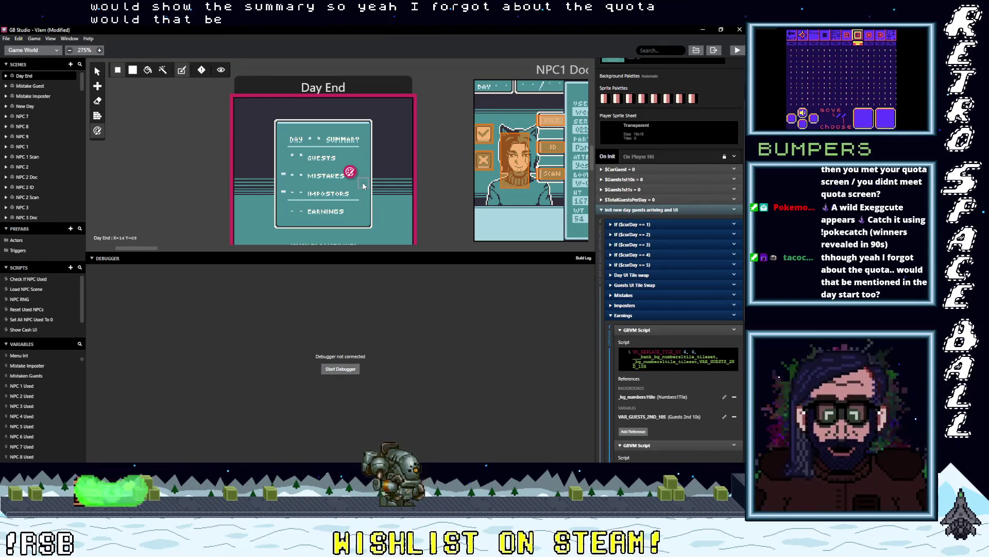
scroll(363, 185, up, 5)
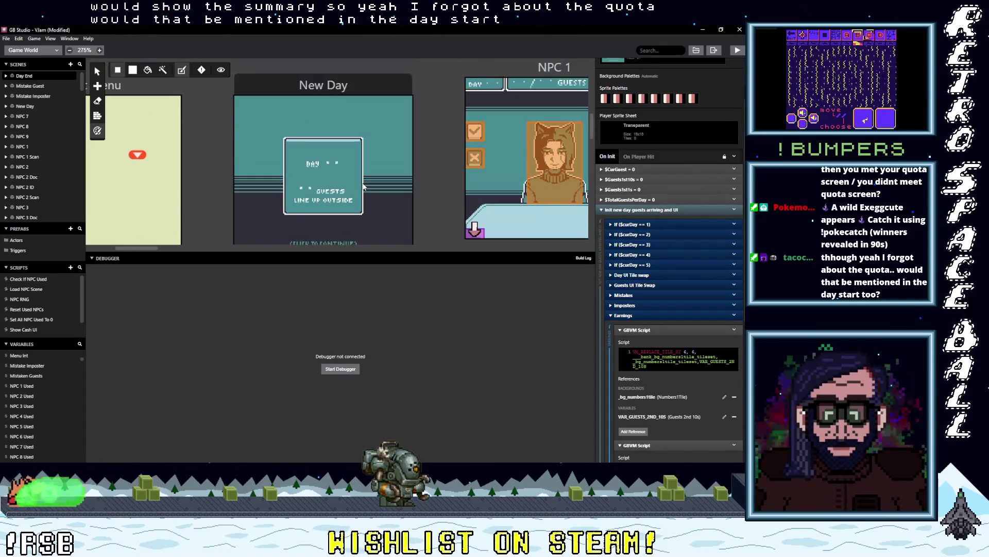
scroll(363, 185, down, 1)
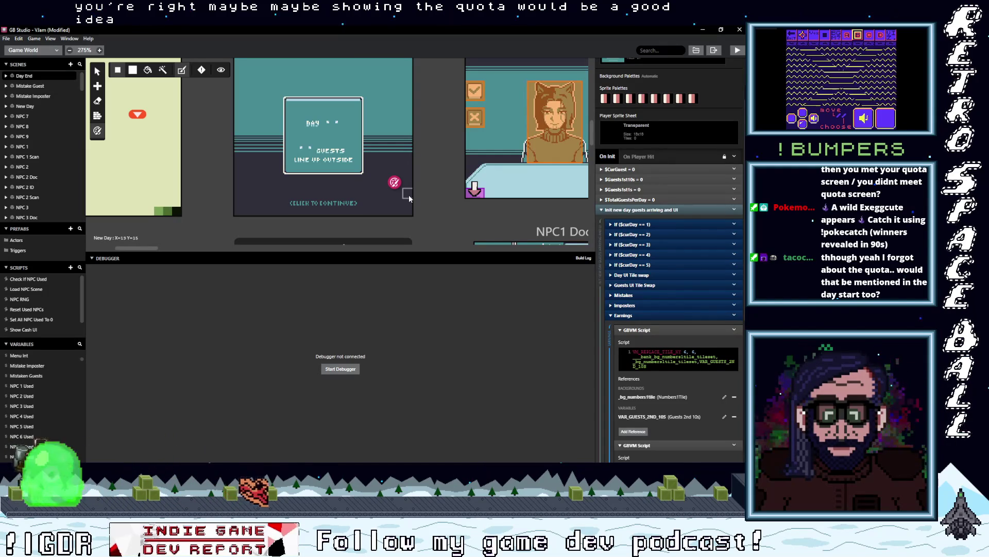
scroll(380, 199, up, 2)
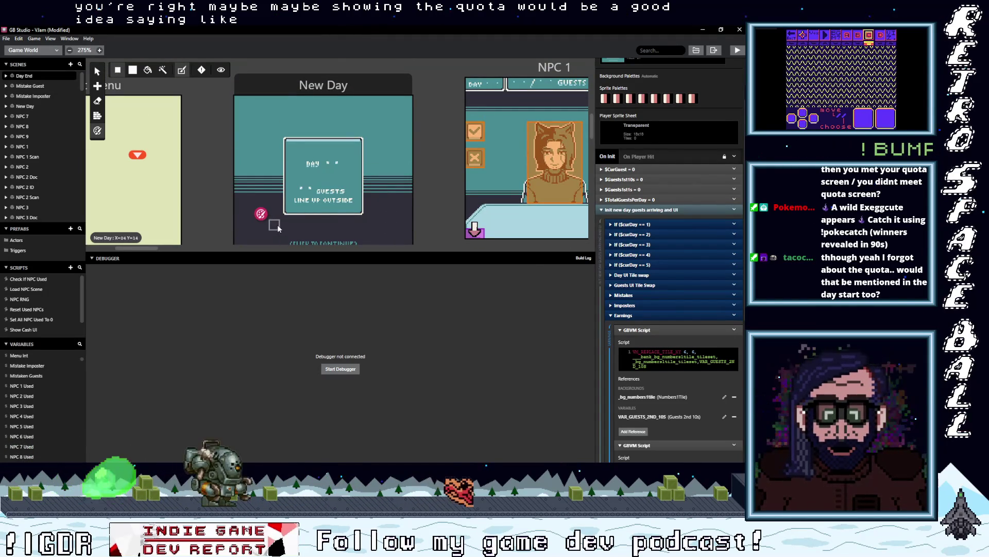
drag(278, 228, 342, 224)
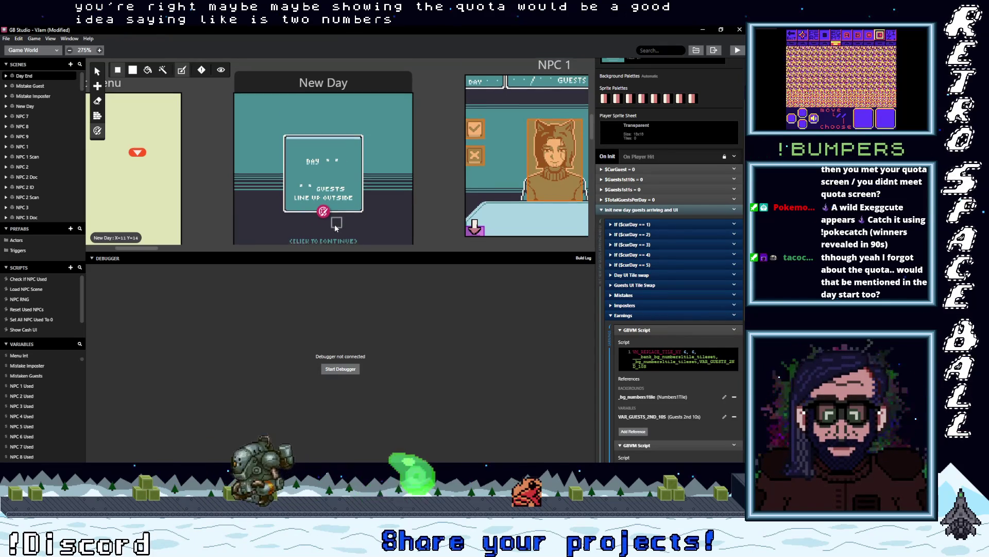
Step: Drag Day End's pink actor right, then back left to about X=11 below the summary
scroll(336, 227, down, 5)
scroll(334, 224, down, 3)
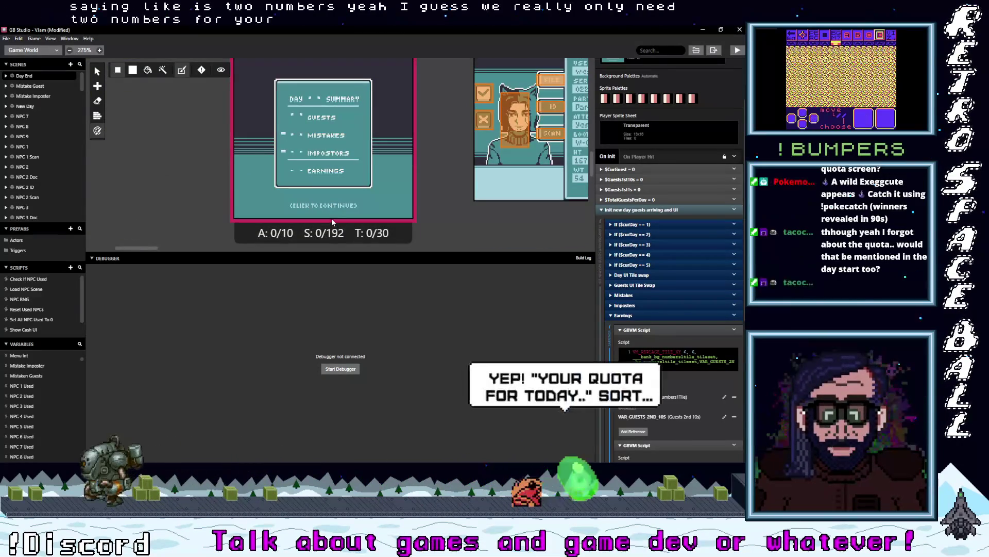
scroll(332, 223, up, 1)
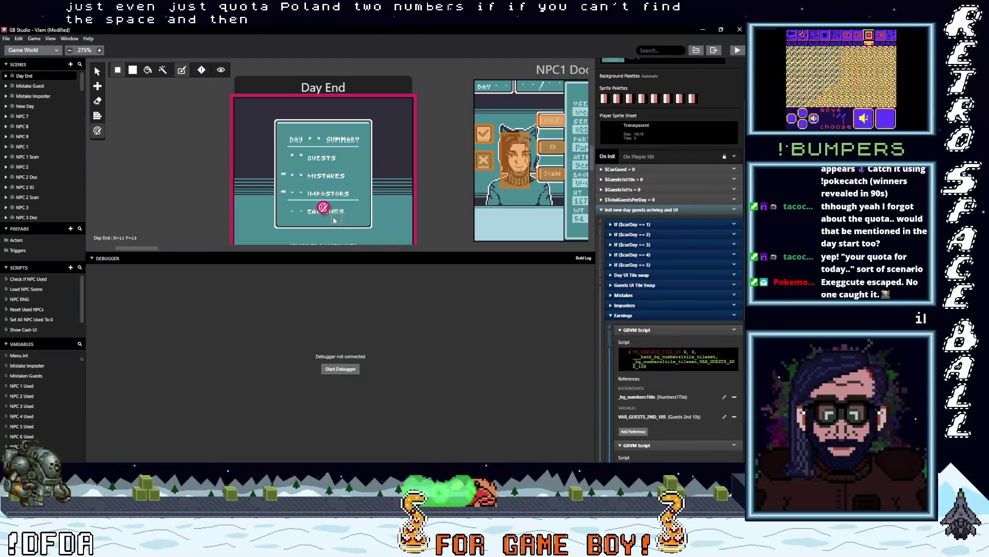
scroll(334, 221, down, 1)
drag(303, 199, 364, 196)
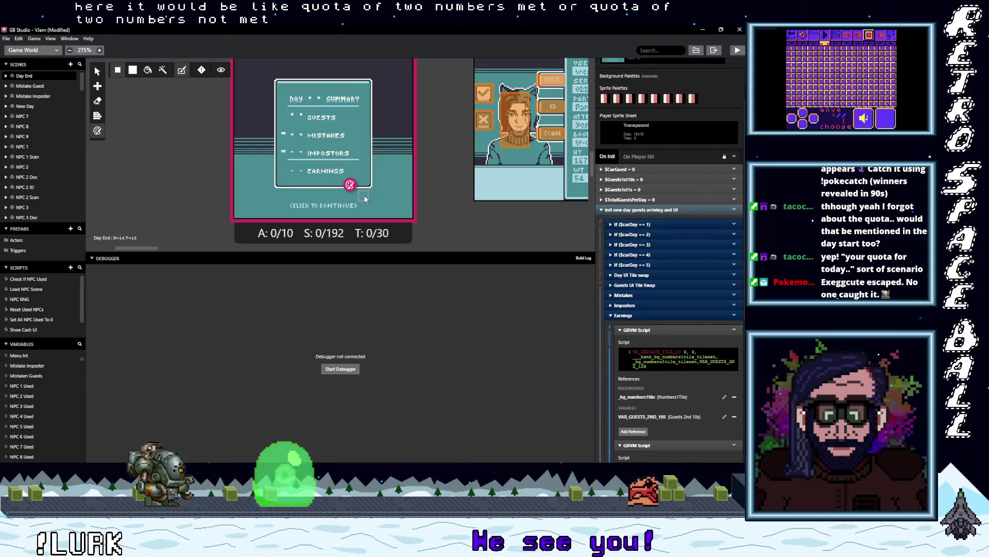
drag(366, 195, 335, 196)
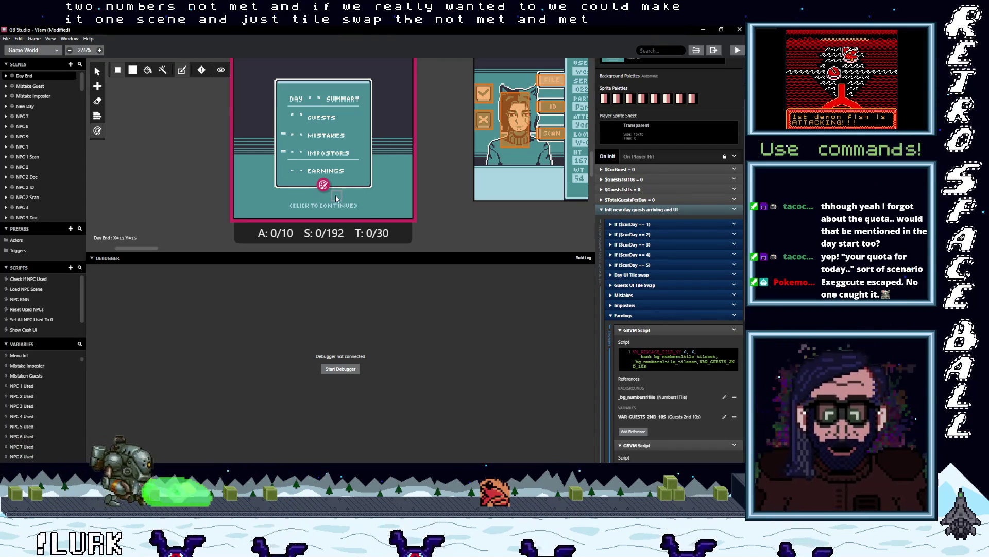
scroll(340, 200, up, 1)
scroll(339, 200, up, 6)
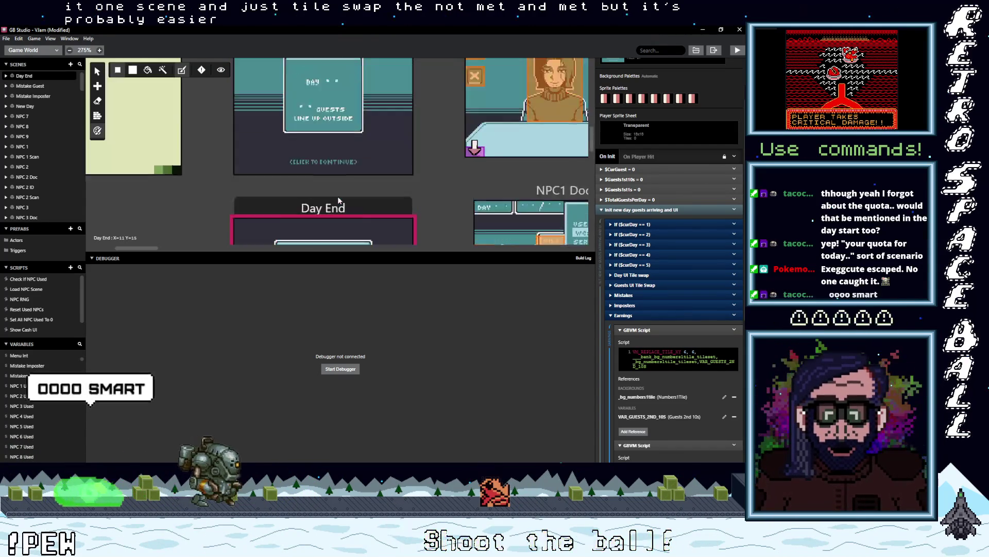
scroll(337, 201, down, 5)
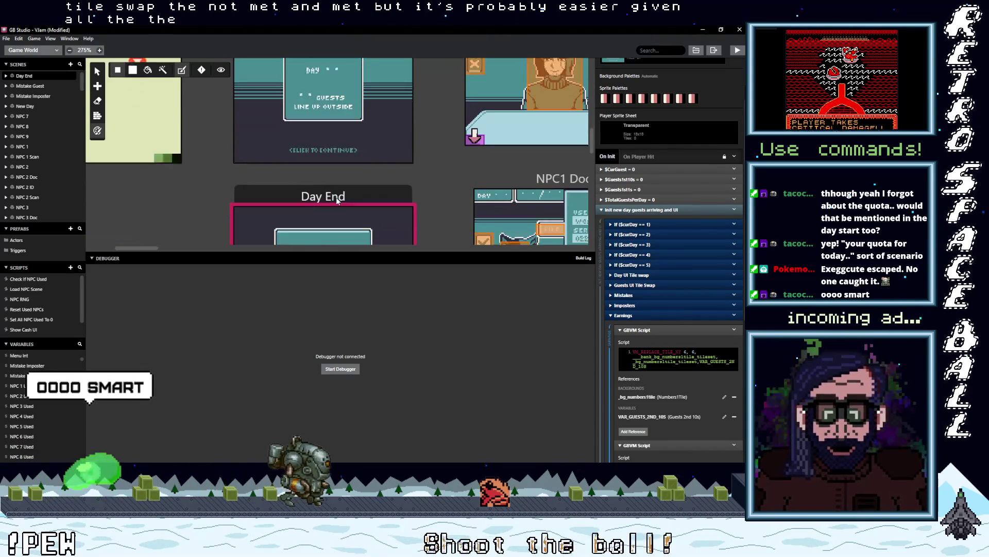
scroll(337, 201, down, 1)
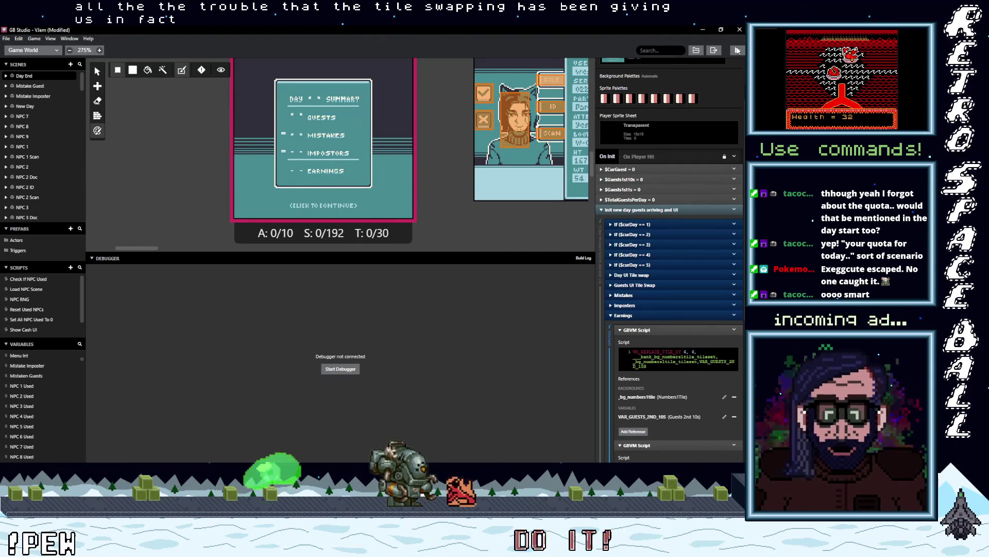
Step: Save the Vlam project and build and run it
click(7, 38)
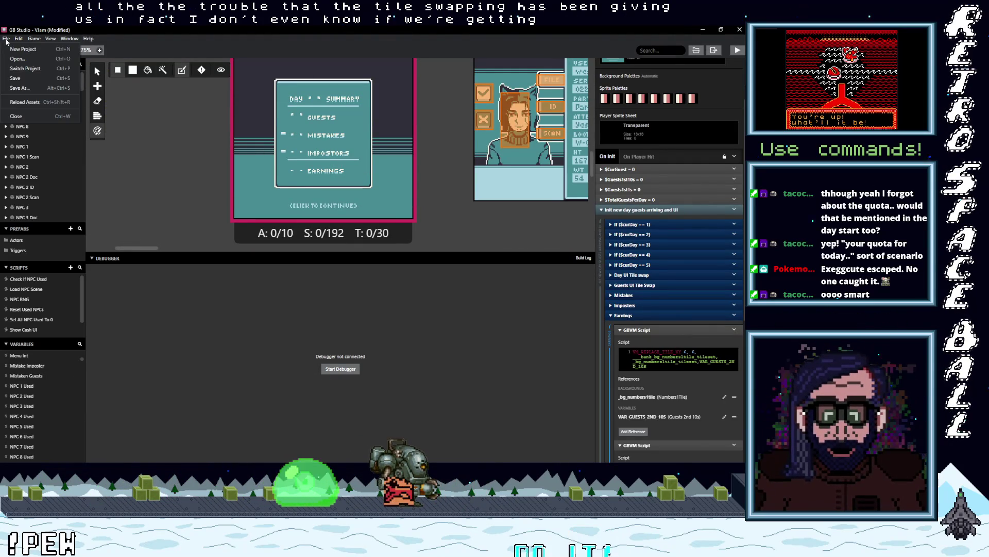
click(16, 80)
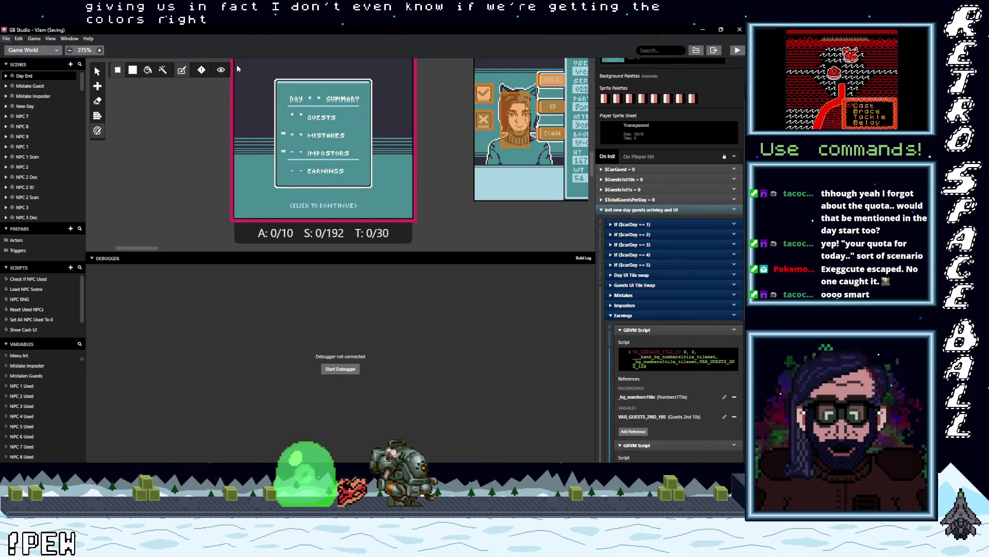
click(738, 50)
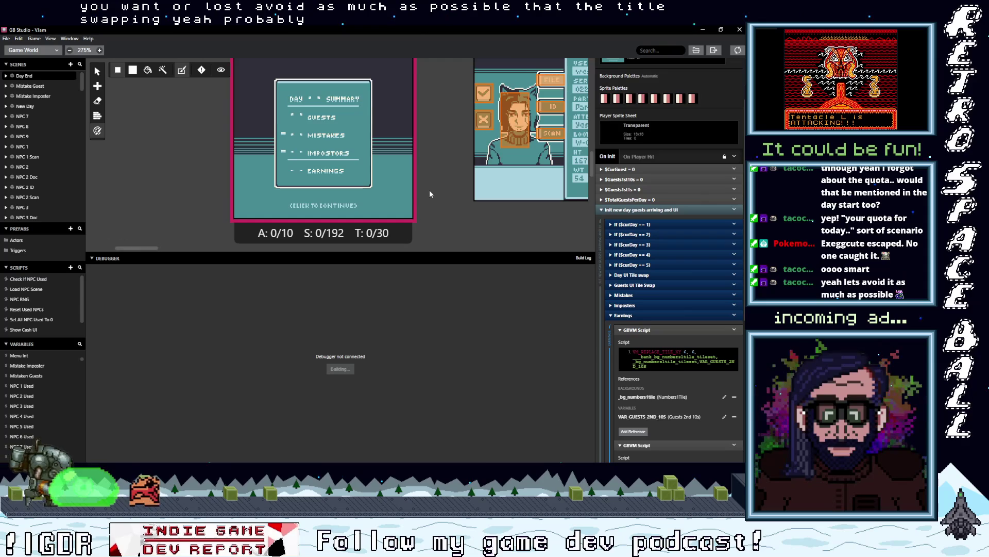
Step: Scroll the script panel and select, then deselect, the second GBVM script's code
scroll(430, 194, up, 2)
scroll(429, 194, up, 2)
scroll(427, 194, up, 4)
scroll(427, 194, down, 4)
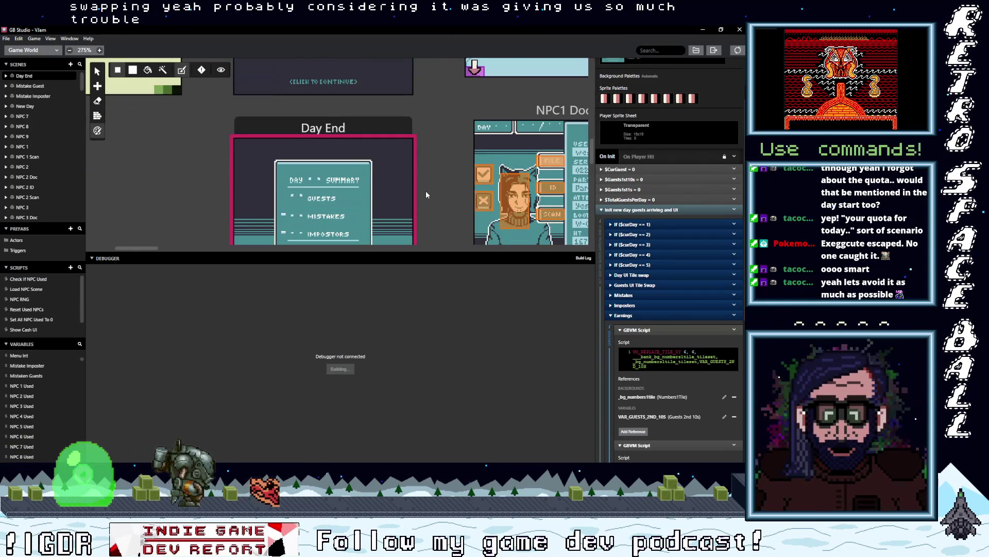
scroll(669, 284, down, 3)
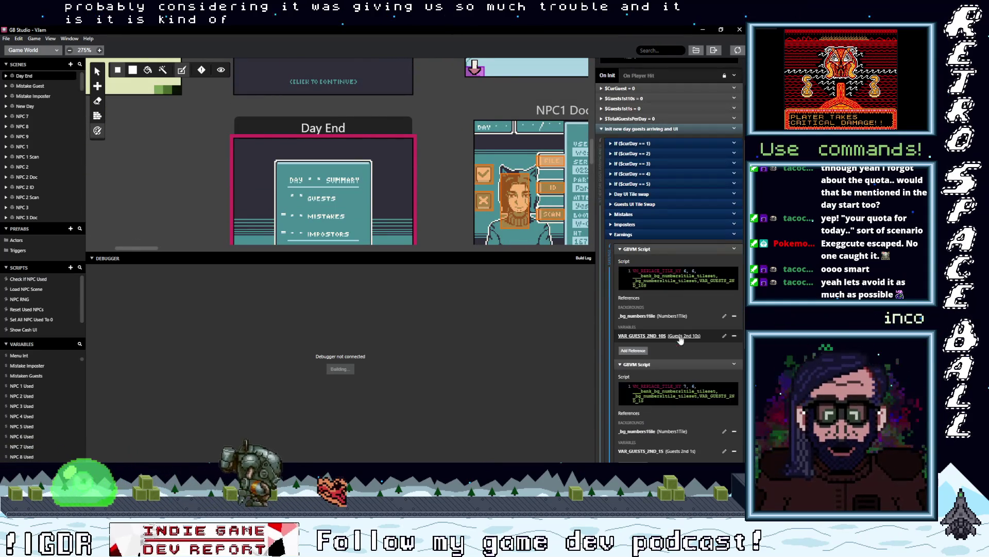
scroll(670, 283, down, 5)
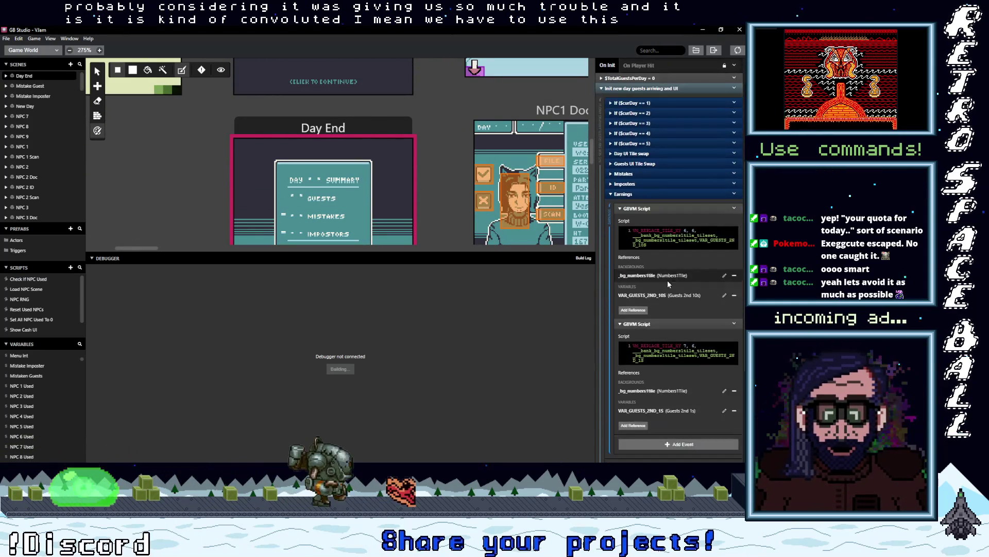
scroll(670, 285, down, 1)
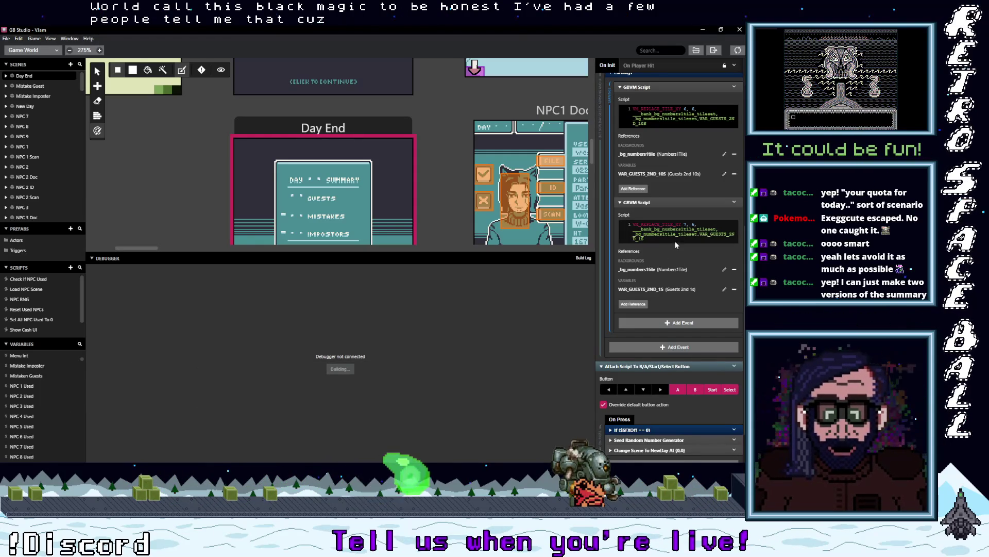
mouse_move(658, 239)
mouse_down()
mouse_move(644, 226)
mouse_move(649, 235)
mouse_up()
click(649, 235)
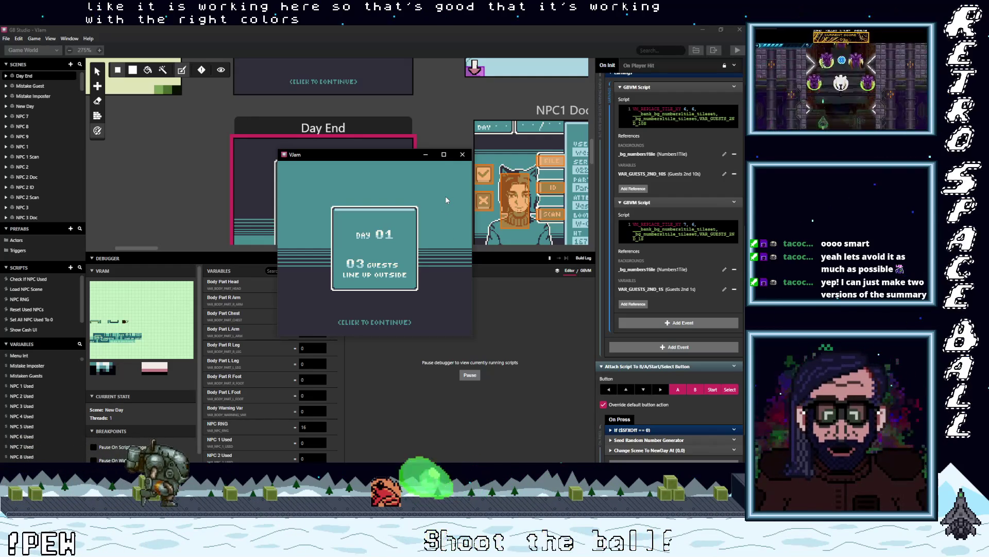
Step: Play past the Day 01 intro and judge all three guests to reach the Day 02 summary, then close the game
key(z)
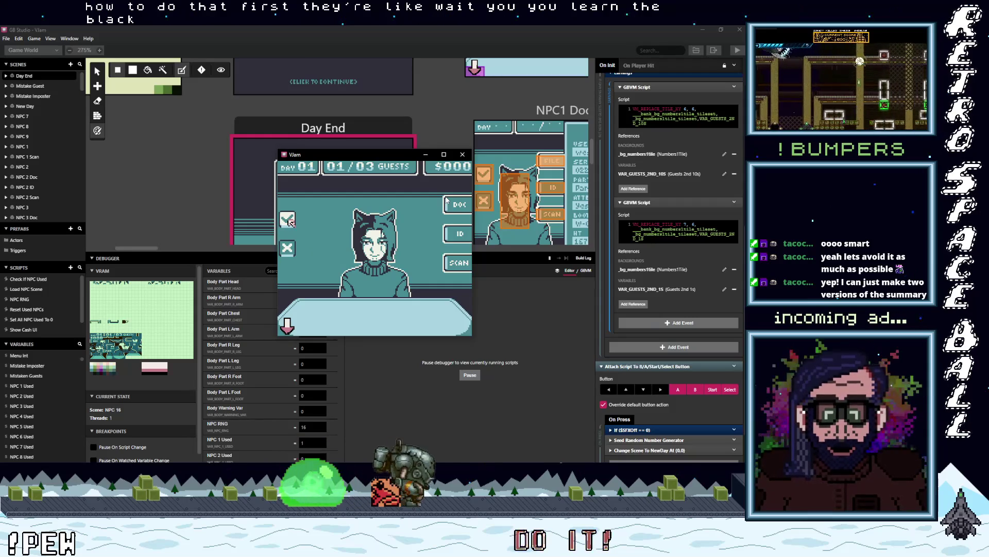
key(z)
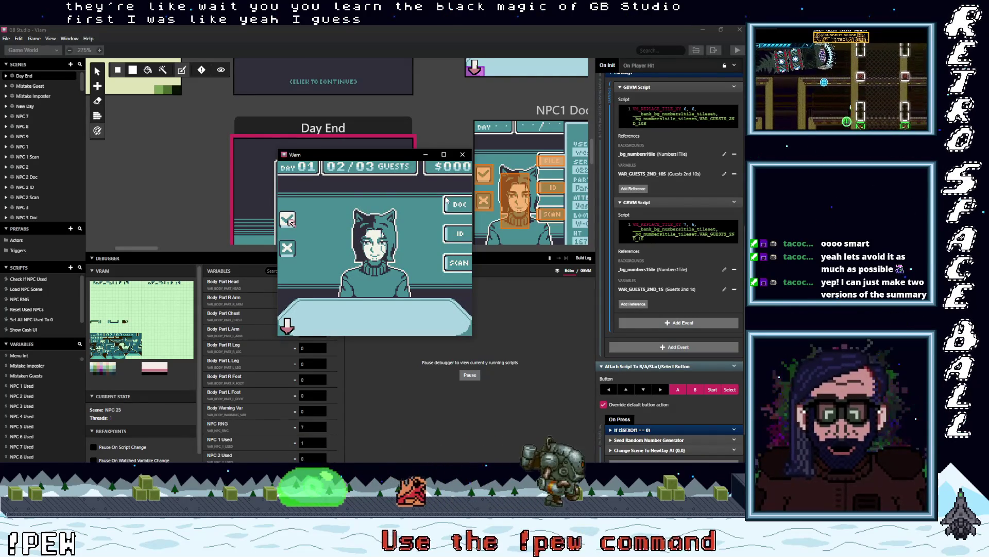
key(z)
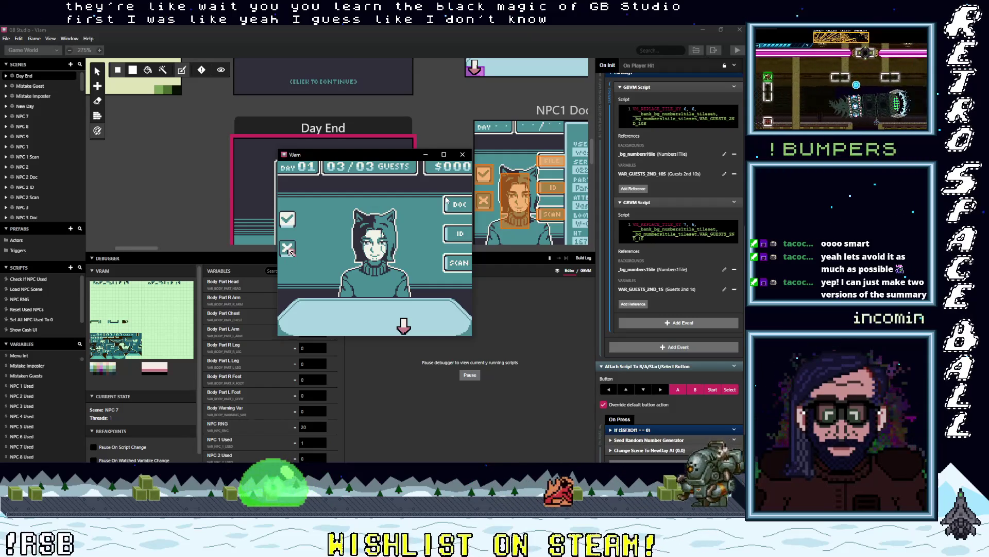
key(z)
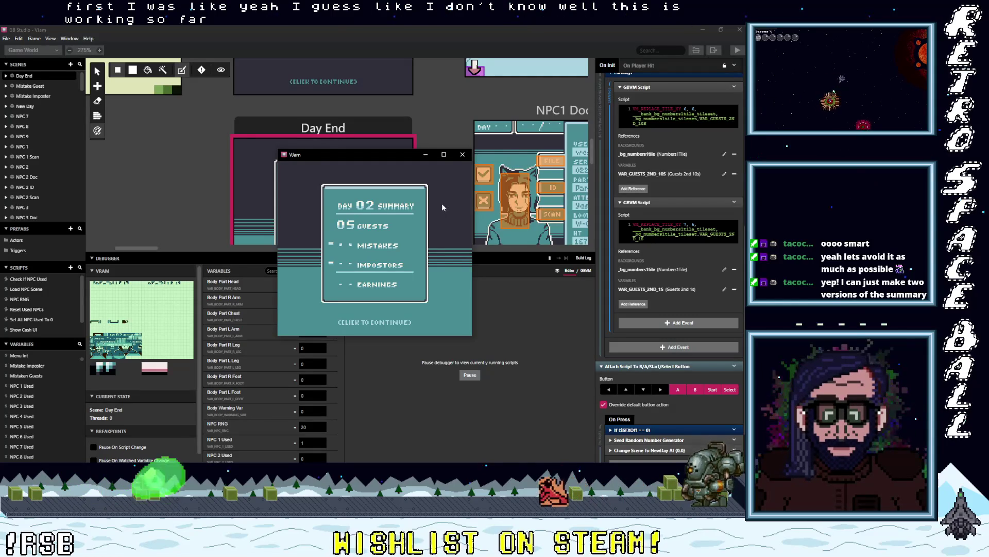
click(462, 155)
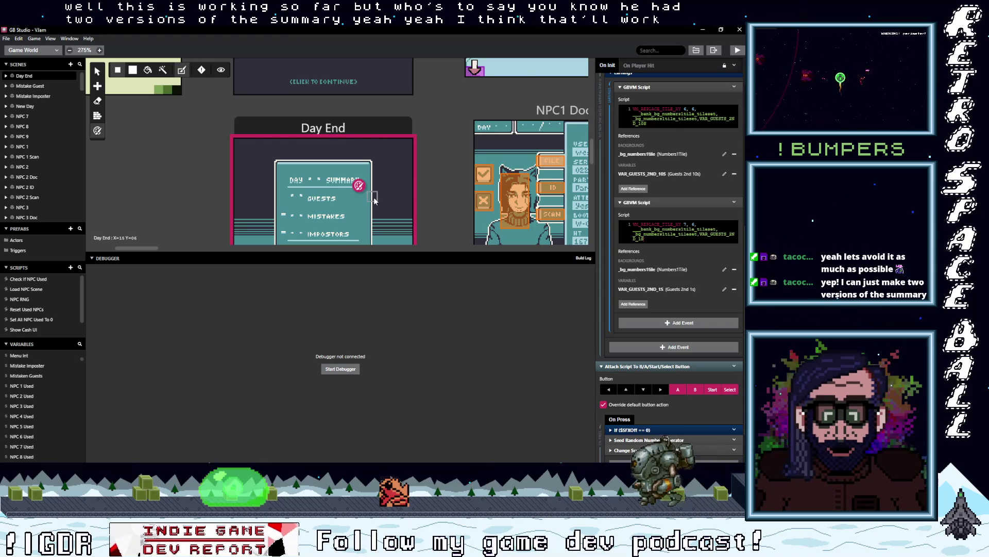
Step: Drag the Day End pink actor from the summary box to X=19 Y=08 on the right edge
scroll(296, 171, down, 3)
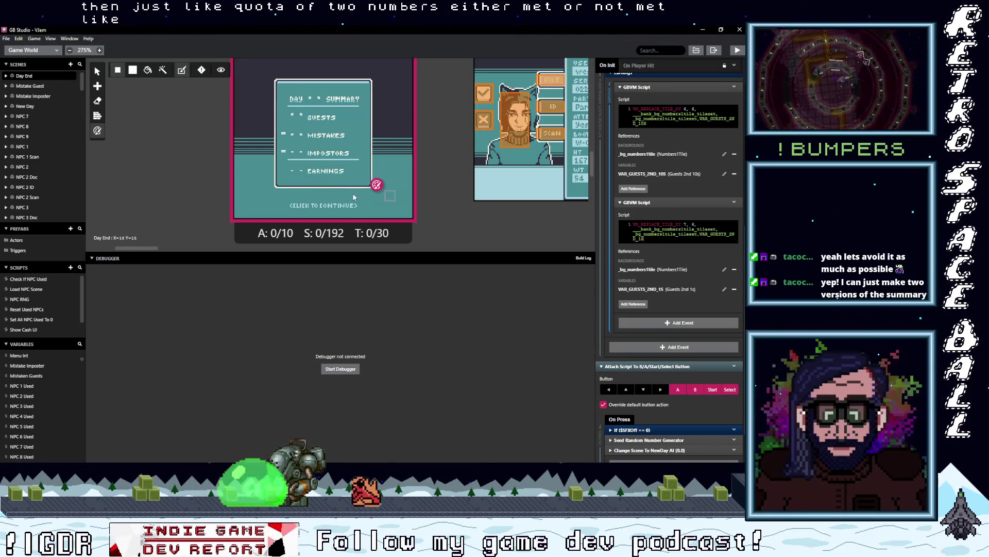
scroll(369, 215, up, 2)
scroll(369, 215, down, 1)
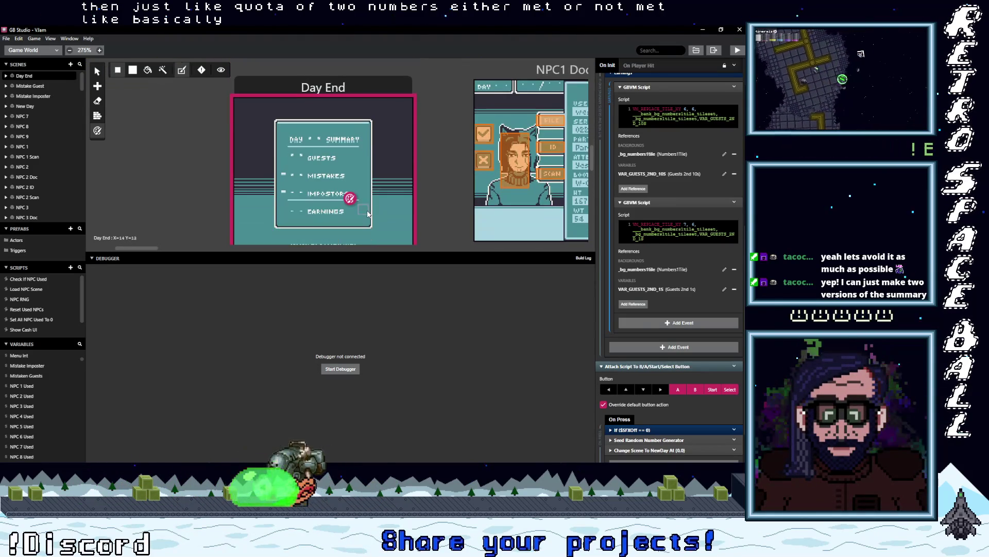
scroll(367, 201, down, 1)
scroll(329, 181, up, 1)
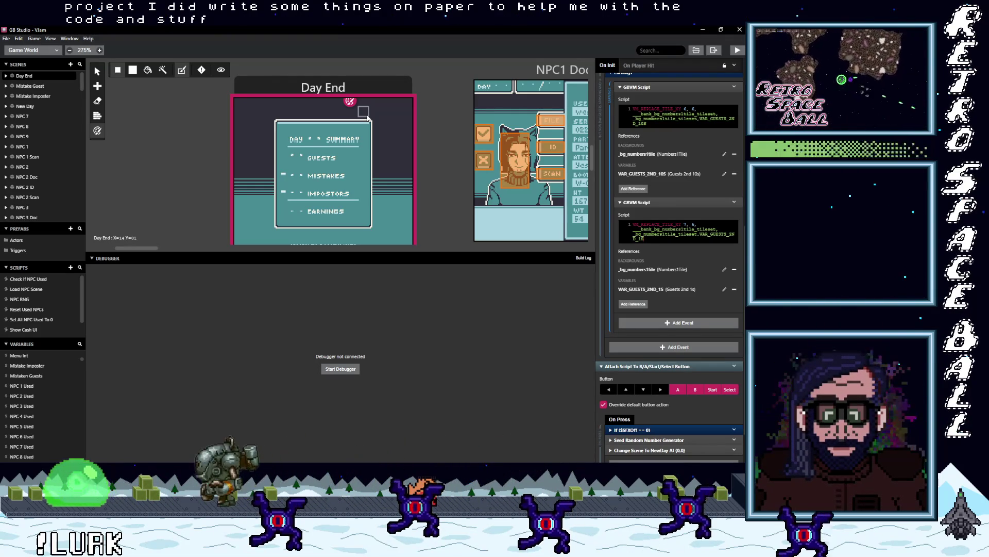
mouse_move(367, 117)
mouse_down()
mouse_move(393, 121)
mouse_move(409, 184)
mouse_up()
scroll(413, 174, down, 5)
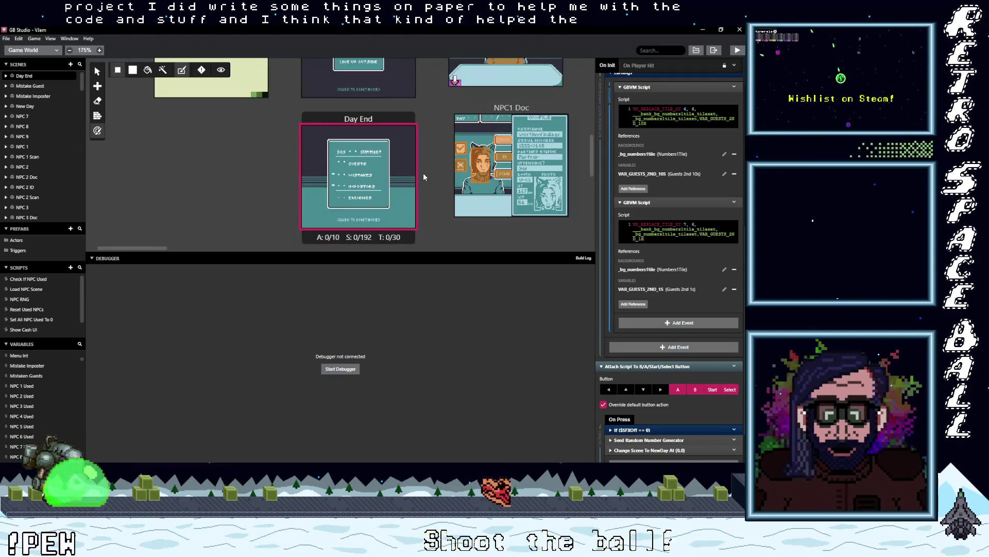
scroll(411, 188, down, 2)
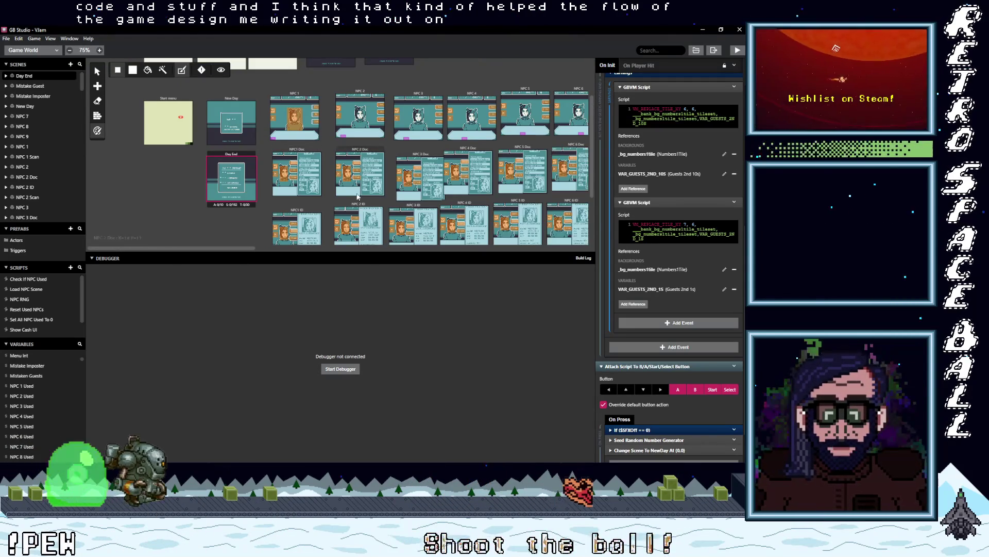
scroll(299, 202, up, 2)
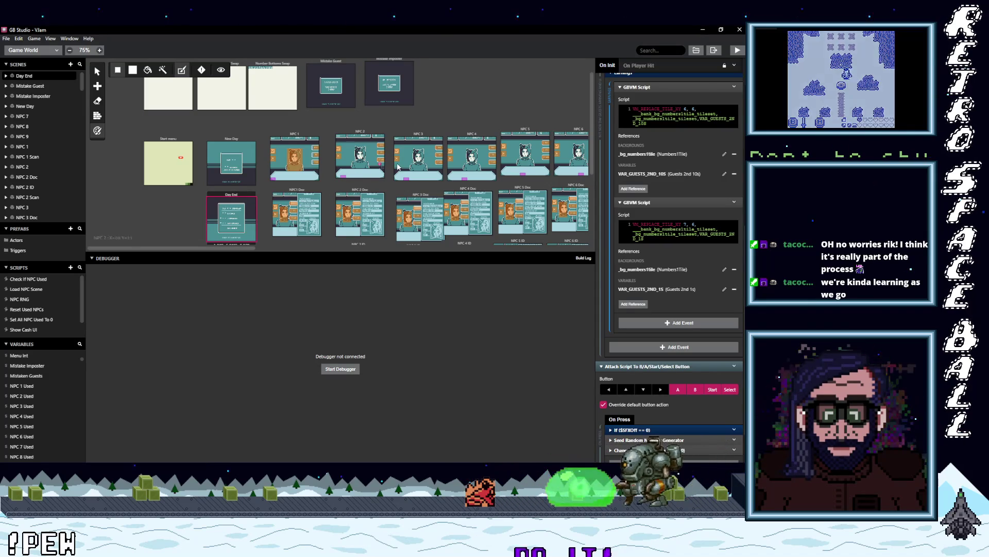
ctrl+scroll(369, 174, up, 10)
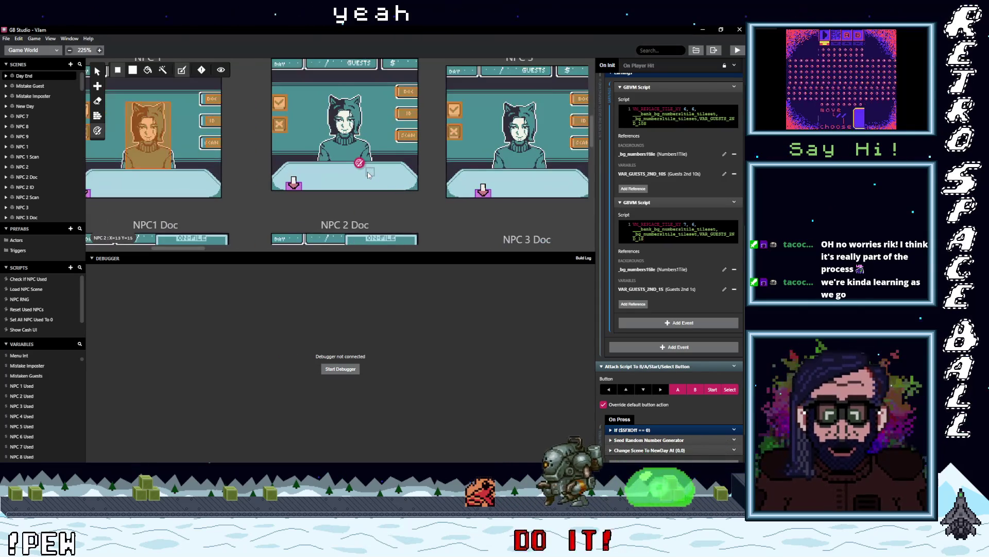
scroll(376, 193, up, 2)
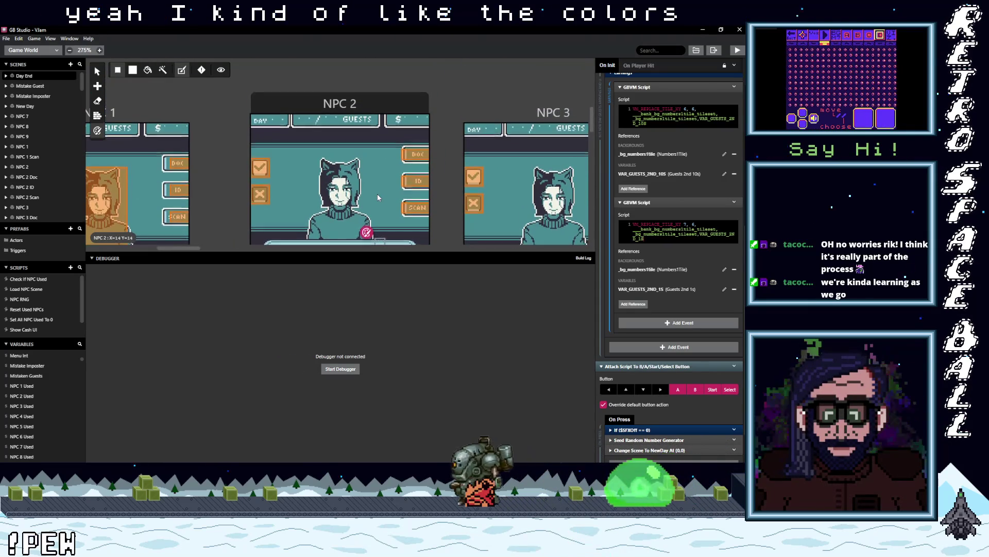
drag(363, 253, 351, 313)
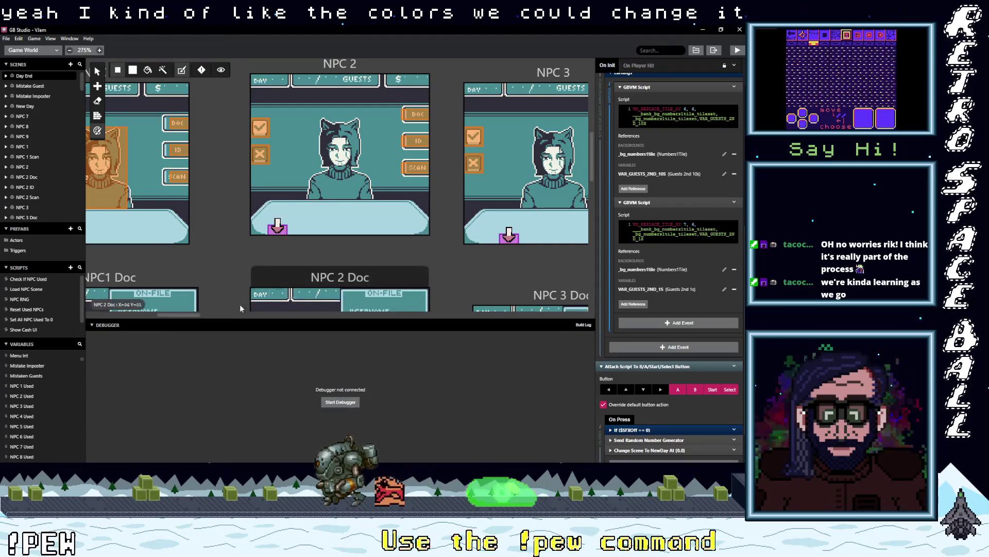
scroll(226, 270, down, 2)
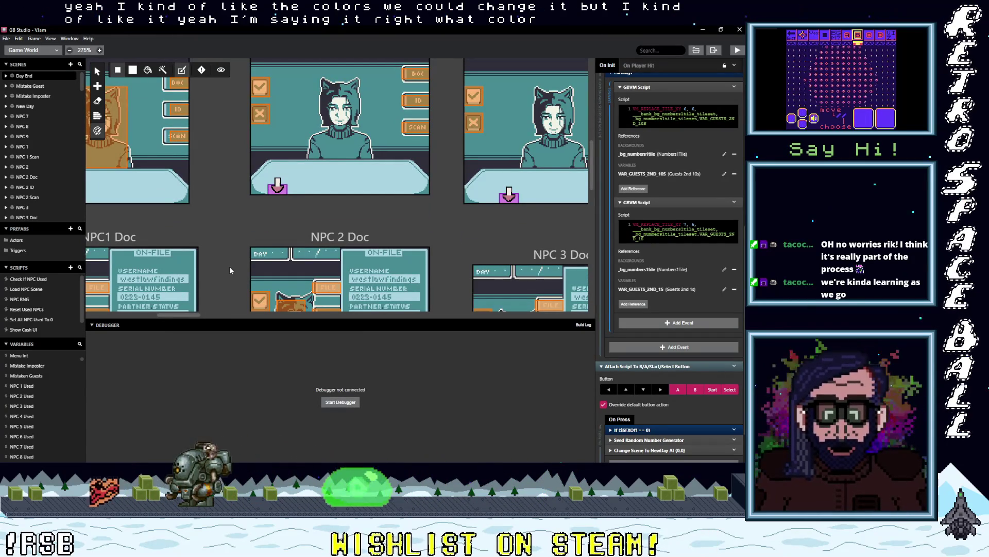
scroll(229, 268, up, 2)
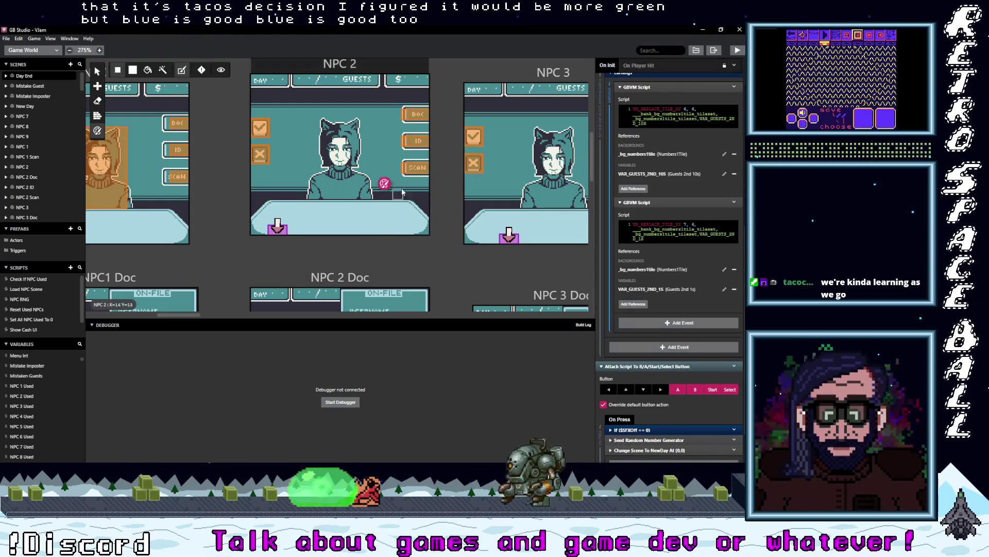
scroll(420, 201, up, 3)
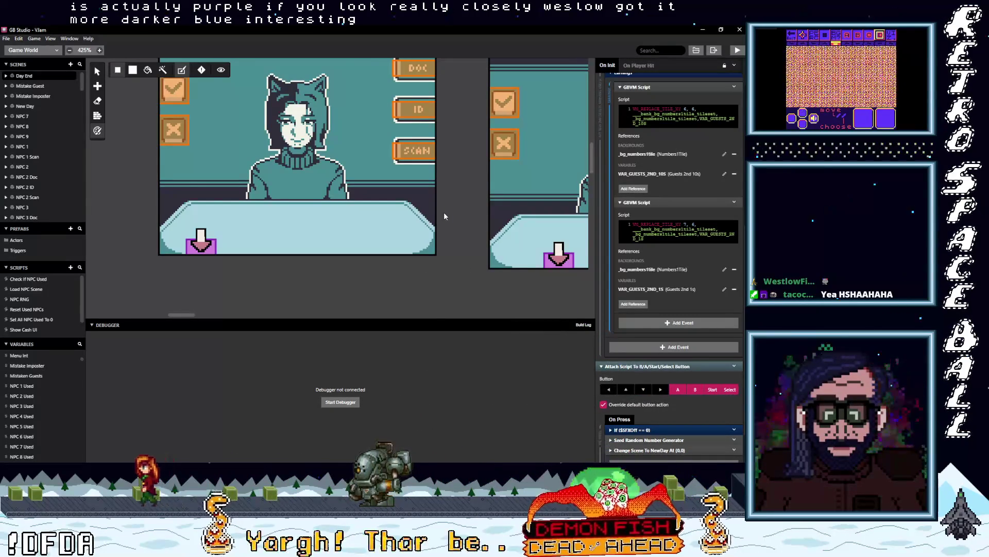
scroll(444, 212, down, 2)
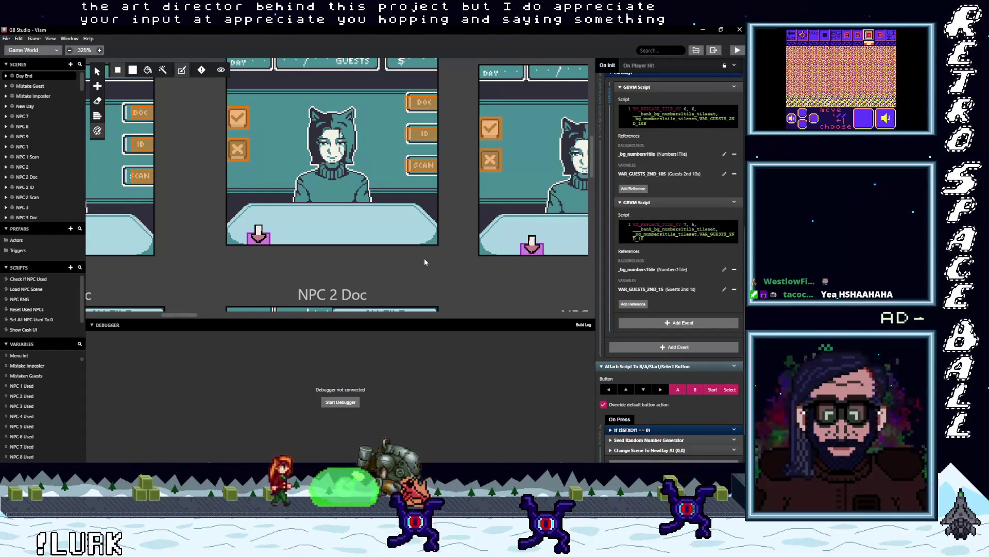
Step: With the Colorize tool on Mistake Imposter, paint the dialog box's right edge and bottom dark
key(alt)
scroll(424, 262, up, 3)
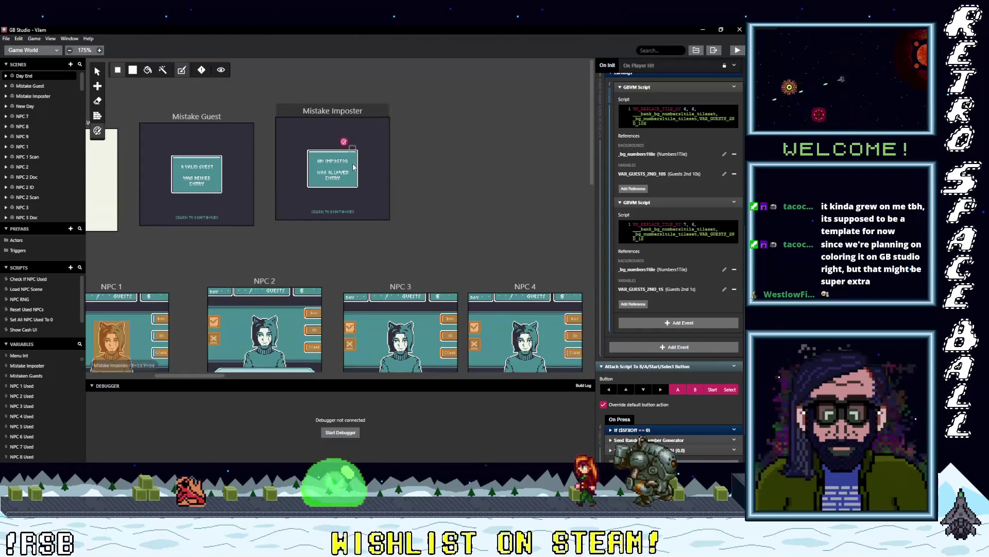
scroll(357, 172, up, 4)
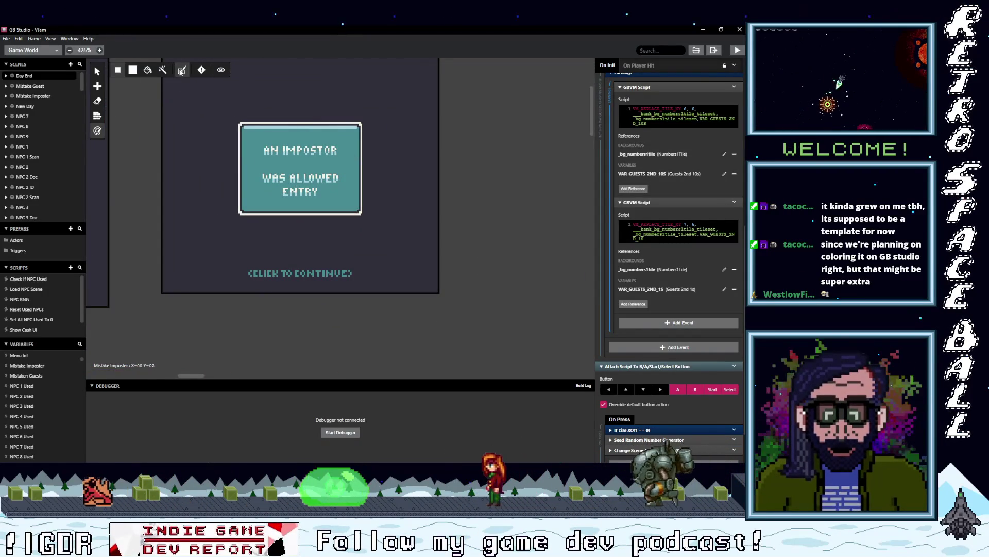
click(182, 73)
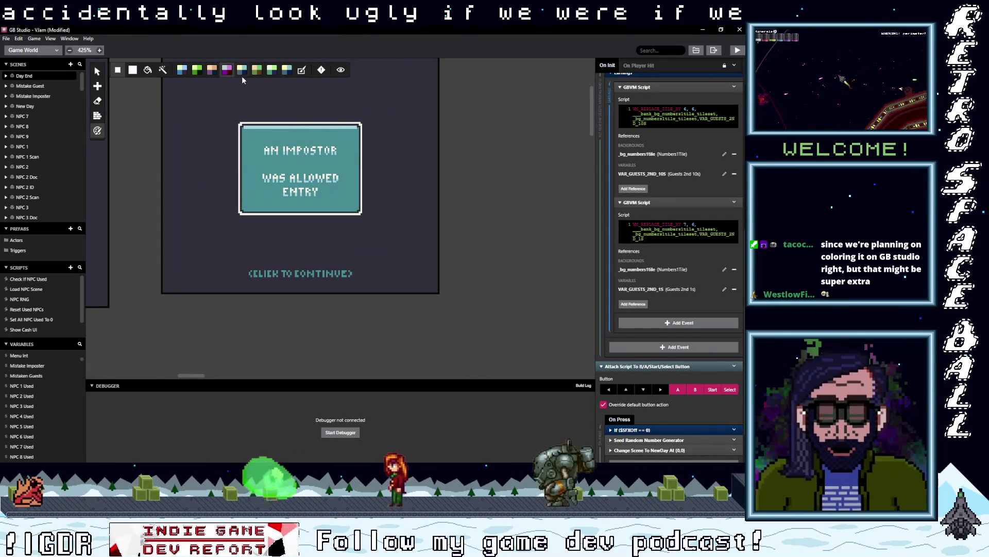
click(365, 157)
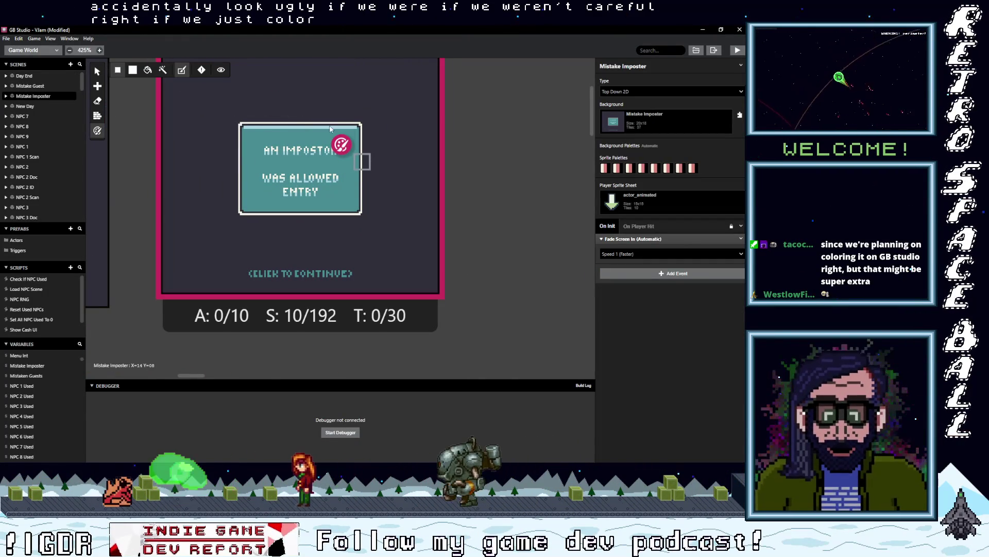
click(182, 70)
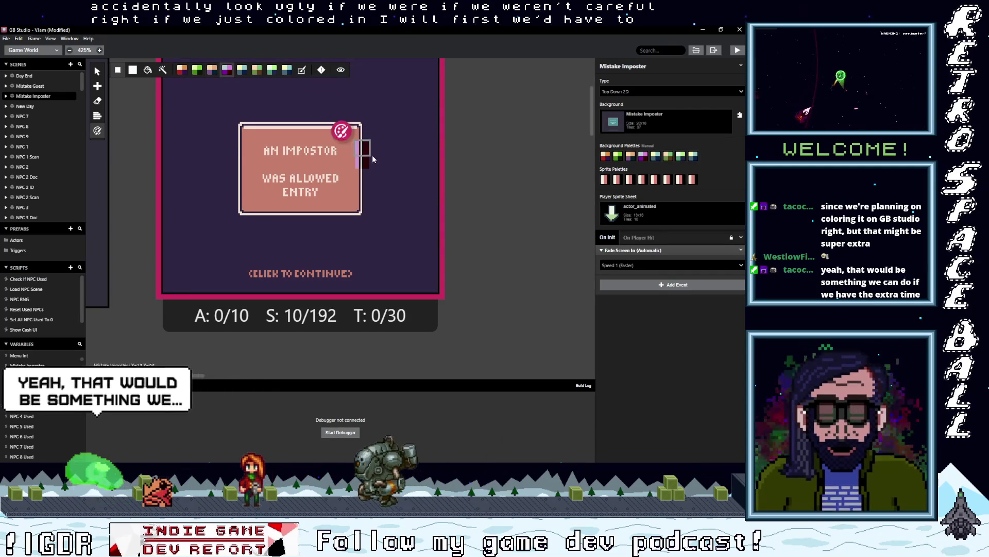
mouse_move(363, 156)
mouse_down()
mouse_move(360, 214)
mouse_move(236, 217)
mouse_move(238, 117)
mouse_move(349, 125)
mouse_up()
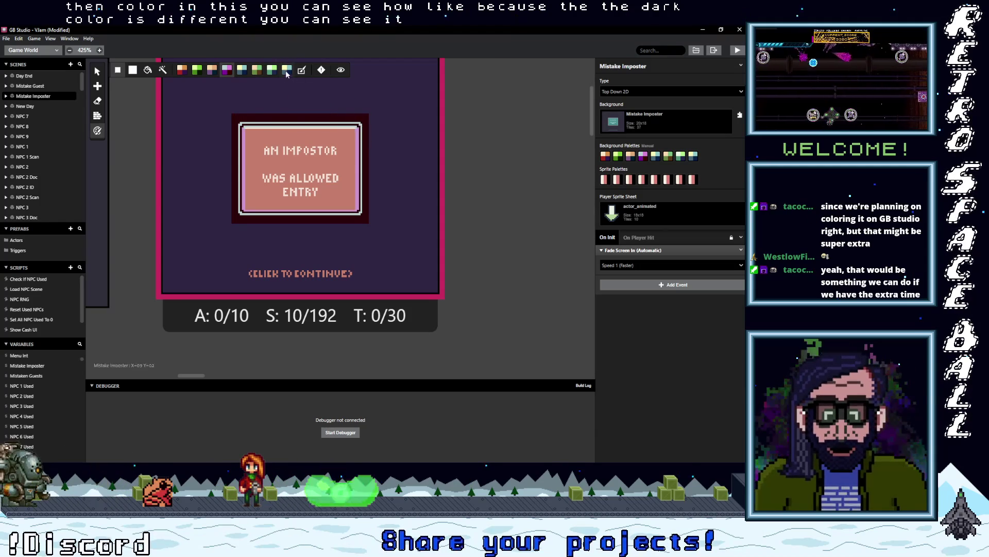
Step: Paint the dialog's top row and right column teal, and the AN IMPOSTOR and WAS ALLOWED ENTRY rows purple
drag(251, 136, 341, 136)
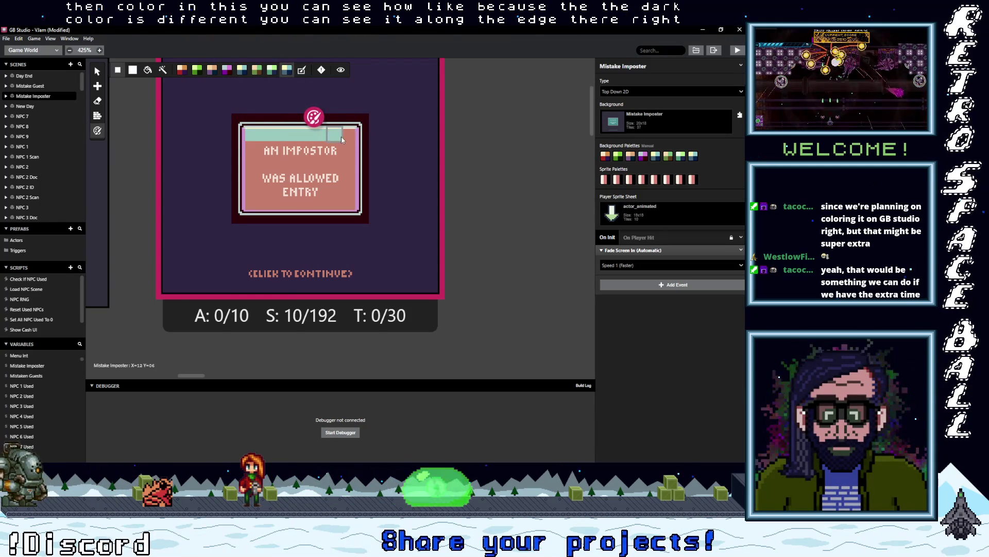
mouse_move(348, 190)
mouse_down()
mouse_move(346, 204)
mouse_move(287, 202)
mouse_move(254, 151)
mouse_up()
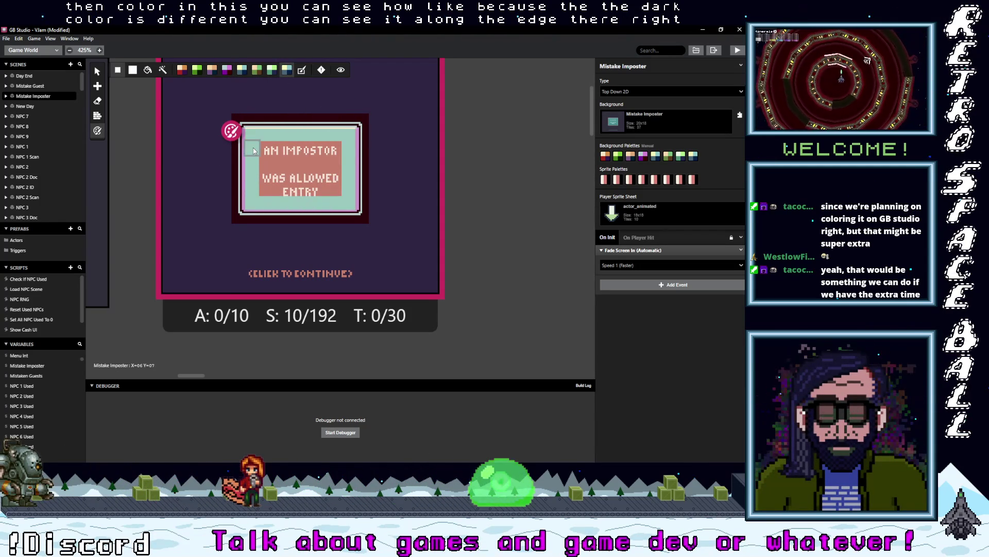
click(226, 69)
mouse_move(276, 153)
mouse_down()
mouse_move(338, 152)
mouse_move(291, 188)
mouse_move(275, 188)
mouse_move(262, 155)
mouse_up()
click(212, 70)
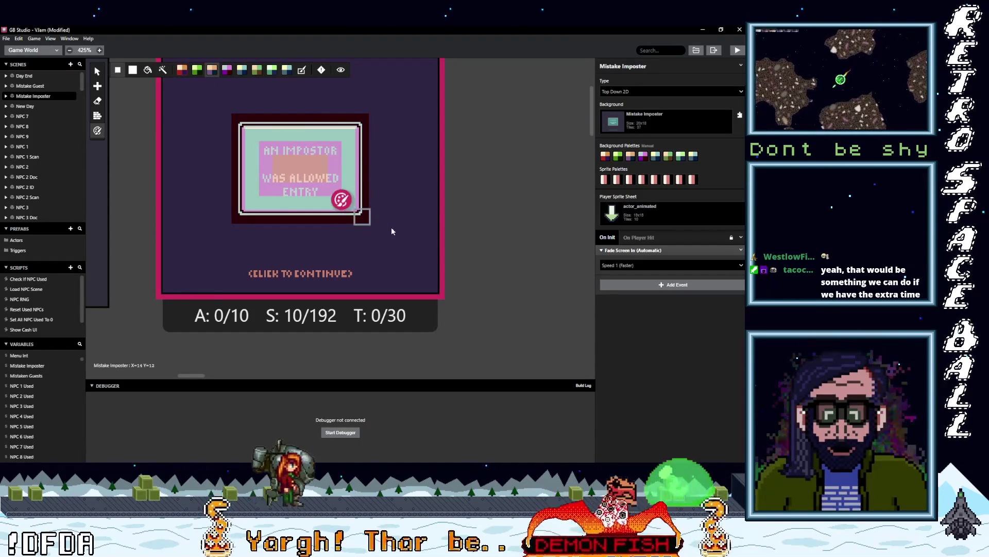
Step: Try other palettes, recolour the tile behind TI in CLICK TO CONTINUE, then revert to automatic palettes
click(270, 71)
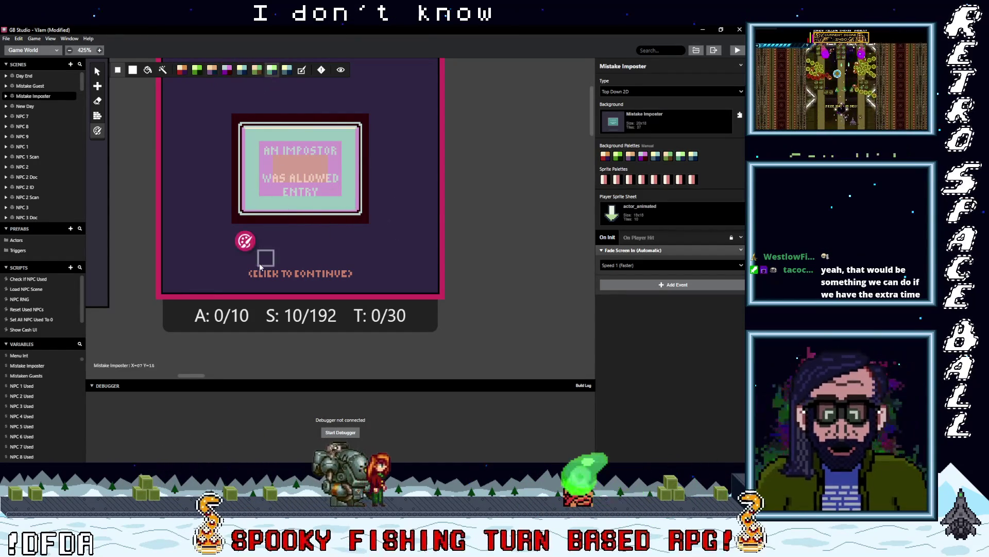
click(286, 70)
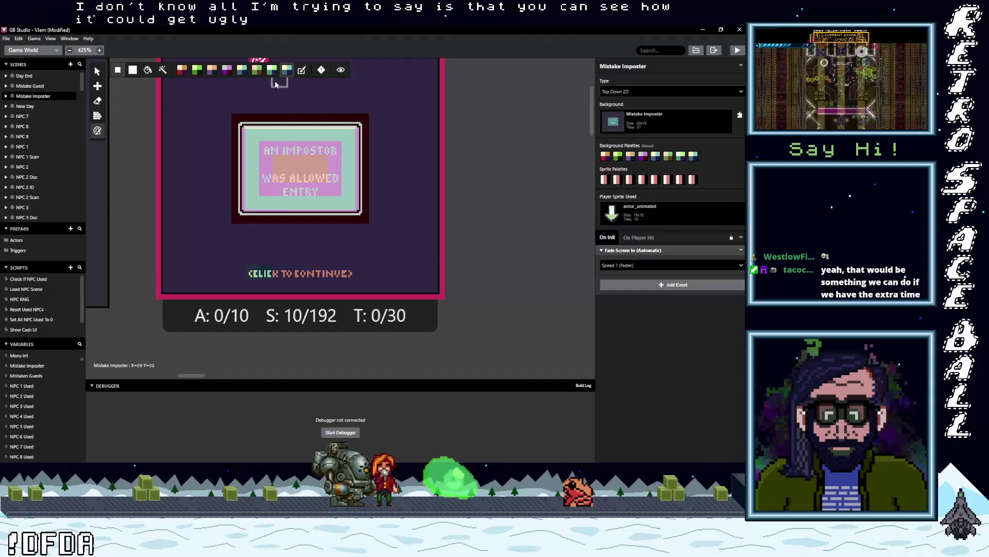
click(271, 70)
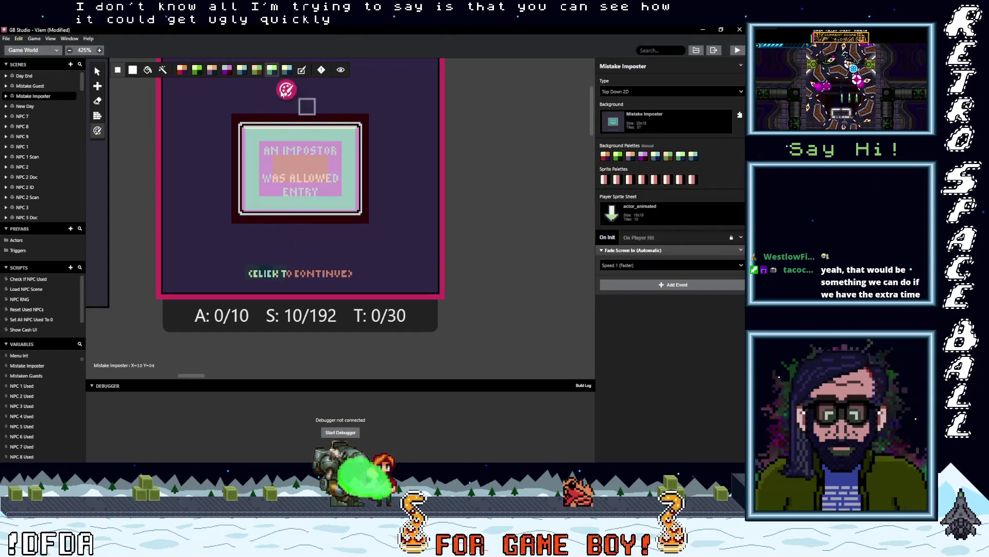
click(256, 71)
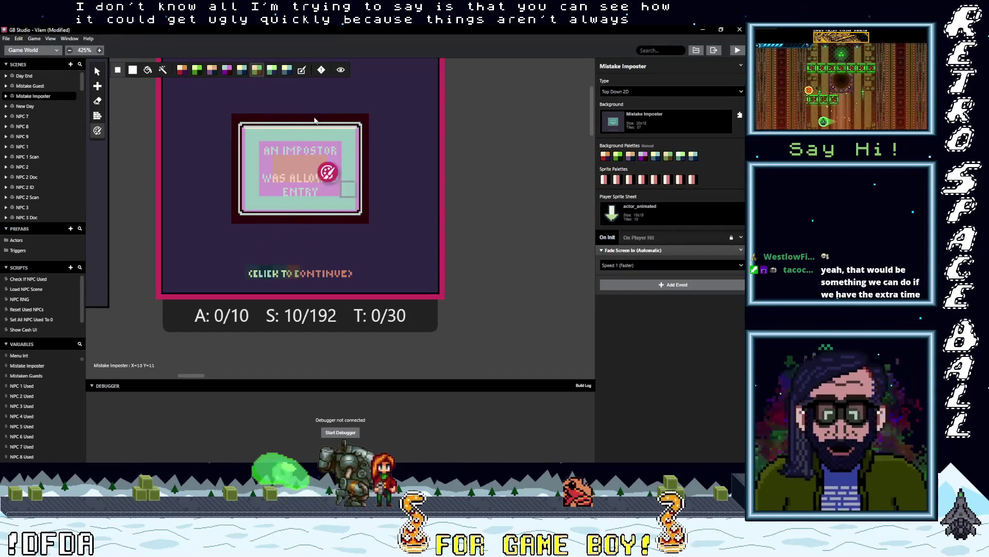
click(242, 70)
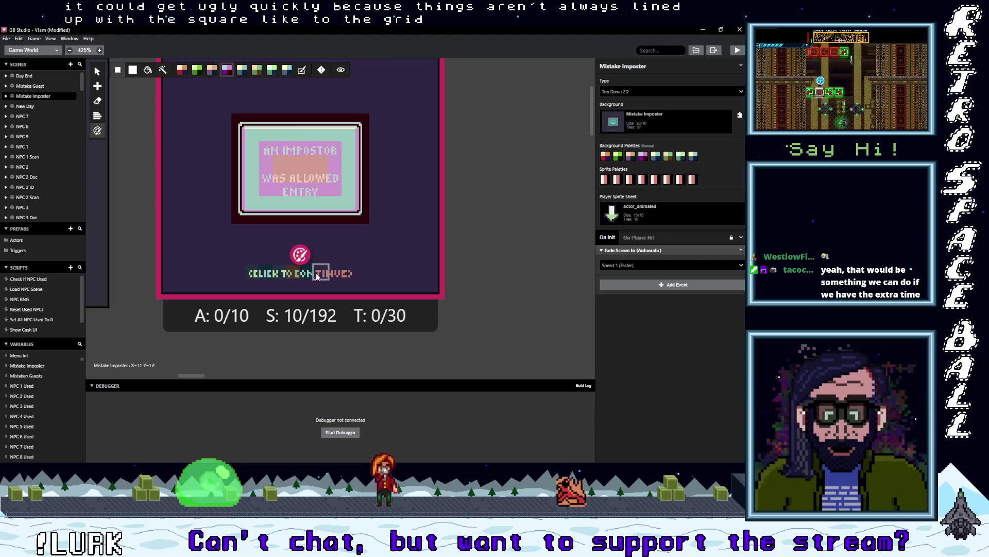
click(318, 273)
click(198, 71)
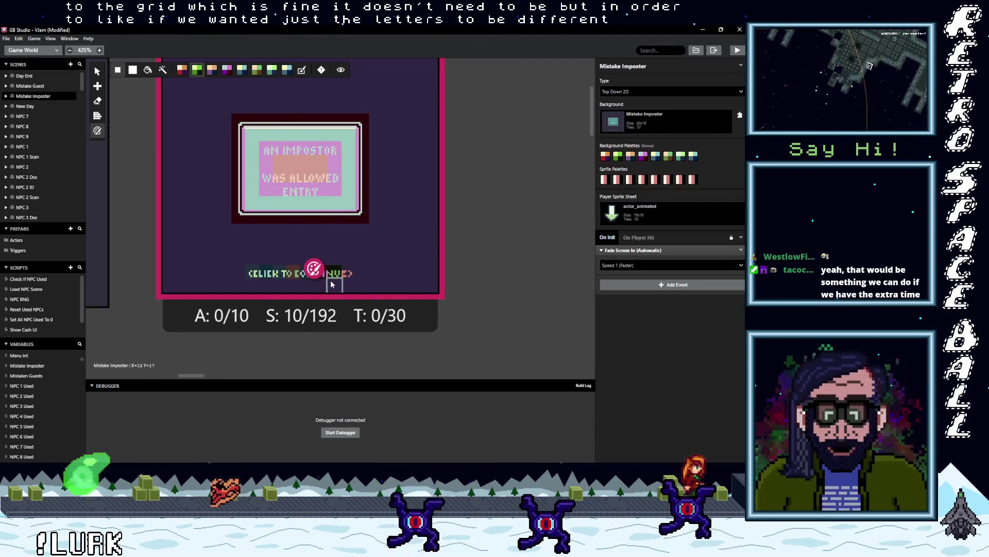
scroll(330, 280, up, 3)
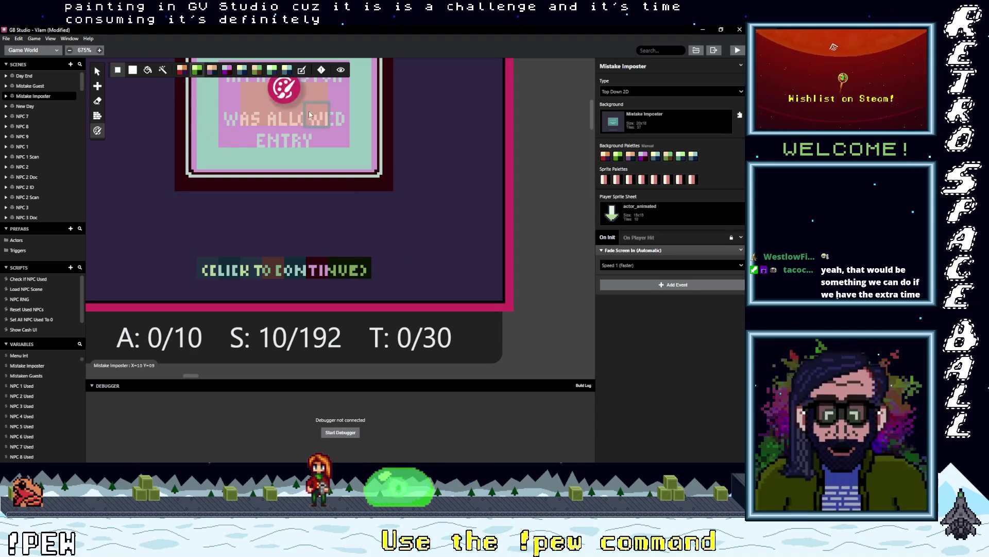
click(305, 74)
Step: Scroll around the canvas to check the Mistake Imposter scene is teal again on automatic palettes
scroll(334, 185, down, 2)
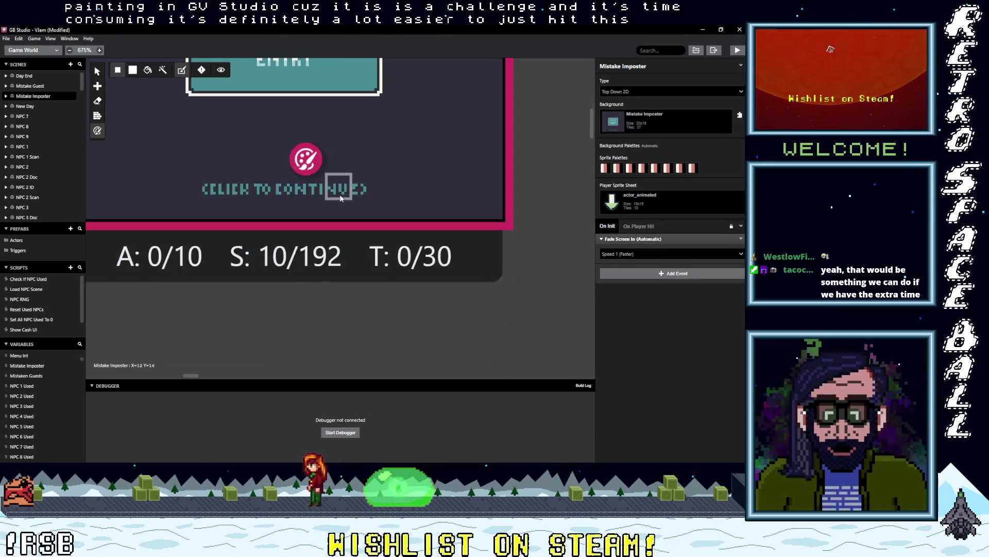
scroll(341, 197, up, 1)
ctrl+scroll(345, 203, down, 1)
ctrl+scroll(346, 209, down, 1)
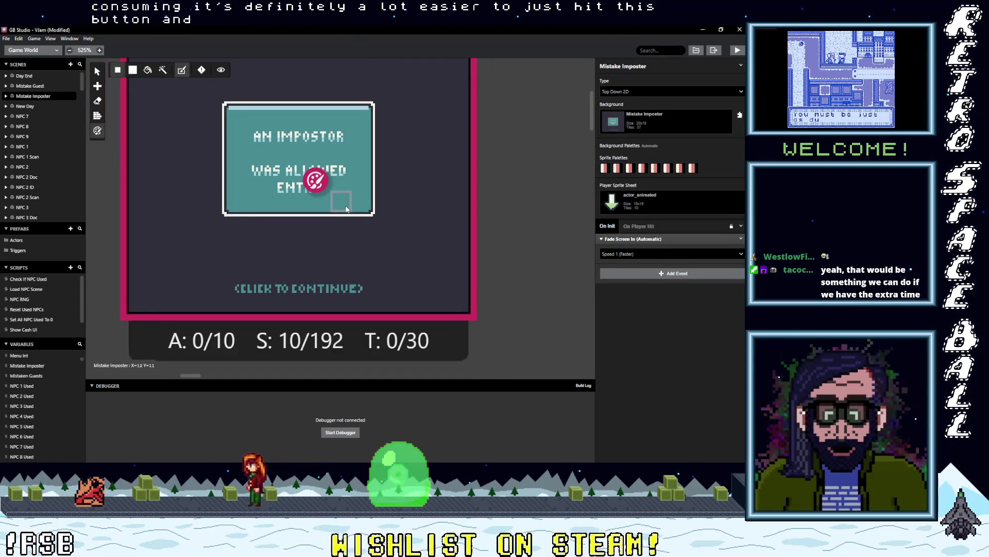
scroll(375, 213, up, 2)
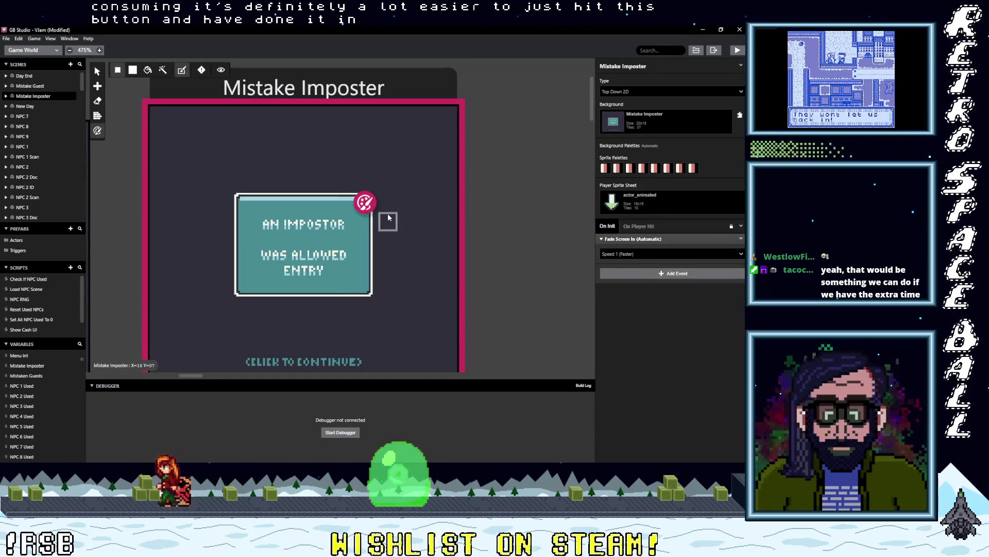
scroll(373, 305, down, 1)
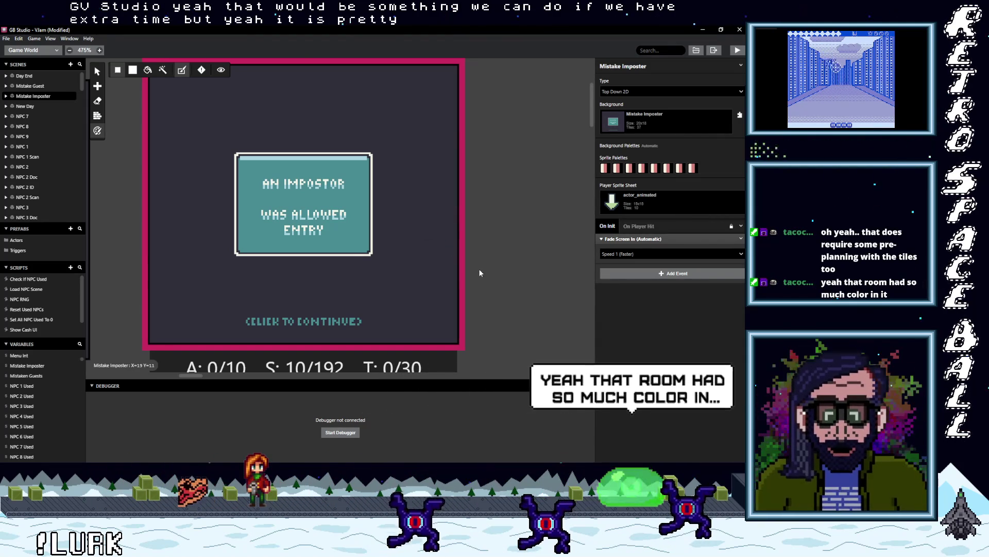
scroll(479, 271, down, 5)
scroll(397, 248, down, 3)
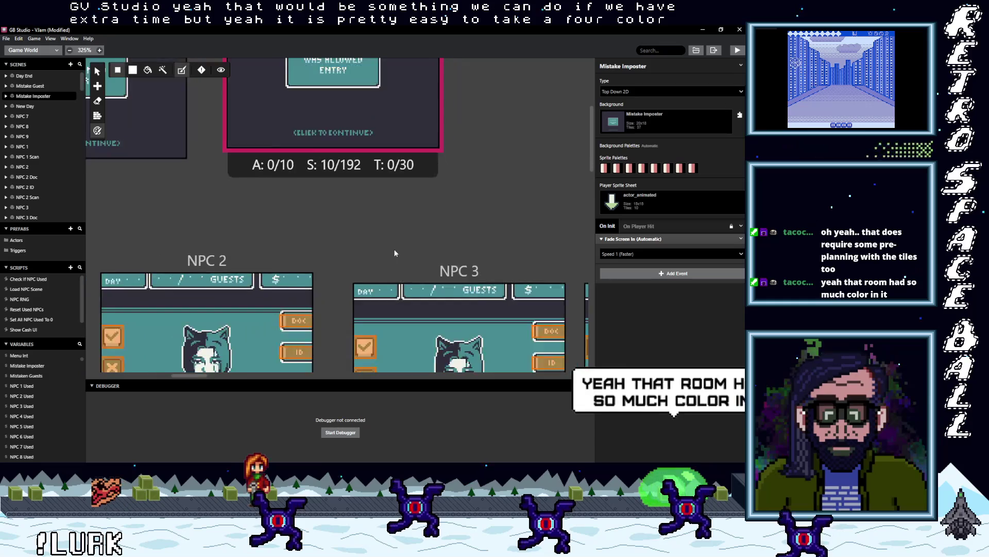
scroll(394, 253, down, 1)
scroll(421, 258, down, 3)
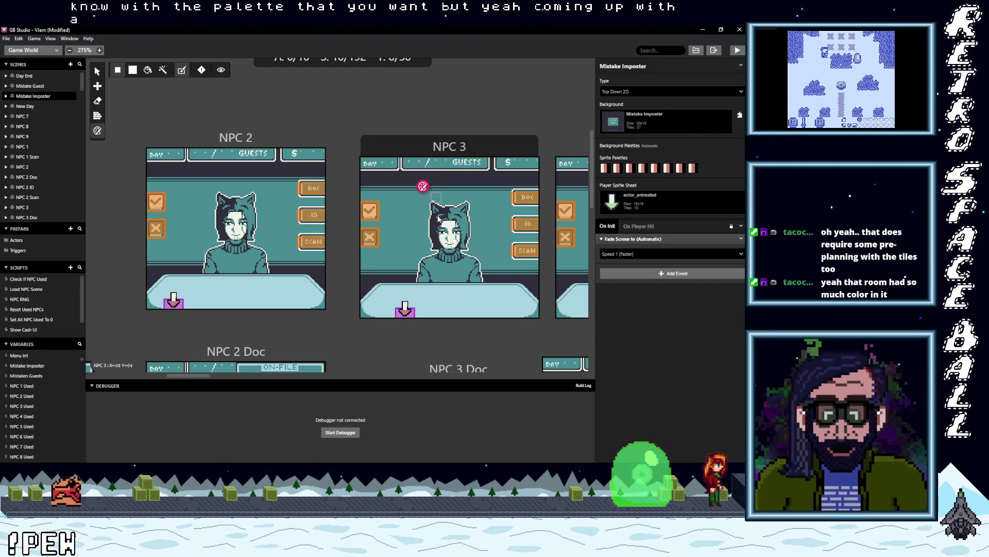
scroll(427, 245, down, 5)
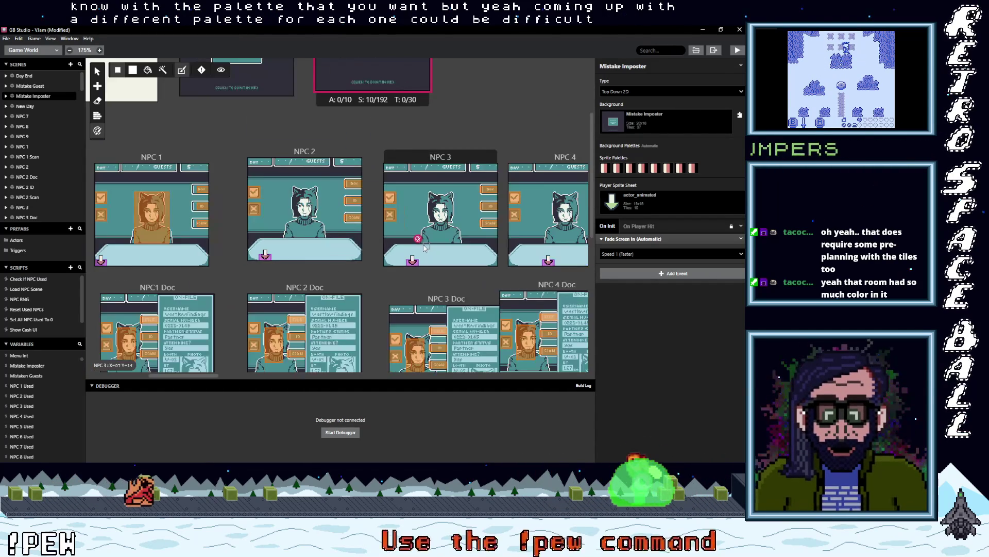
scroll(424, 249, down, 2)
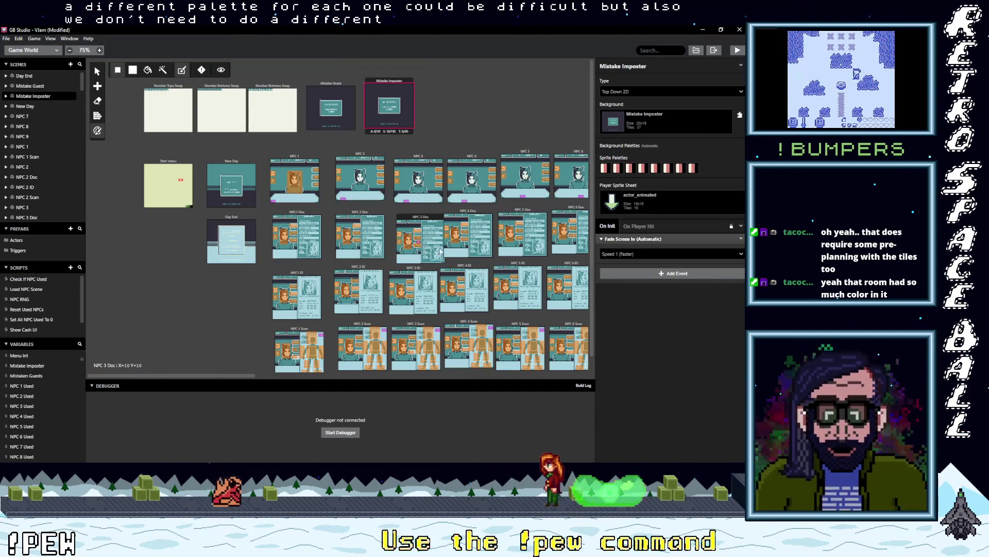
scroll(441, 249, down, 2)
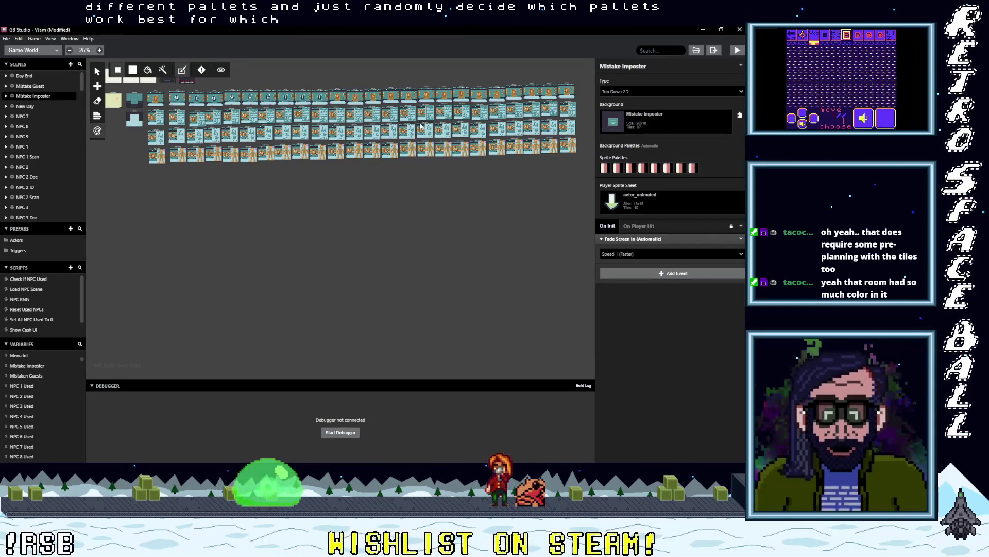
scroll(131, 124, up, 4)
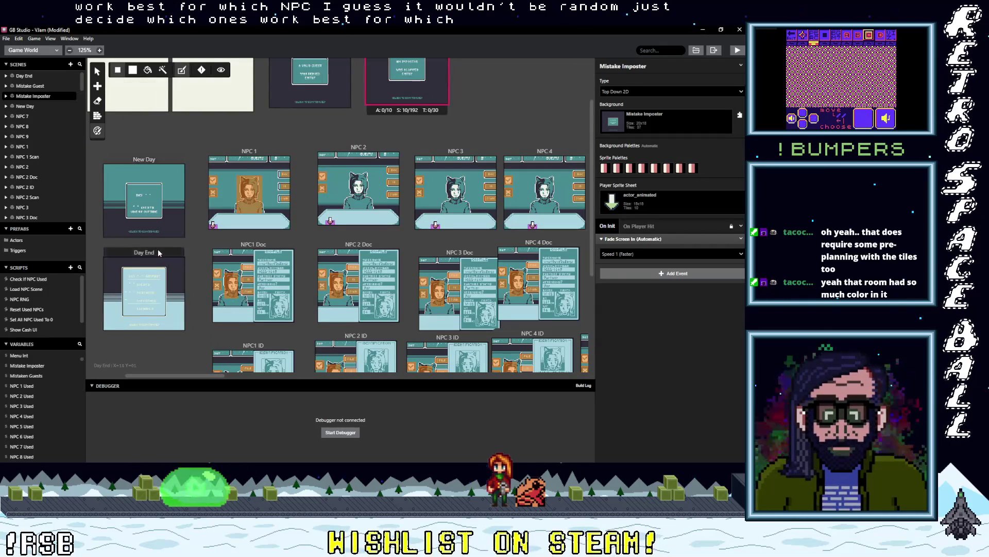
Step: Set the width of the trigger over NPC 1's DOC button to 3 tiles
click(159, 252)
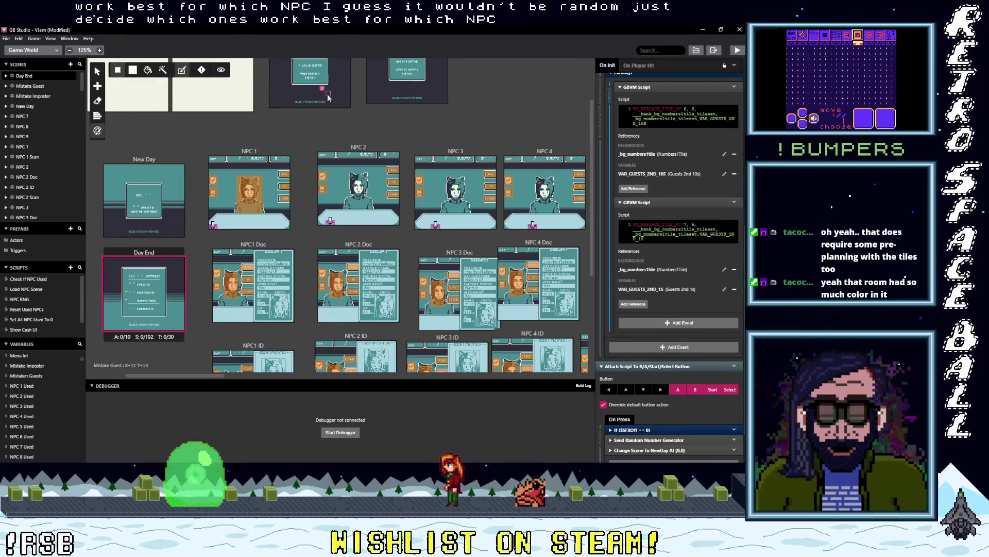
scroll(401, 136, down, 1)
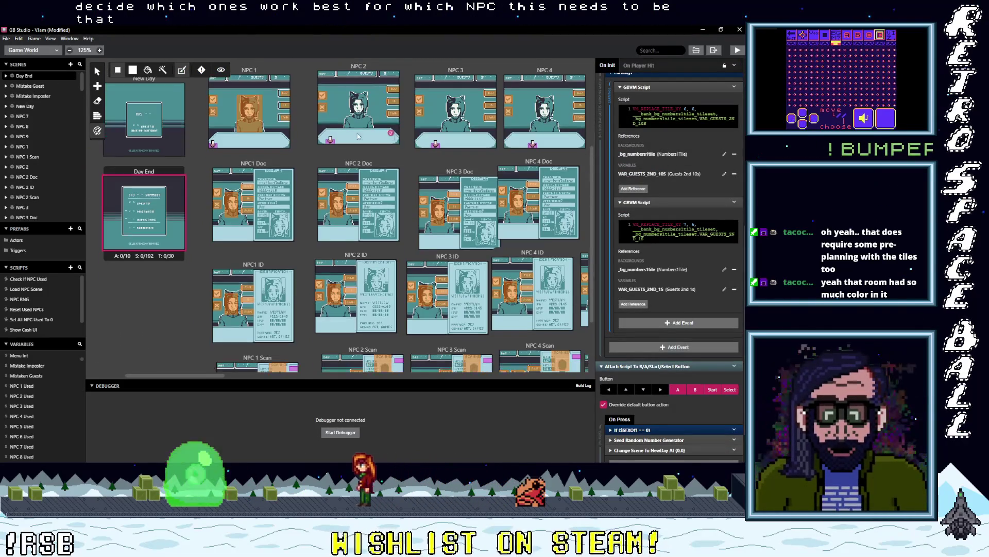
scroll(292, 119, up, 2)
scroll(289, 155, up, 6)
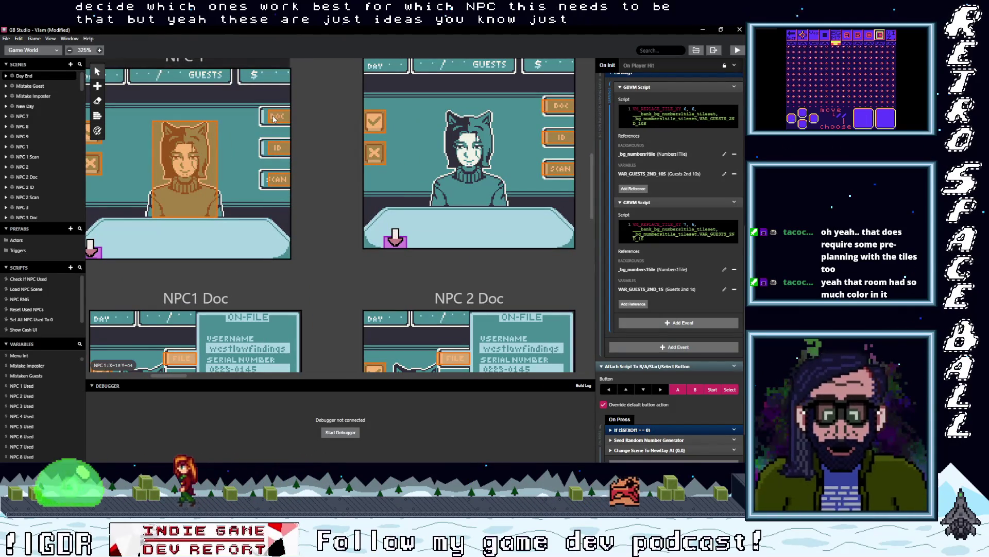
click(272, 116)
click(665, 96)
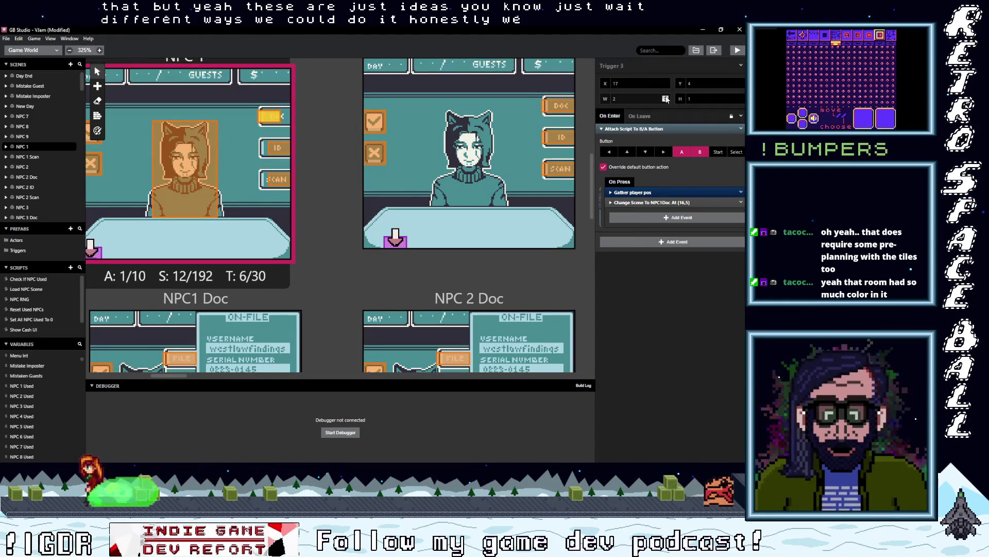
Step: Set the SCAN button's trigger width to 3 tiles as well
click(281, 154)
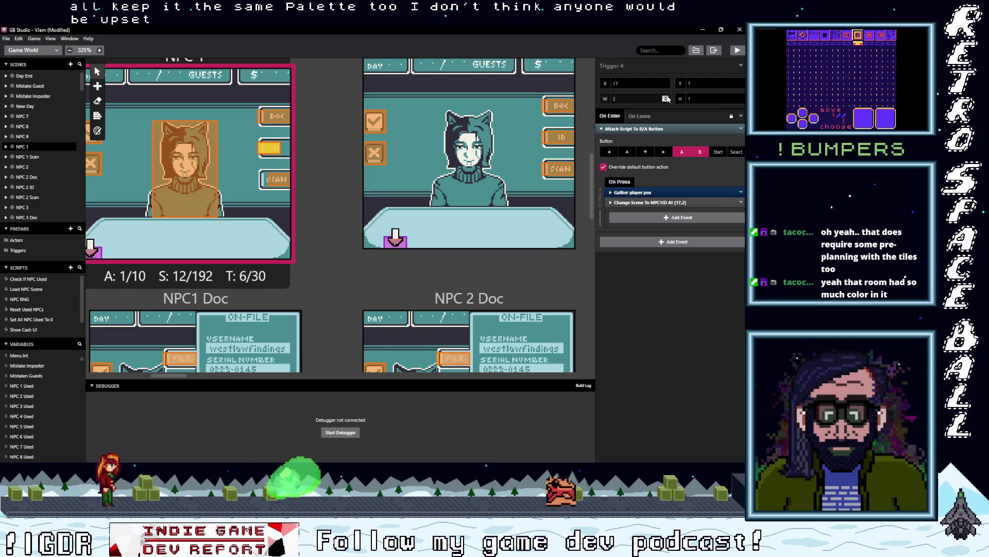
click(267, 180)
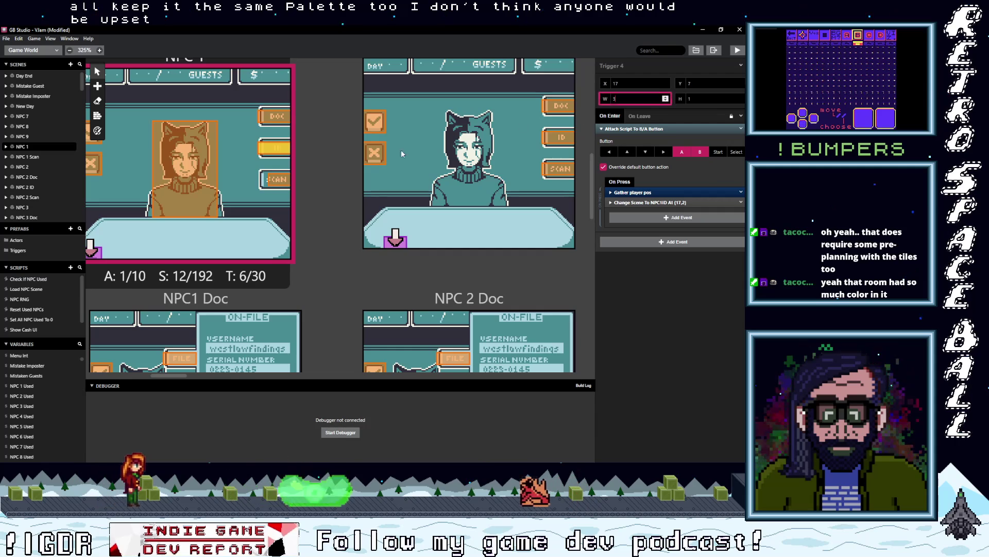
click(665, 96)
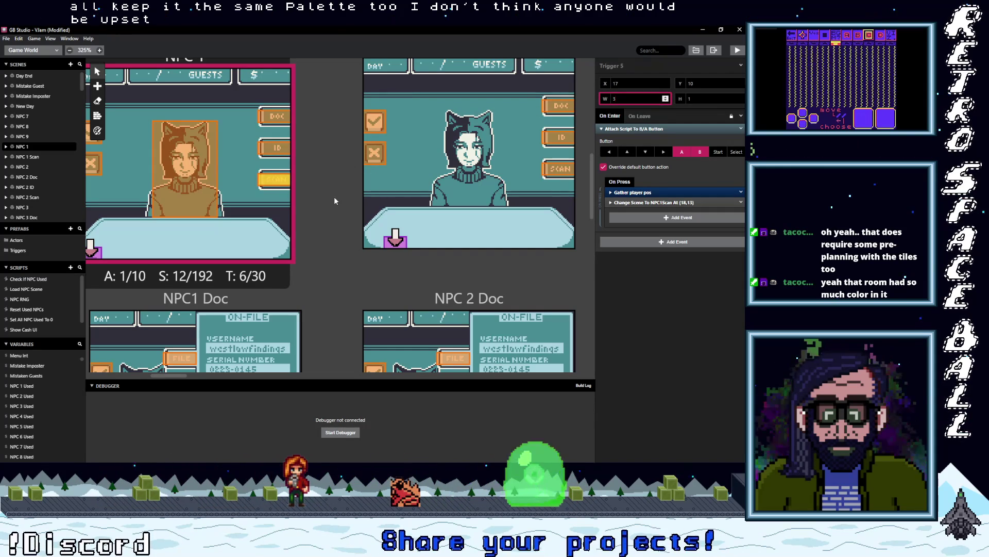
scroll(334, 196, down, 5)
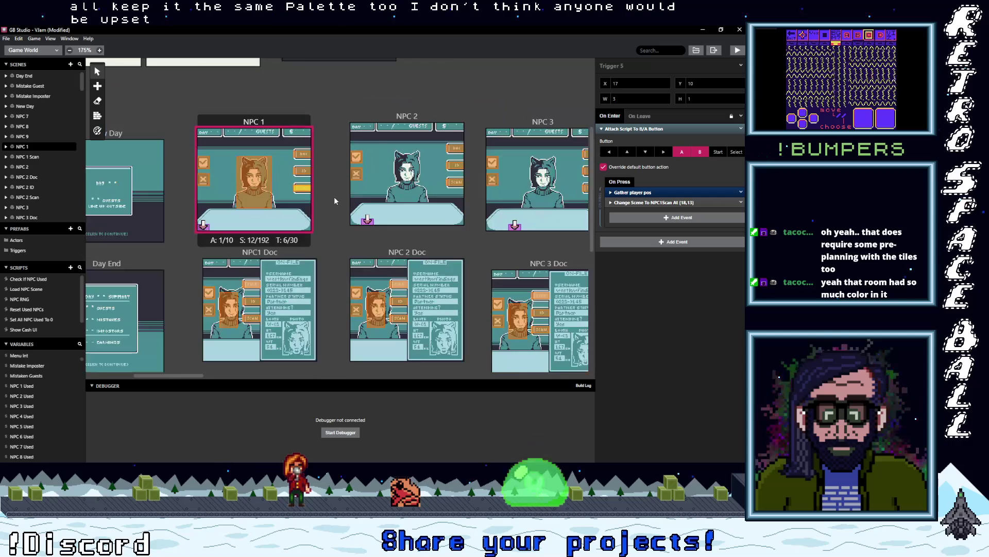
scroll(335, 147, up, 1)
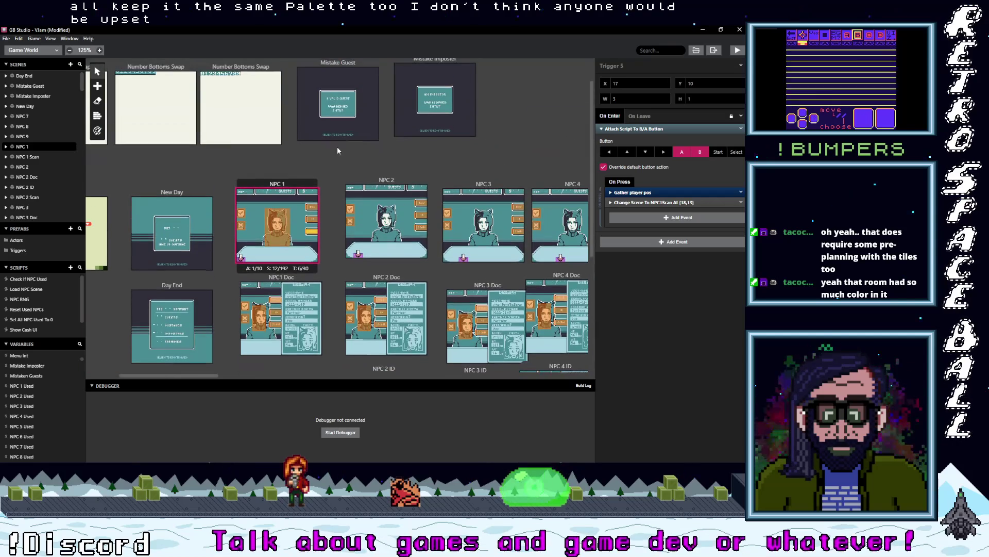
scroll(344, 151, up, 1)
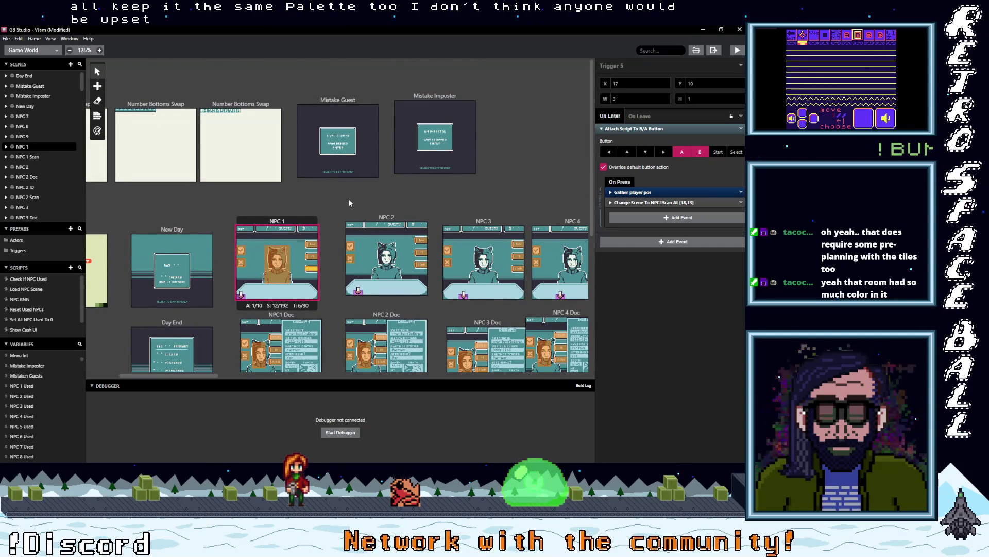
click(241, 251)
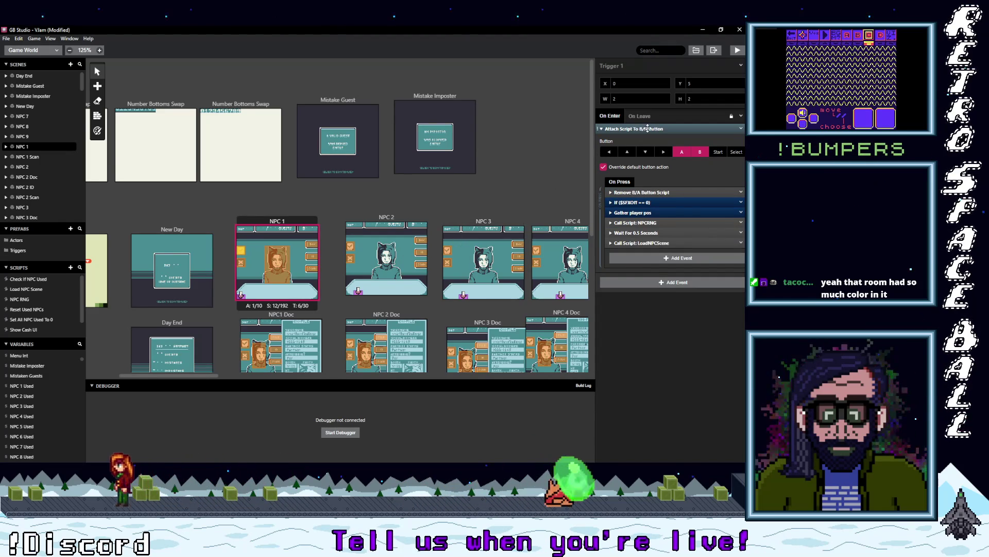
Step: Copy Trigger 1's Attach Script To B/A Button event
click(648, 128)
click(741, 128)
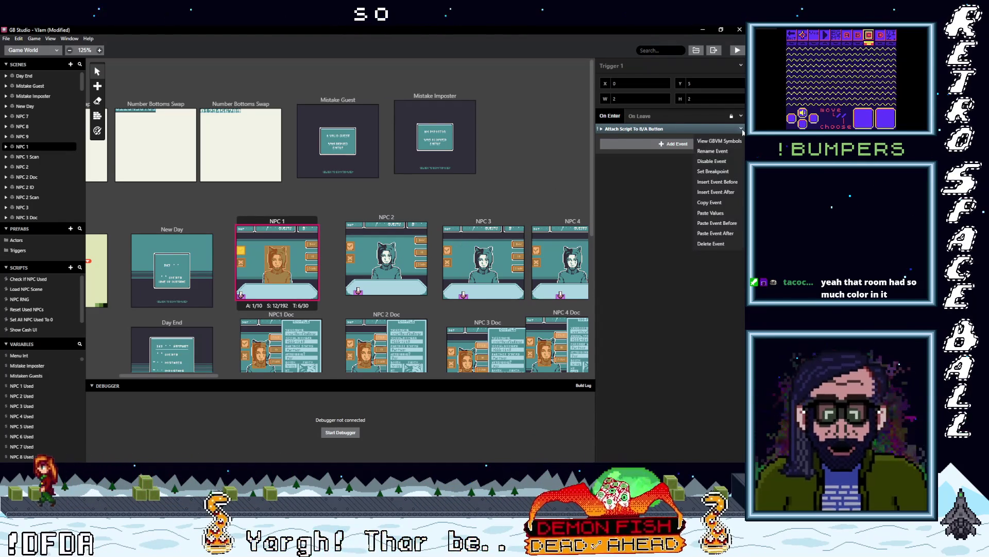
click(713, 203)
Step: Set the Mistake Imposter scene's player sprite sheet to Transparent
click(361, 155)
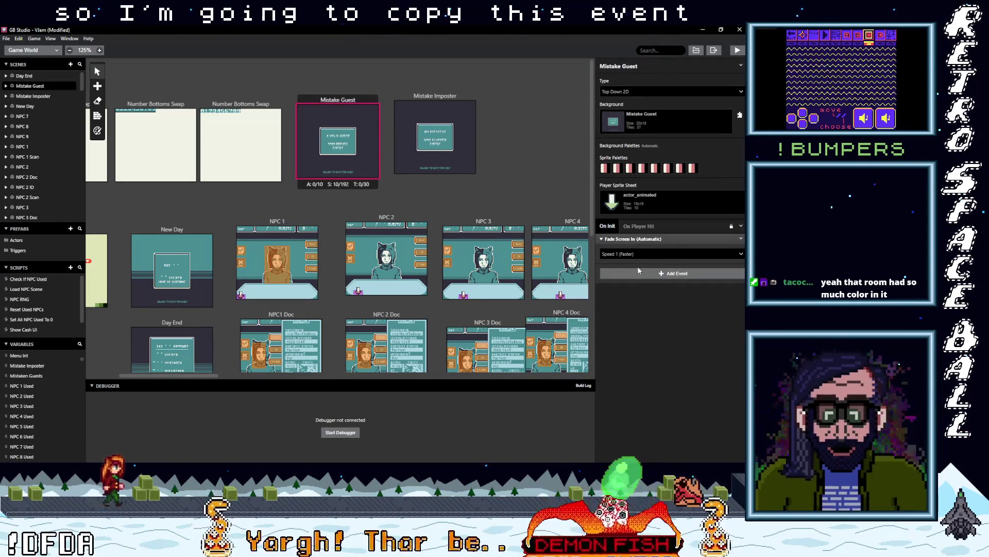
click(432, 94)
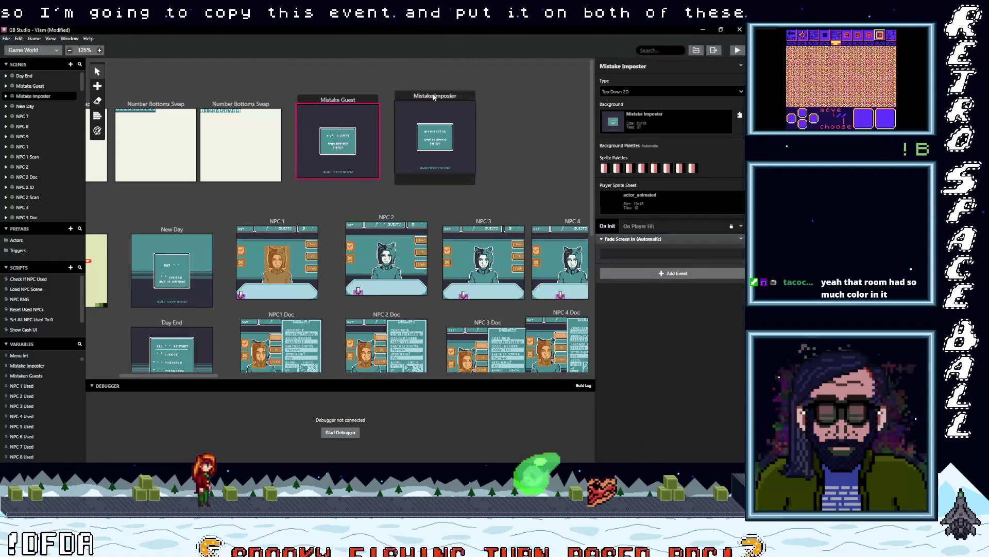
click(649, 206)
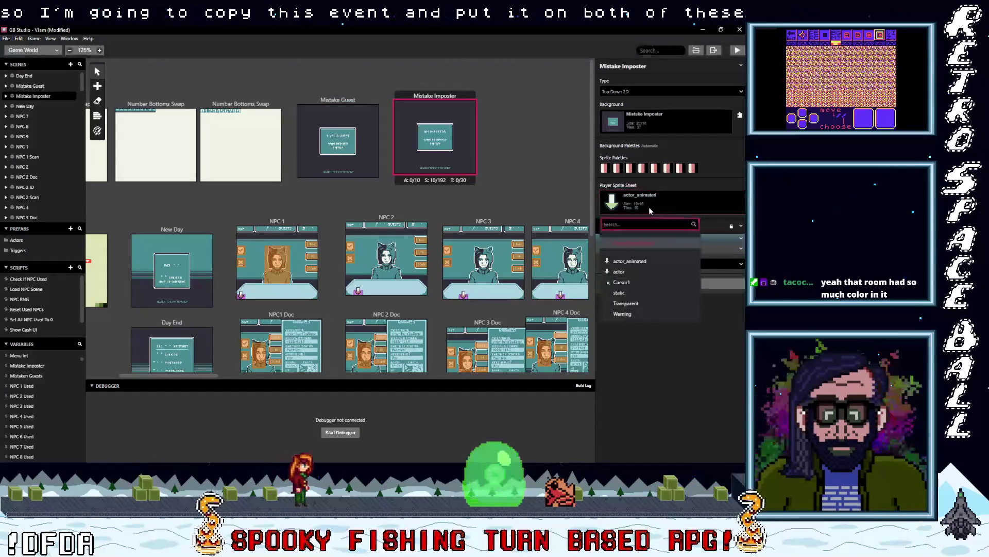
click(626, 303)
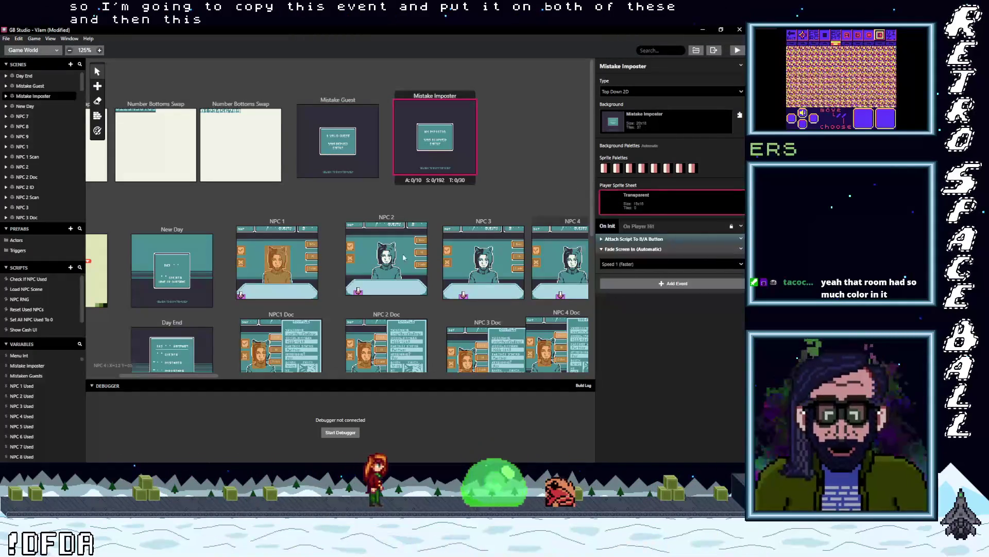
Step: Reselect NPC 1's first trigger and expand its B/A button script
click(274, 223)
click(240, 252)
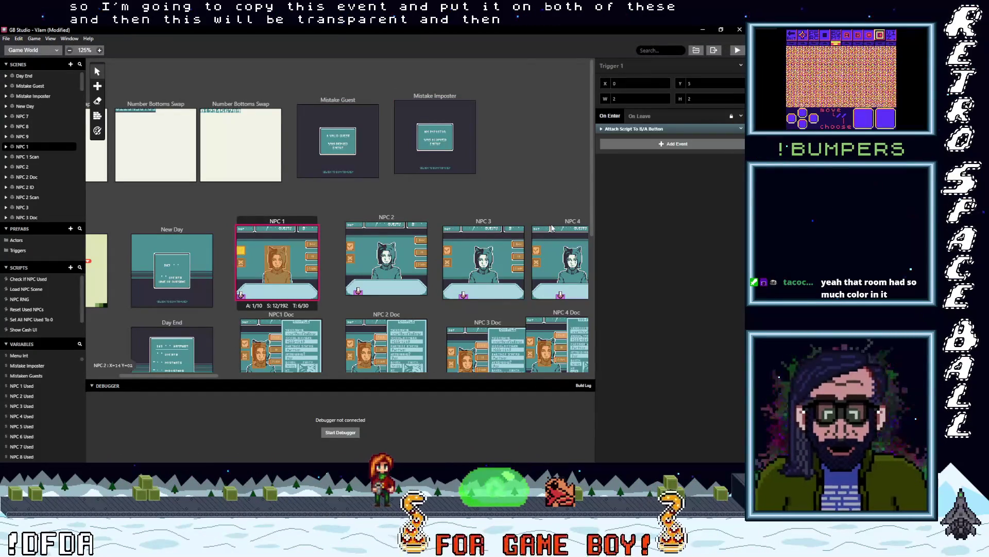
click(659, 129)
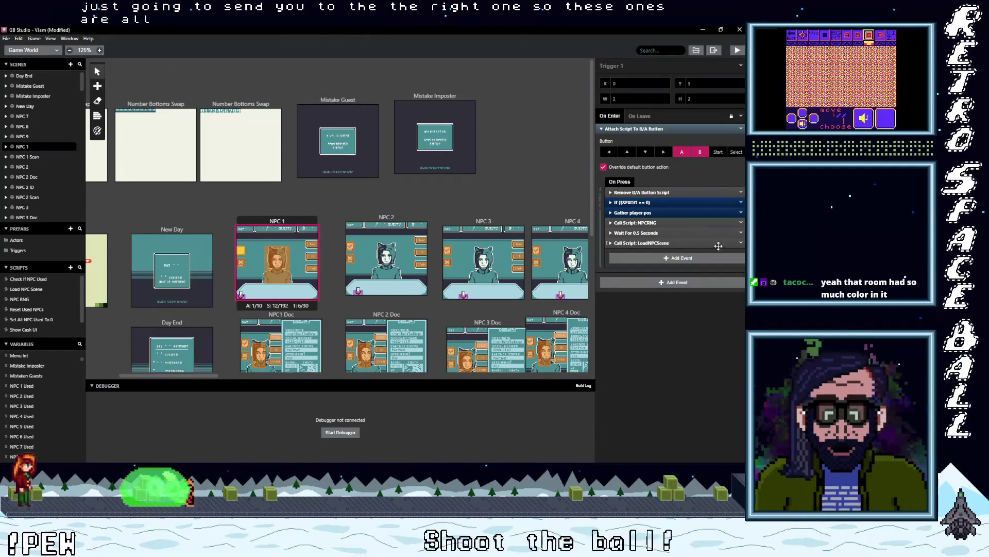
Step: Delete the LoadNPCScene, 0.5-second Wait and NPCRNG events from Trigger 1's press script
click(741, 245)
click(714, 358)
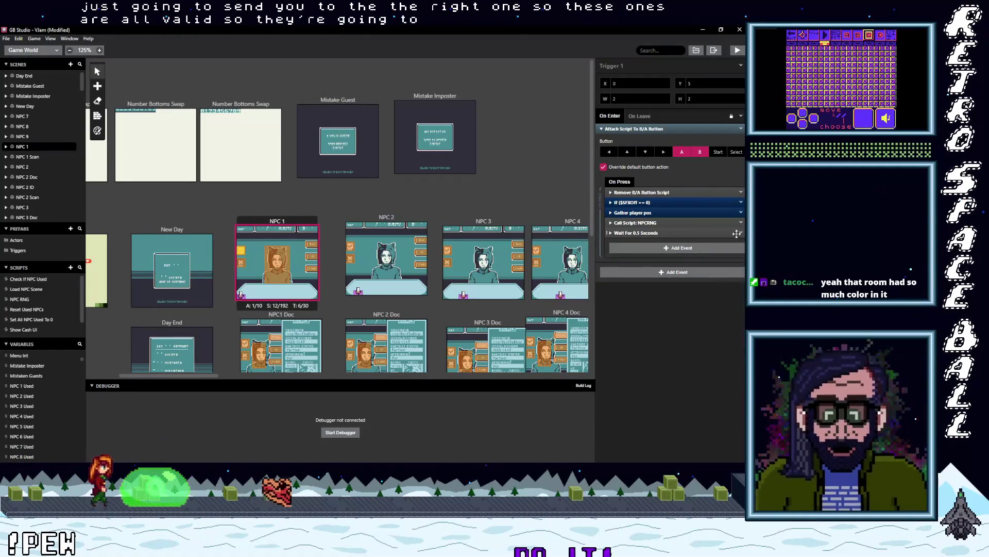
click(741, 235)
click(716, 344)
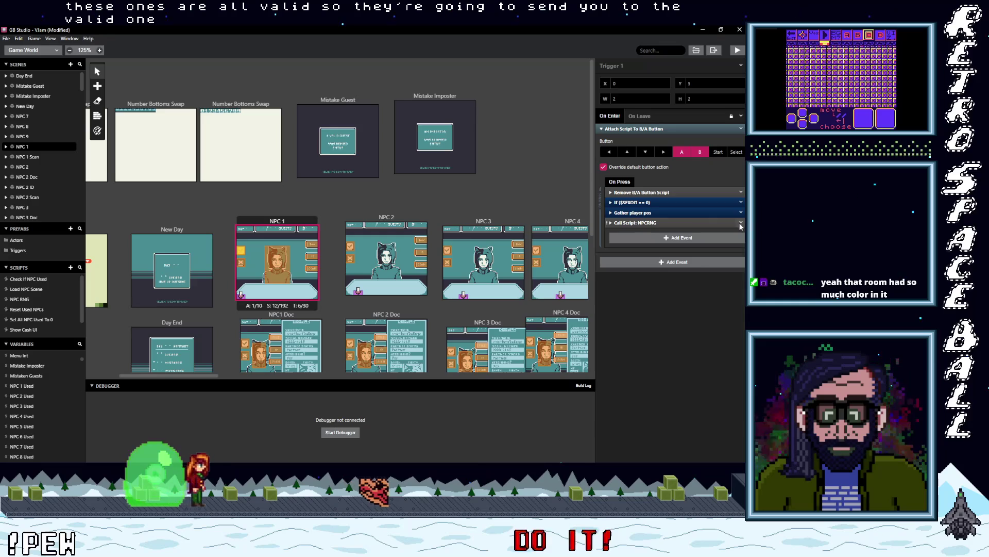
click(715, 338)
Step: Add a Change Scene event to Mistake Imposter at the end of the script
click(661, 228)
text(c)
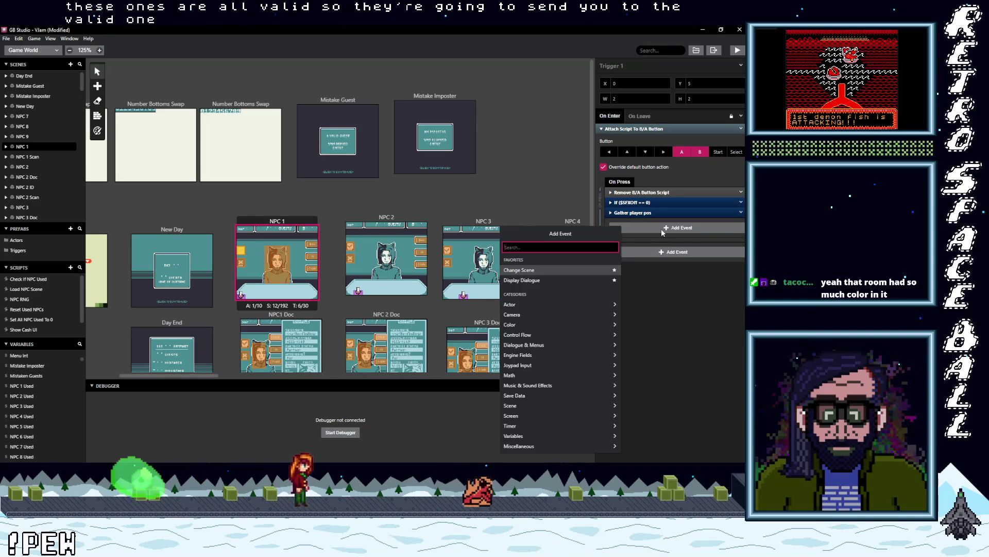
text(han)
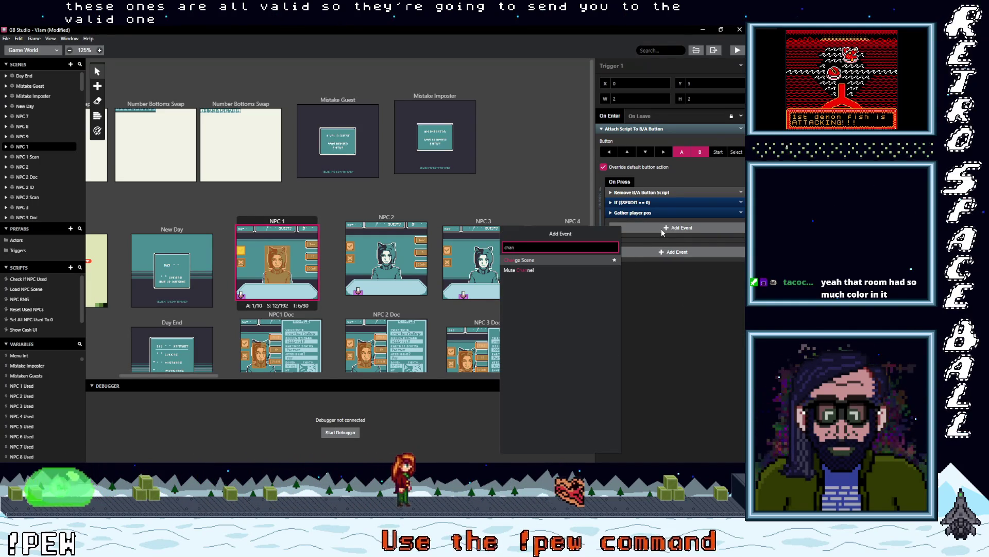
click(547, 259)
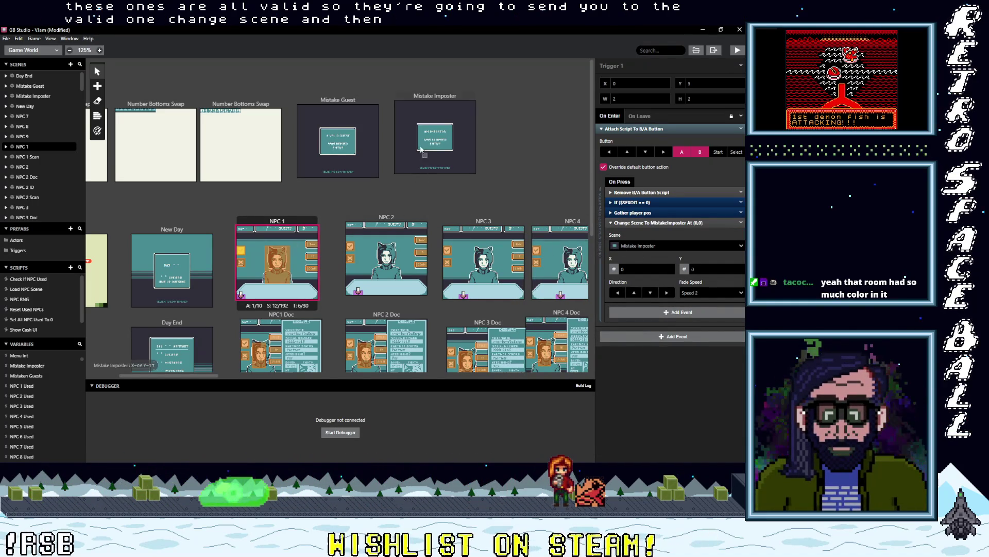
scroll(230, 204, down, 2)
scroll(230, 205, up, 2)
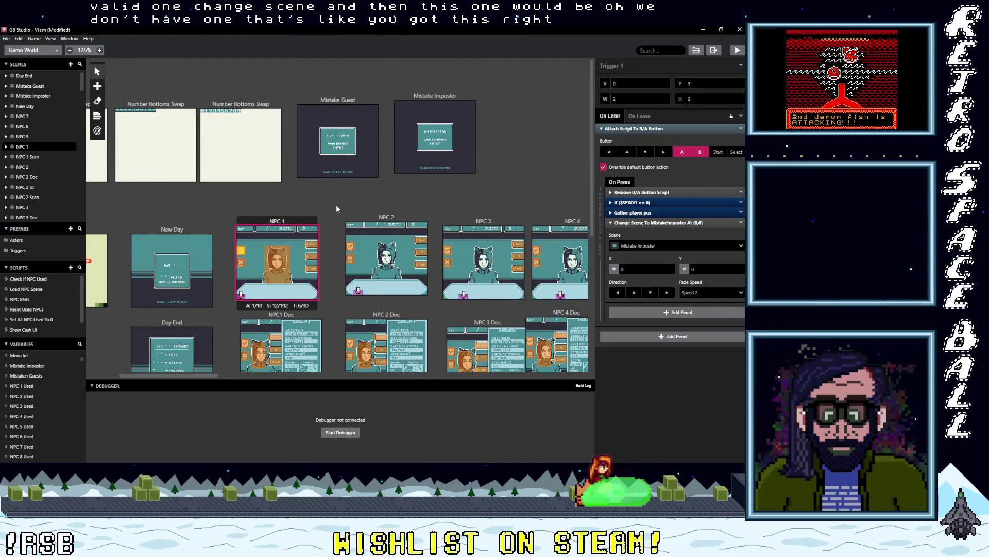
scroll(369, 199, right, 2)
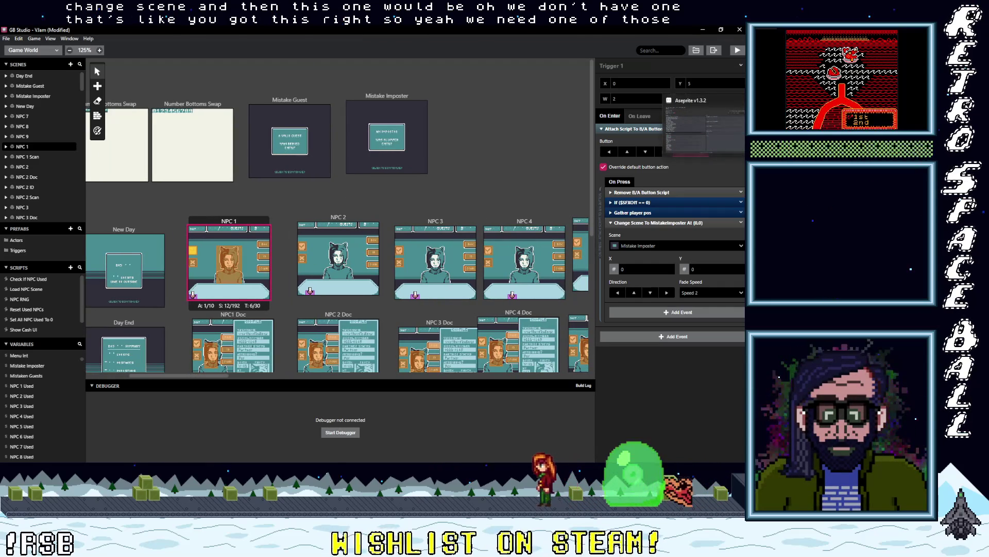
Step: Duplicate Mistake Guest with Ctrl+C/Ctrl+V, place it beside Mistake Imposter, and name it Correct Guest
click(303, 102)
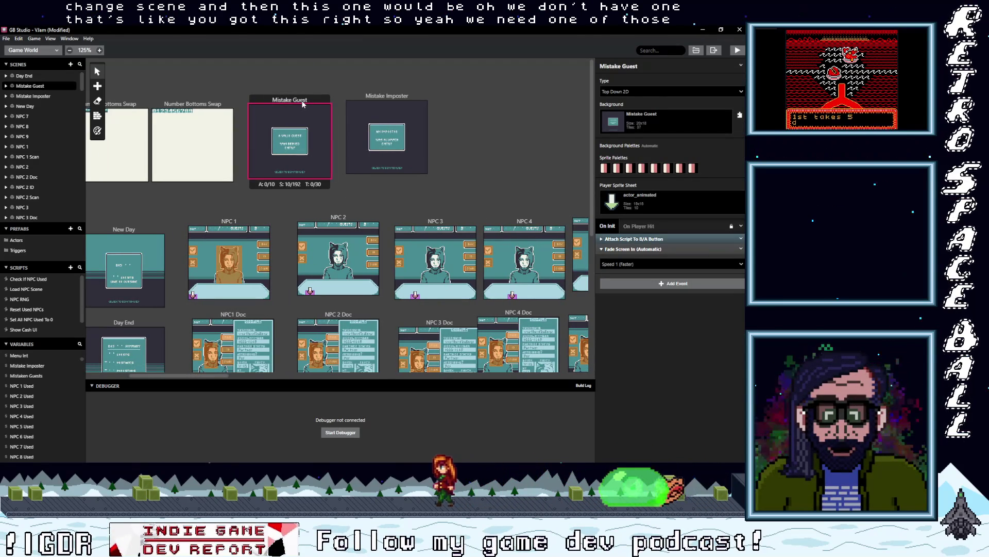
key(ctrl+c)
key(ctrl+v)
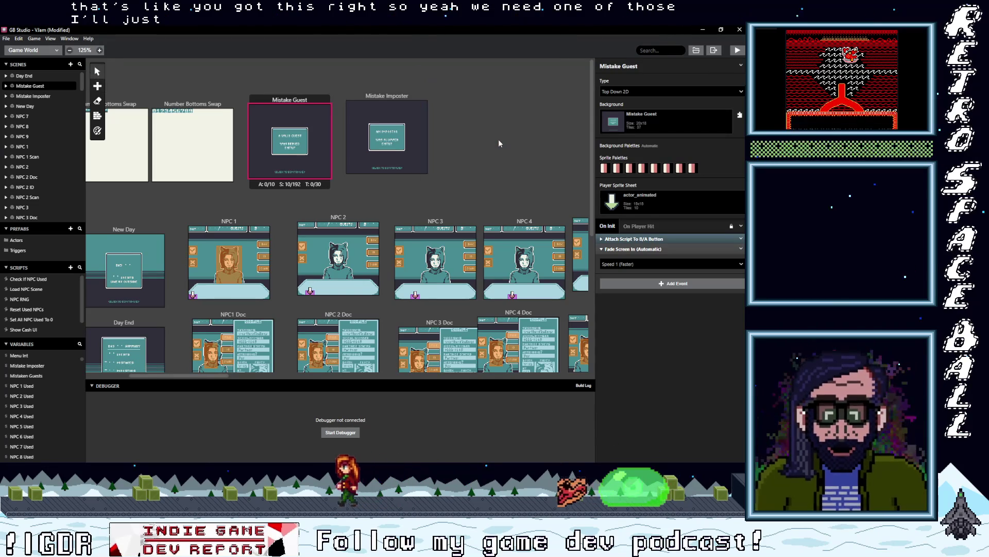
click(468, 101)
drag(474, 84, 487, 100)
drag(620, 67, 575, 66)
text(Correct)
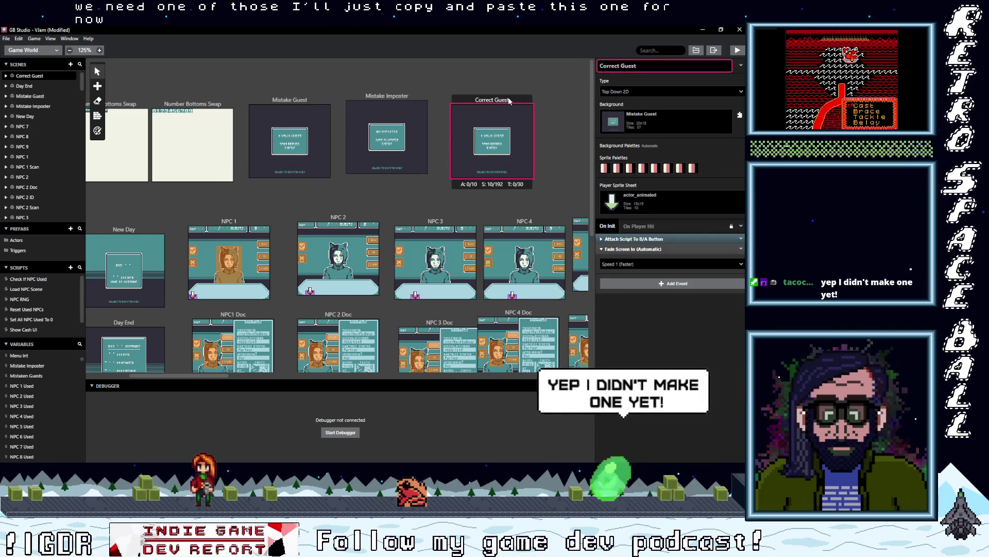
click(535, 113)
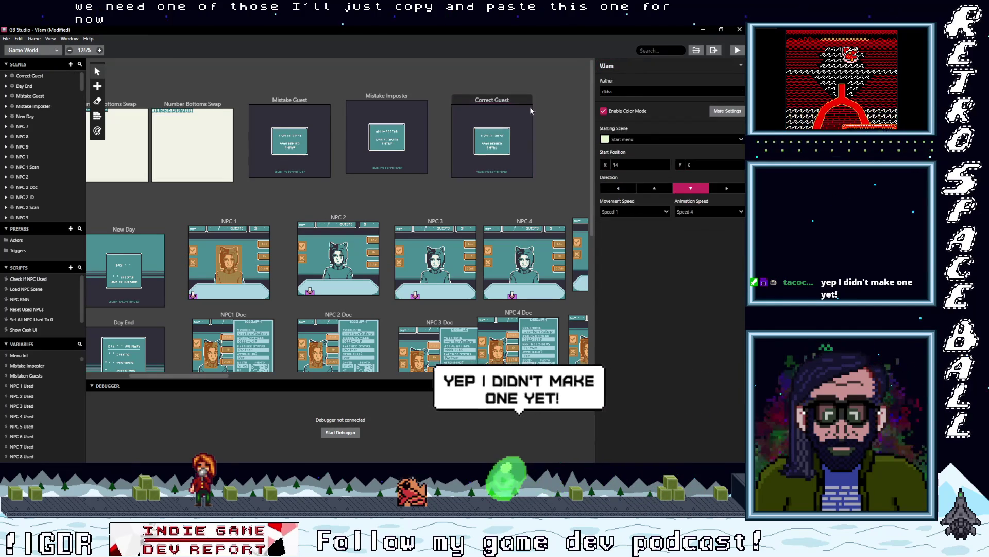
click(509, 101)
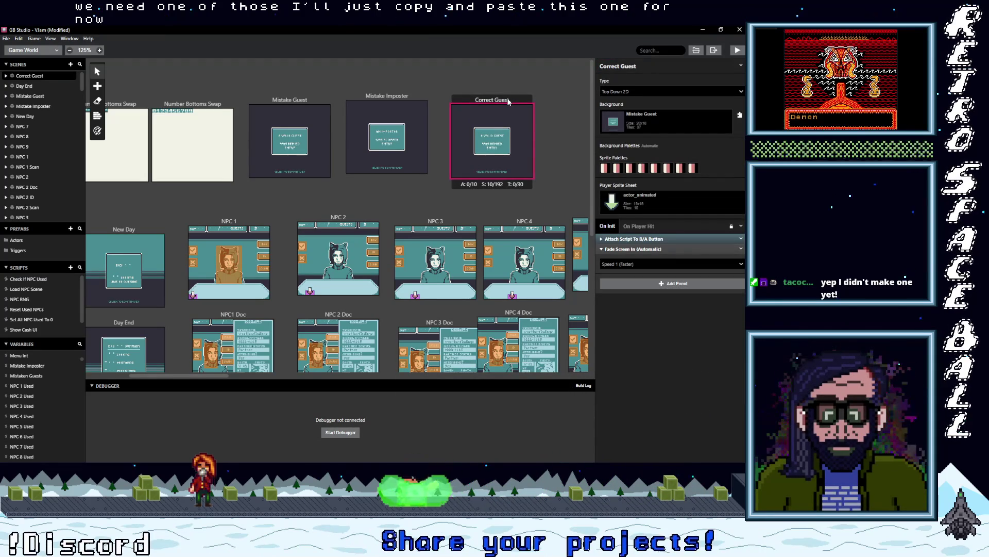
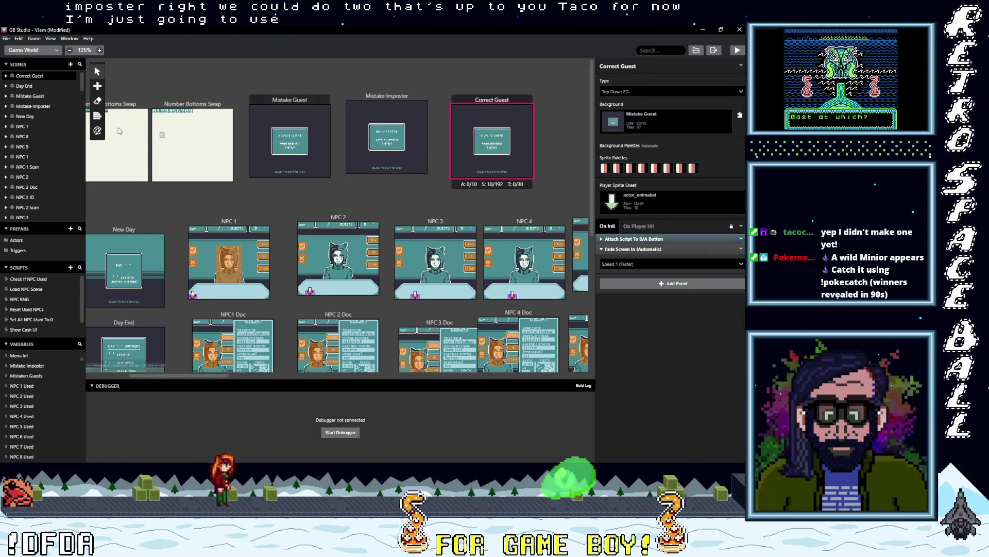
Step: Try manual palette colouring, undo it, and nudge the Correct Guest scene slightly
click(97, 130)
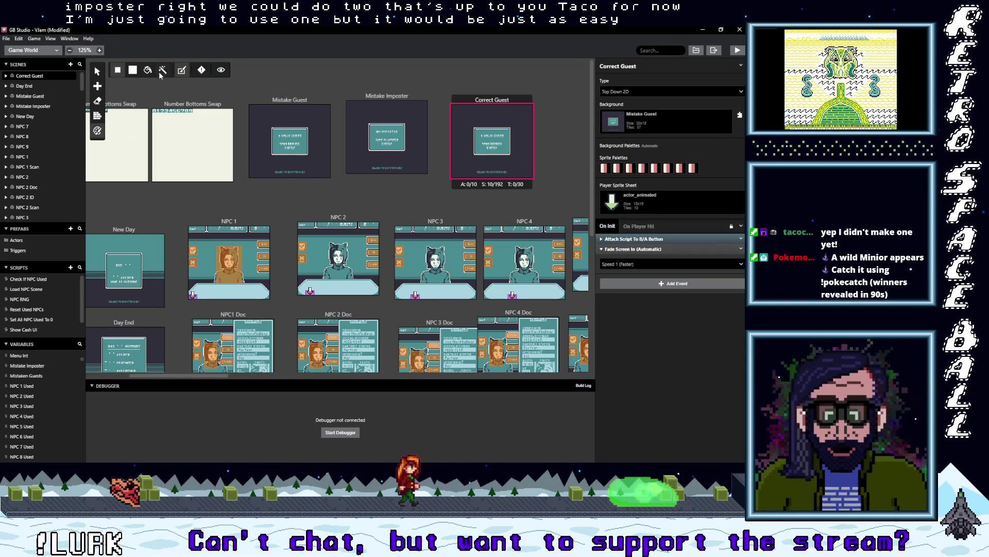
click(183, 73)
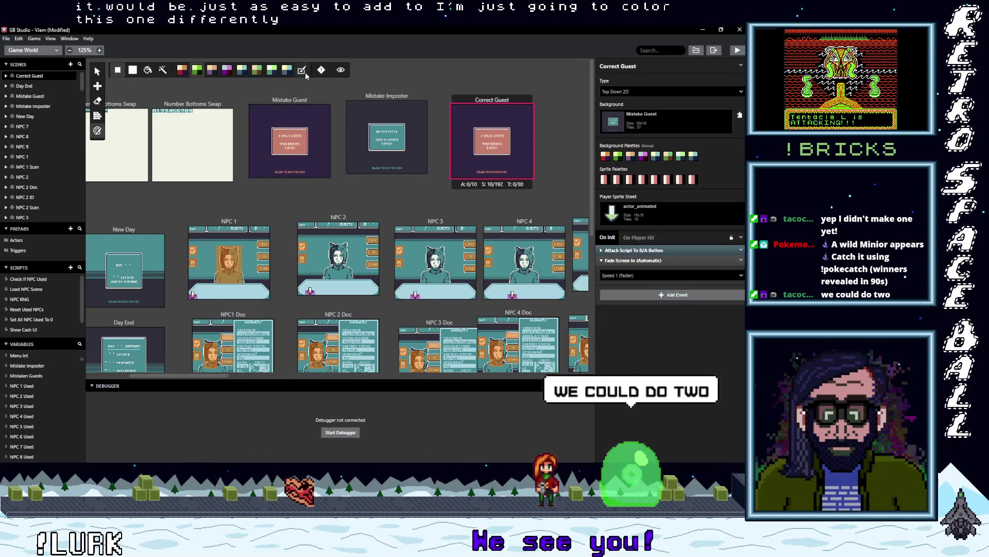
key(ctrl+z)
drag(485, 100, 472, 97)
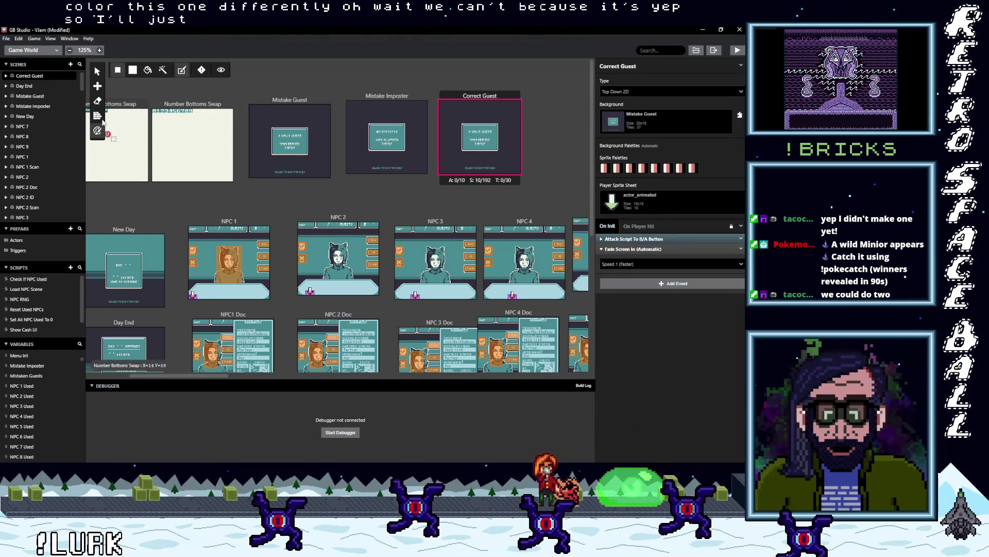
Step: Add an actor to the Correct Guest scene and set its direction to up
click(101, 88)
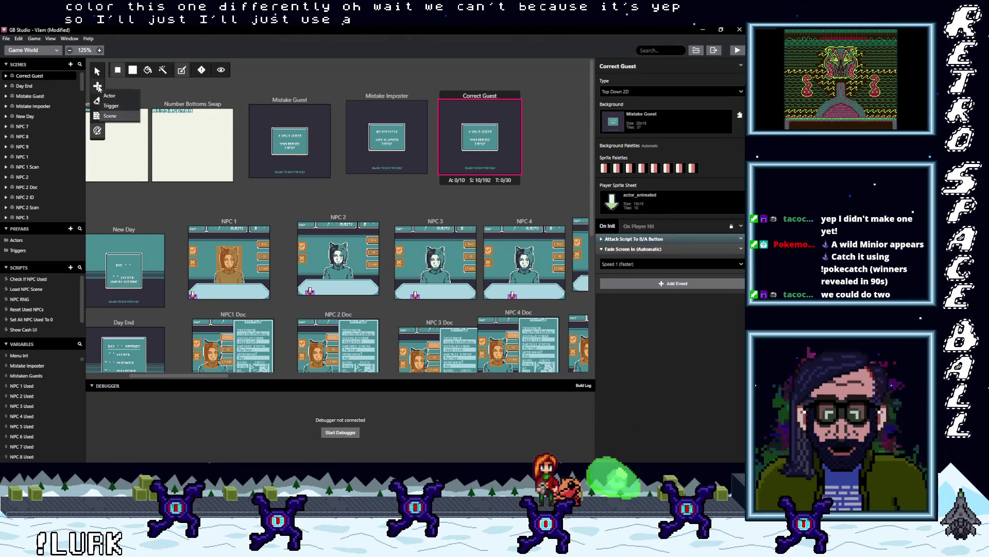
click(123, 100)
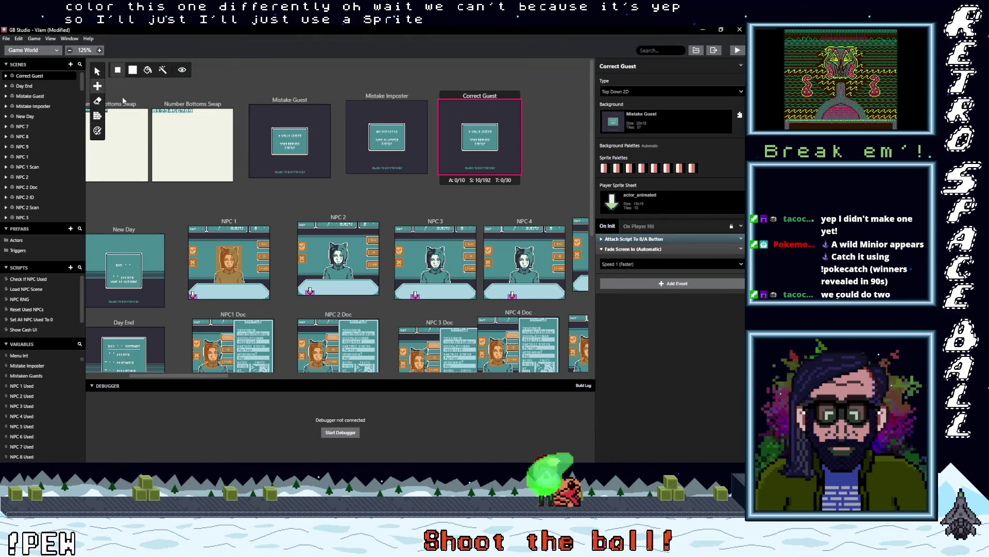
click(479, 138)
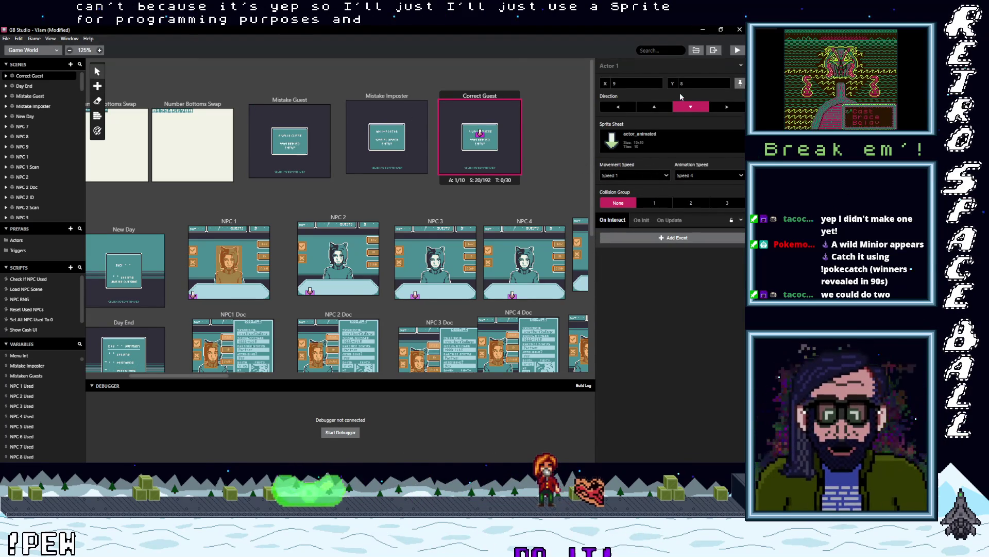
click(657, 106)
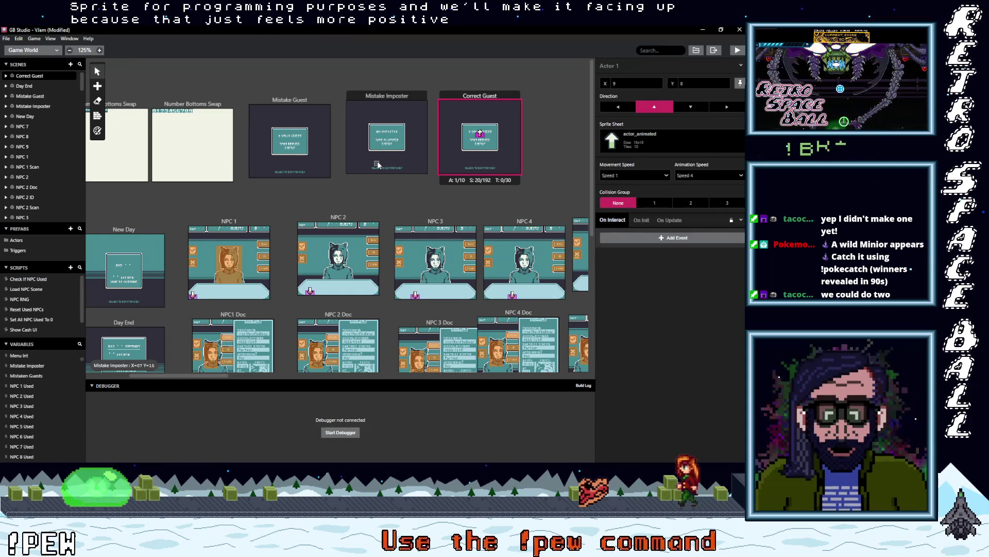
click(481, 97)
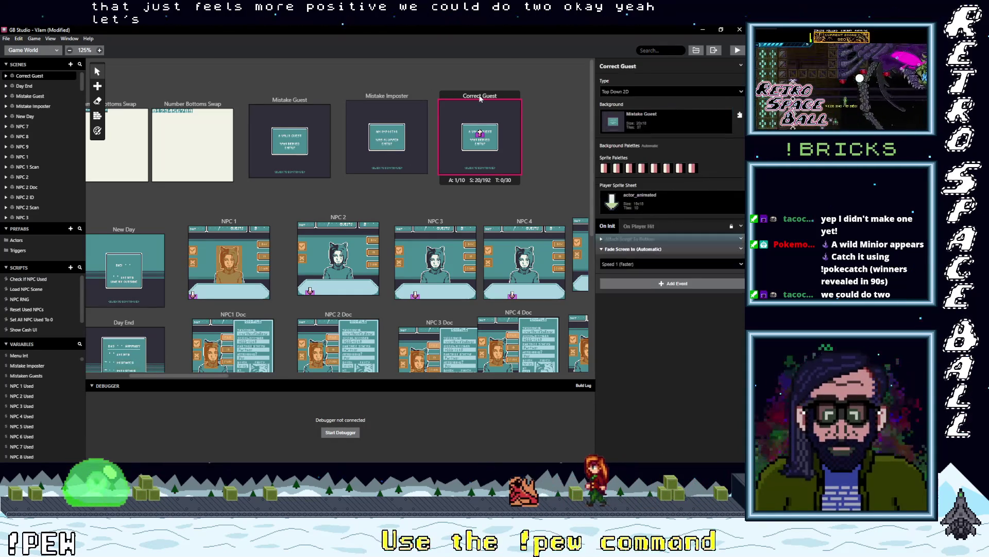
Step: Paste a copy of Correct Guest beside it and rename the copy Correct Imposter
key(ctrl+v)
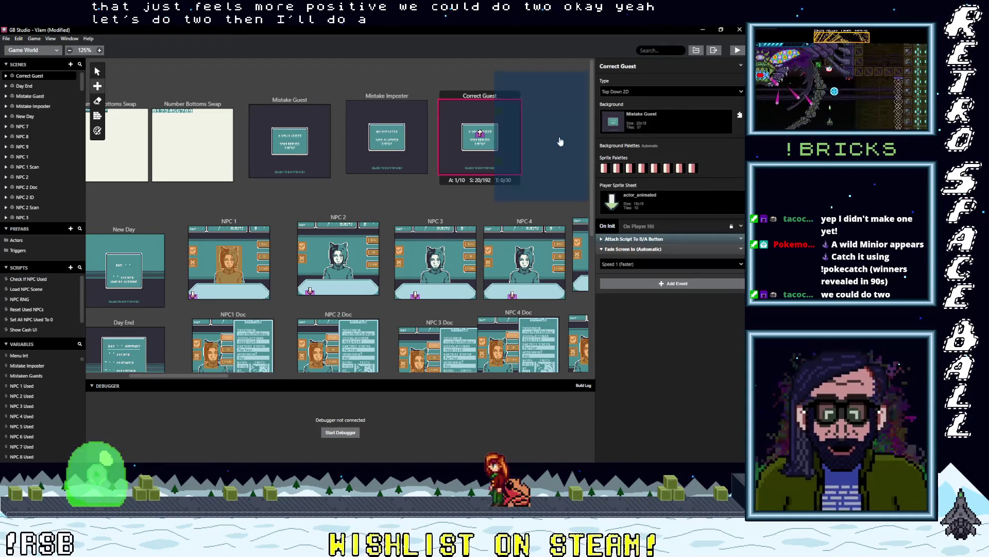
drag(535, 80, 562, 96)
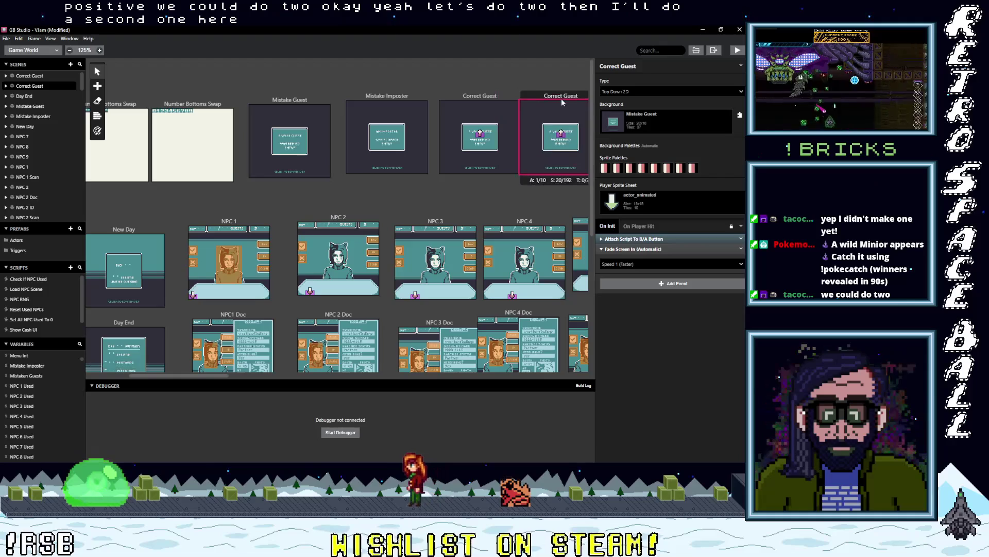
double_click(634, 71)
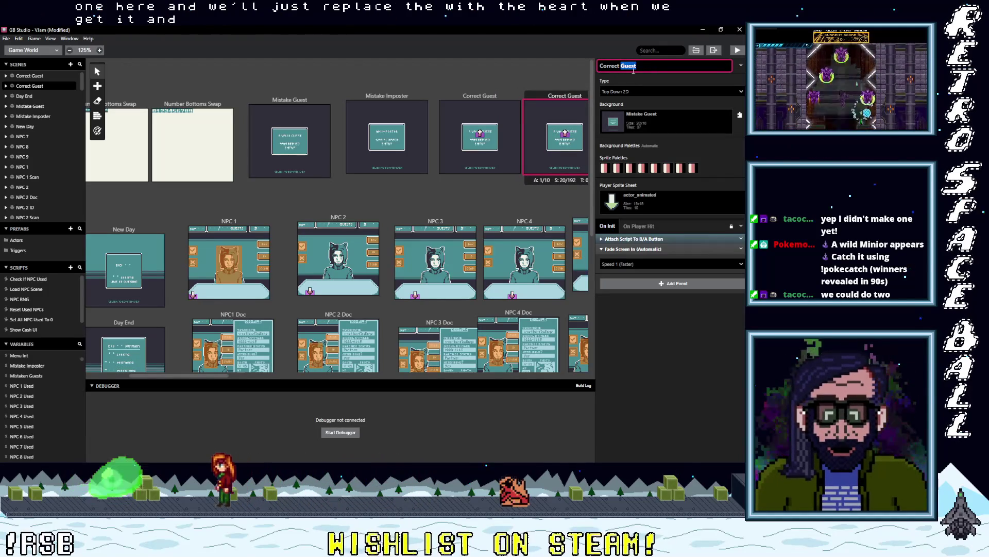
text(Imposter)
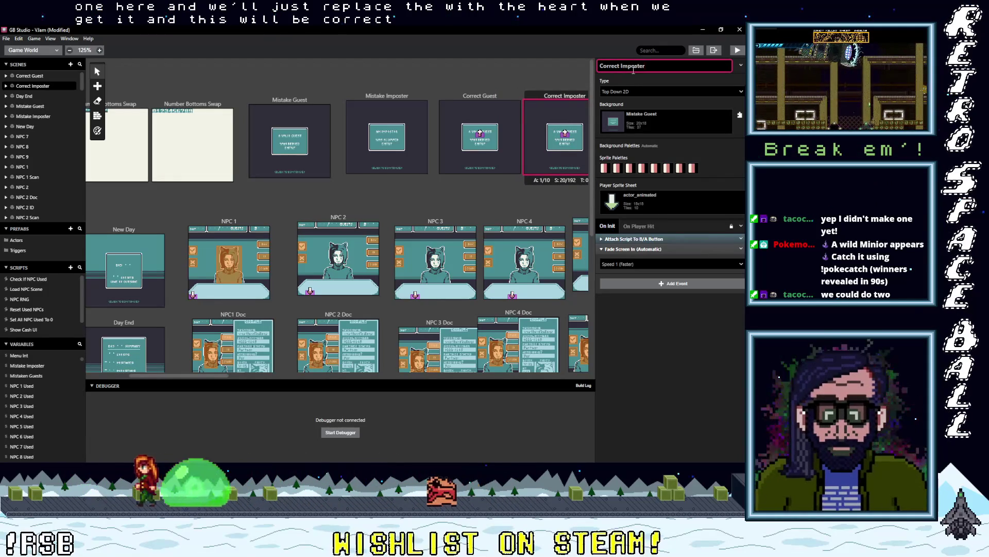
Step: Move the Correct Guest actor lower and inspect the Correct Imposter scene's button script
click(565, 135)
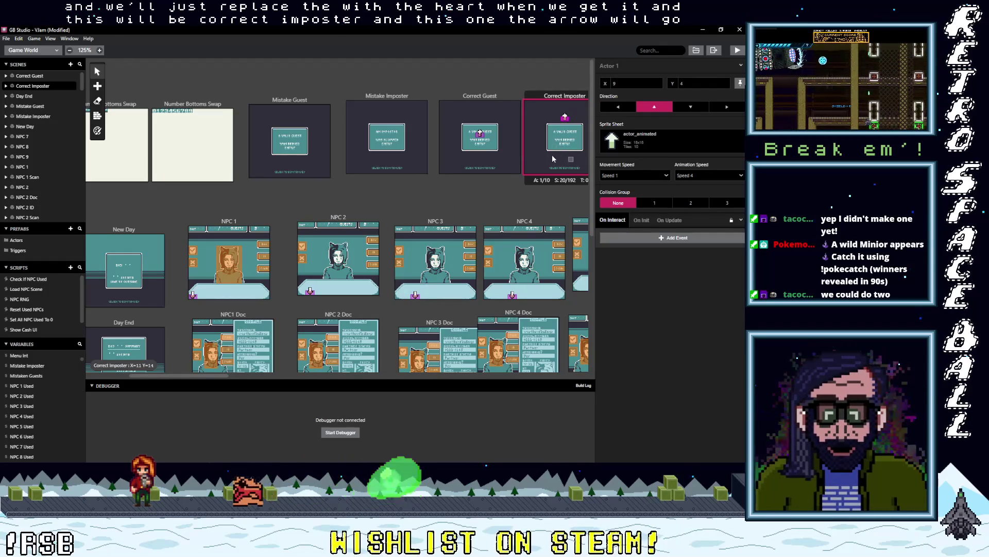
drag(479, 134, 479, 163)
click(550, 184)
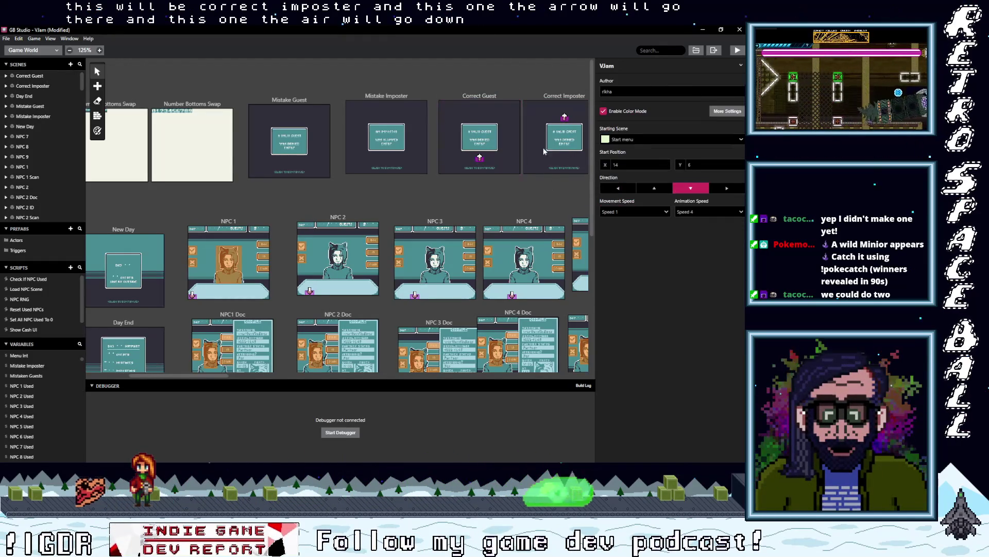
click(543, 156)
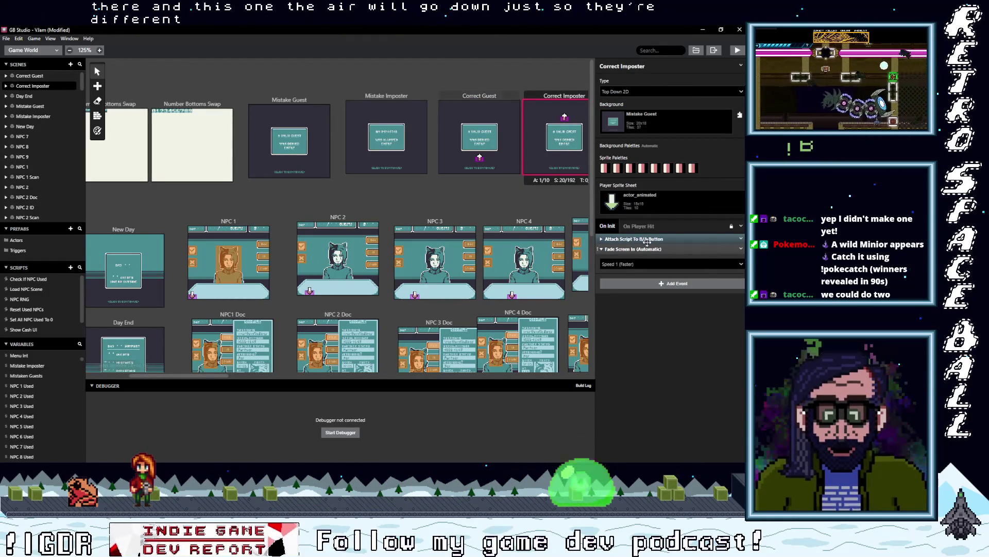
click(646, 239)
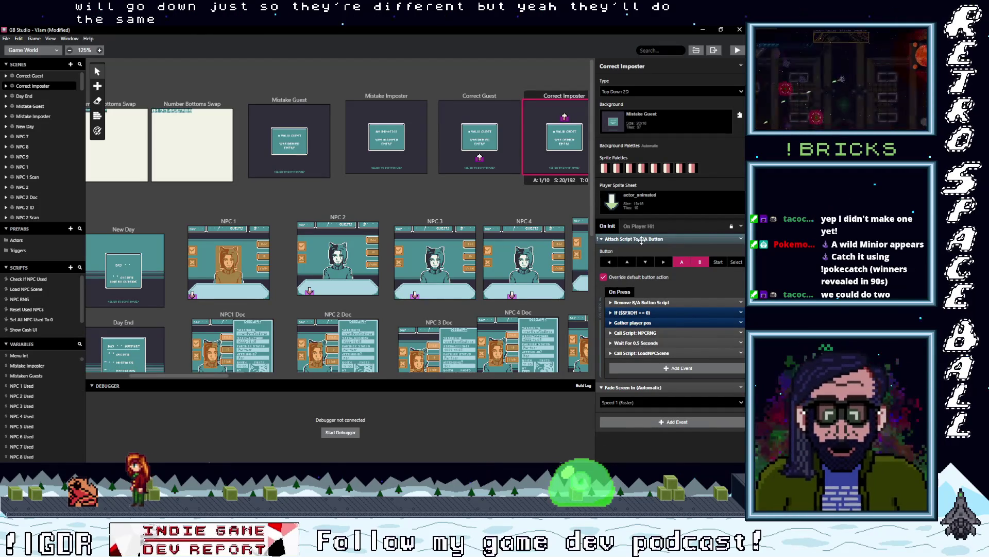
click(642, 240)
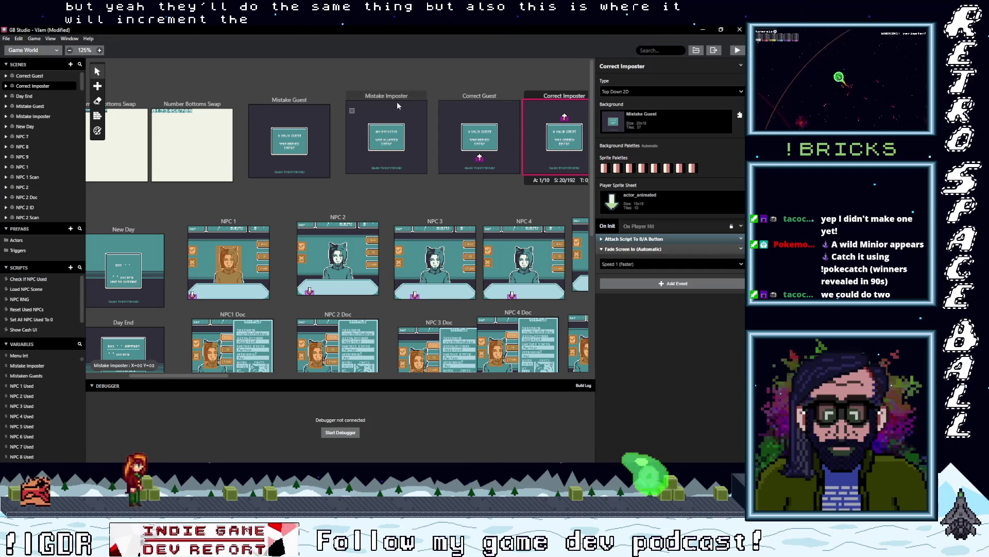
click(290, 98)
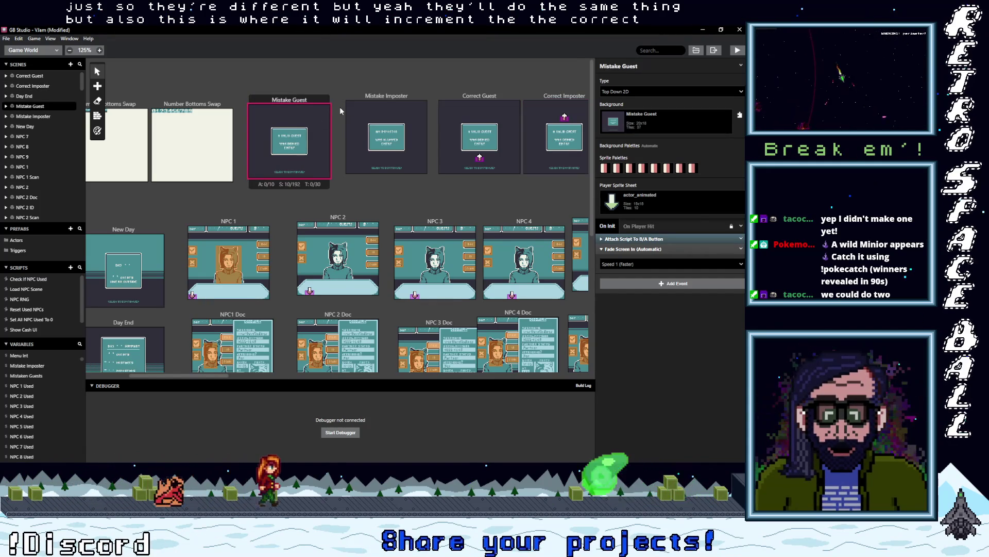
Step: Add a Variable Increment By 1 event for $MistakenGuests to the Mistake Guest scene's On Init
click(639, 249)
click(677, 268)
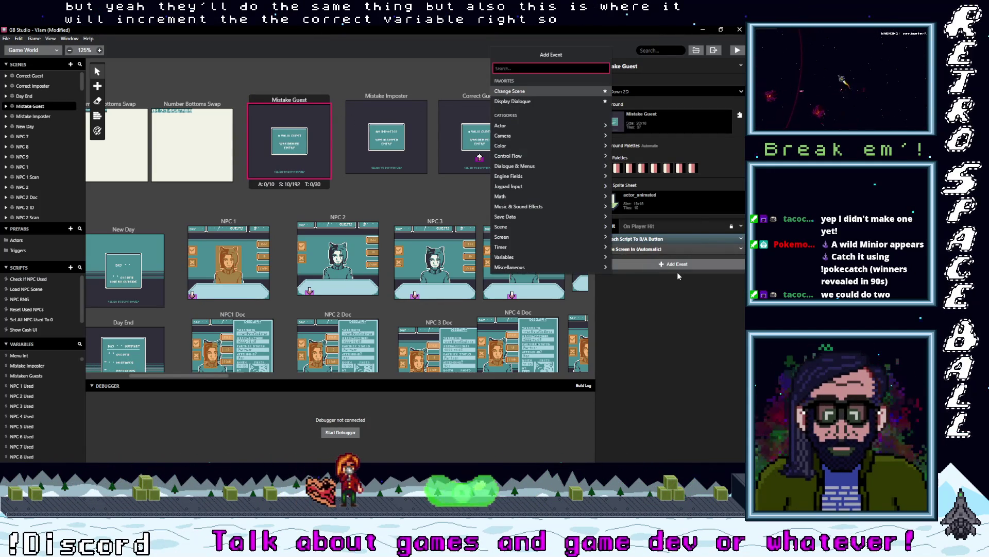
text(Inc)
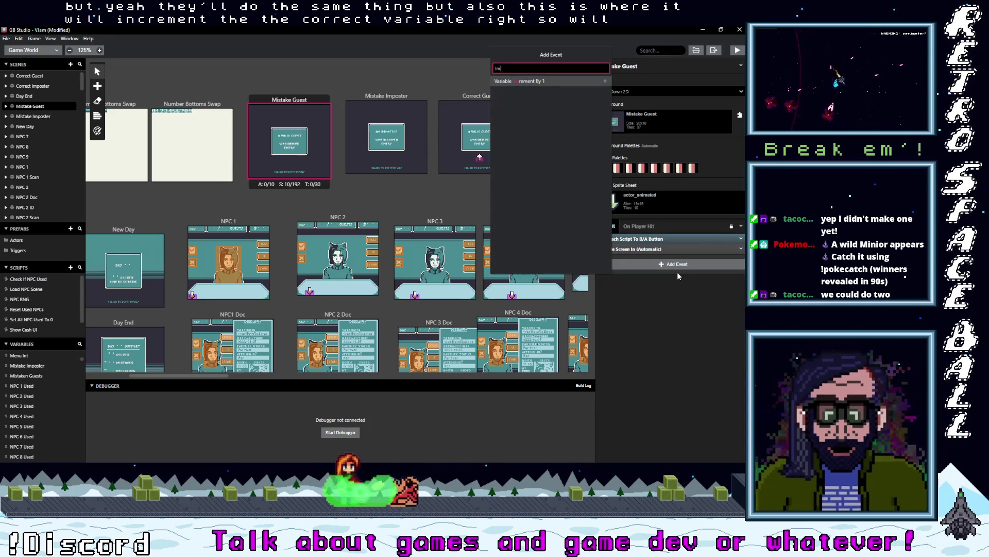
click(527, 78)
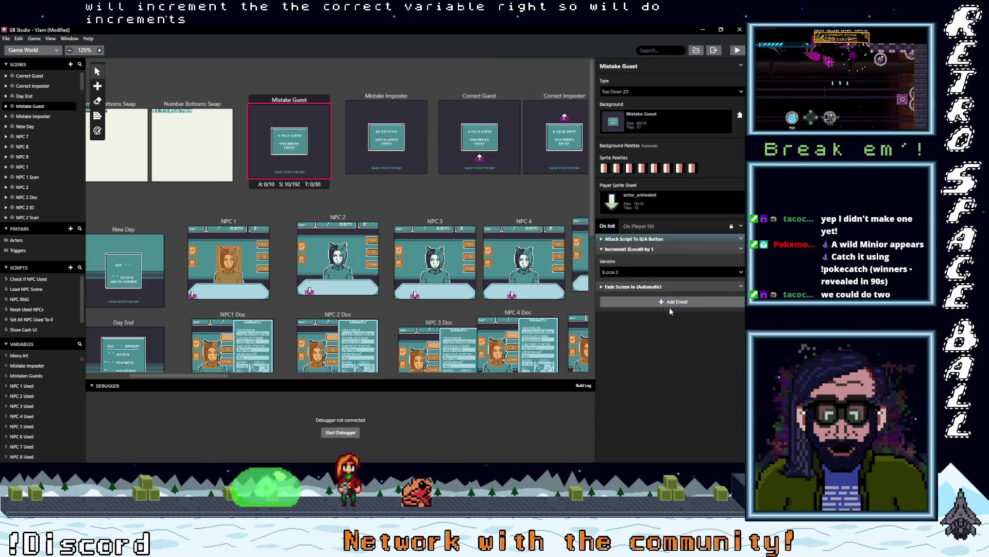
click(634, 276)
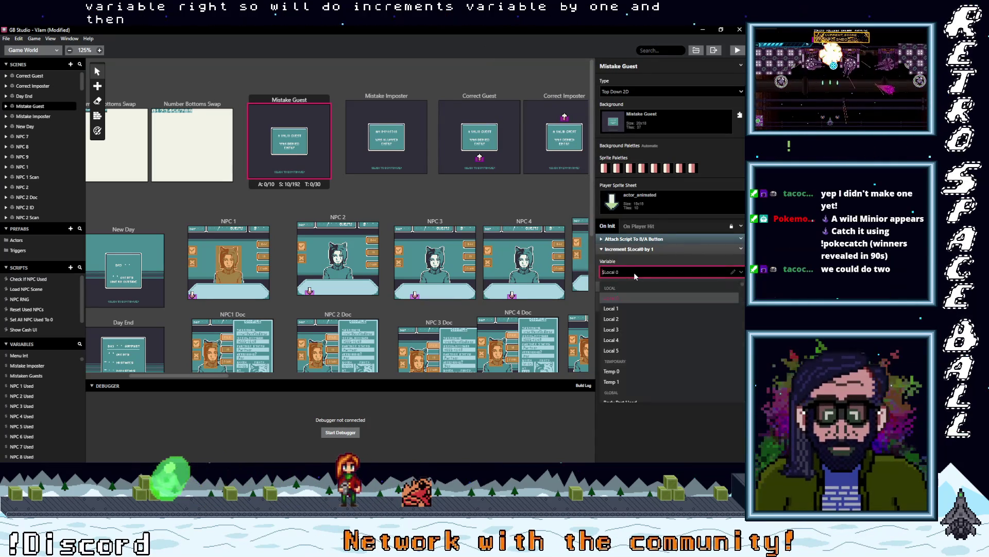
text(mi)
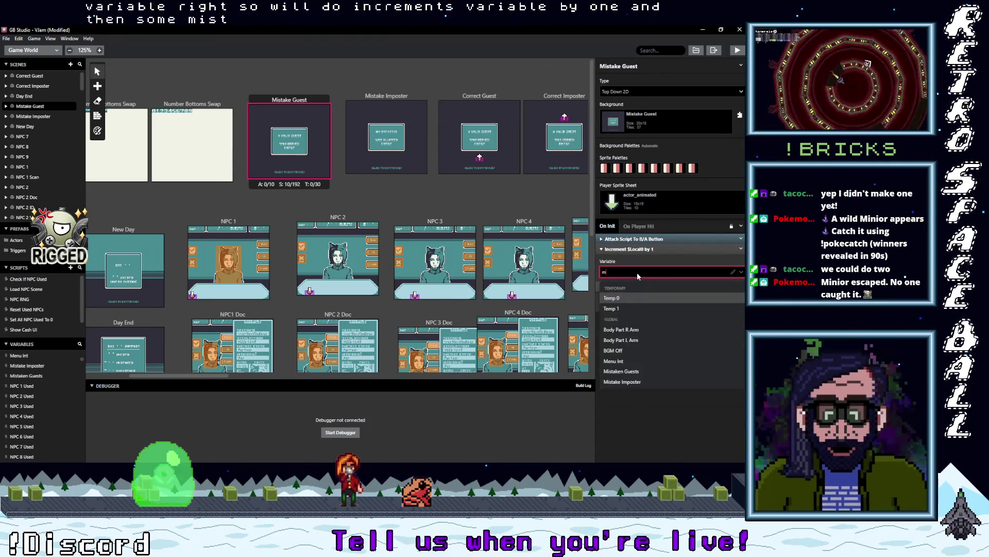
key(Return)
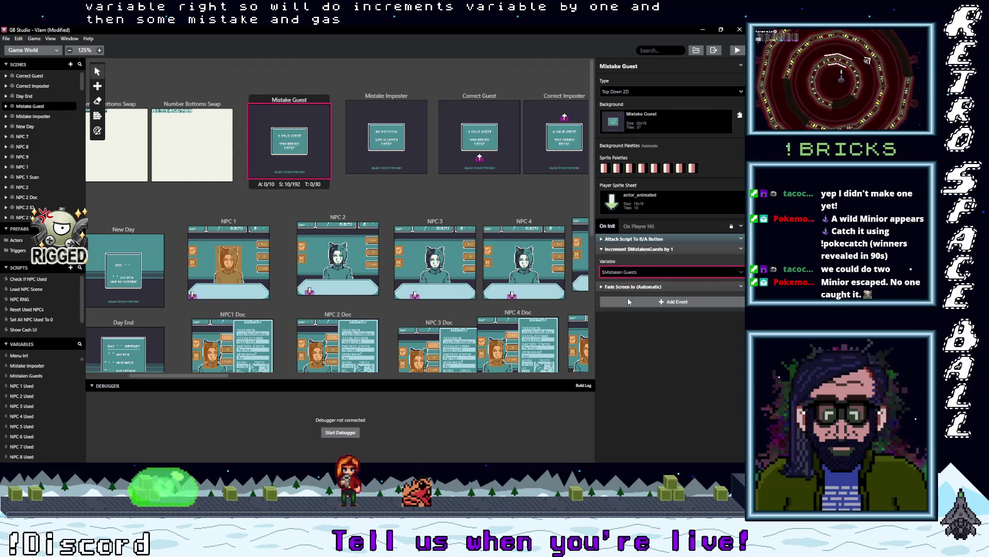
click(678, 251)
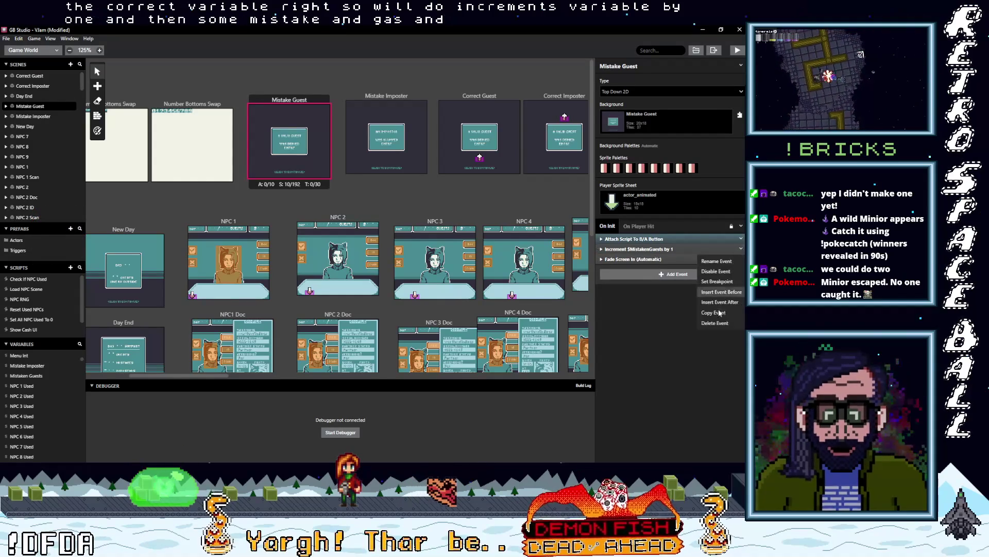
Step: Make the Mistake Imposter scene's increment event use $MistakeImposter
click(373, 100)
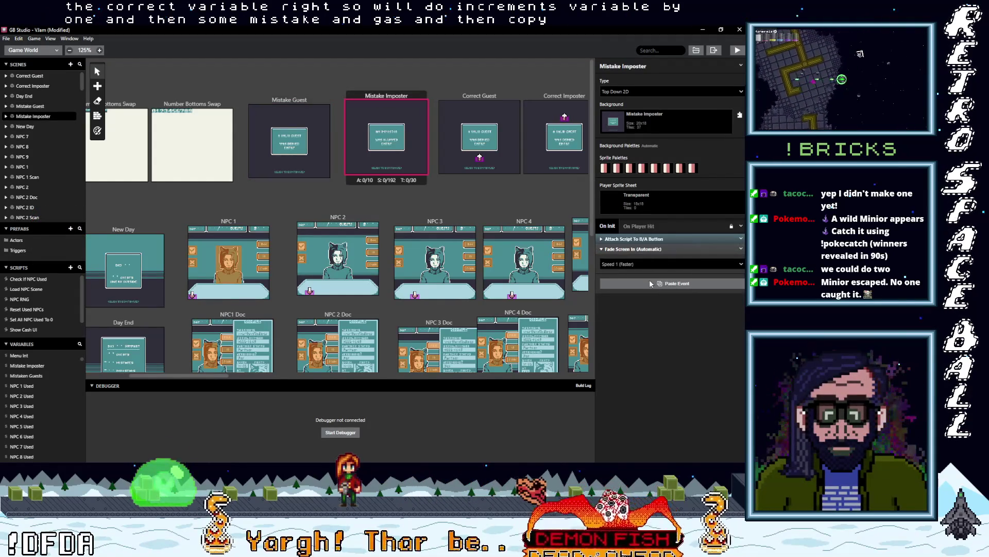
click(650, 250)
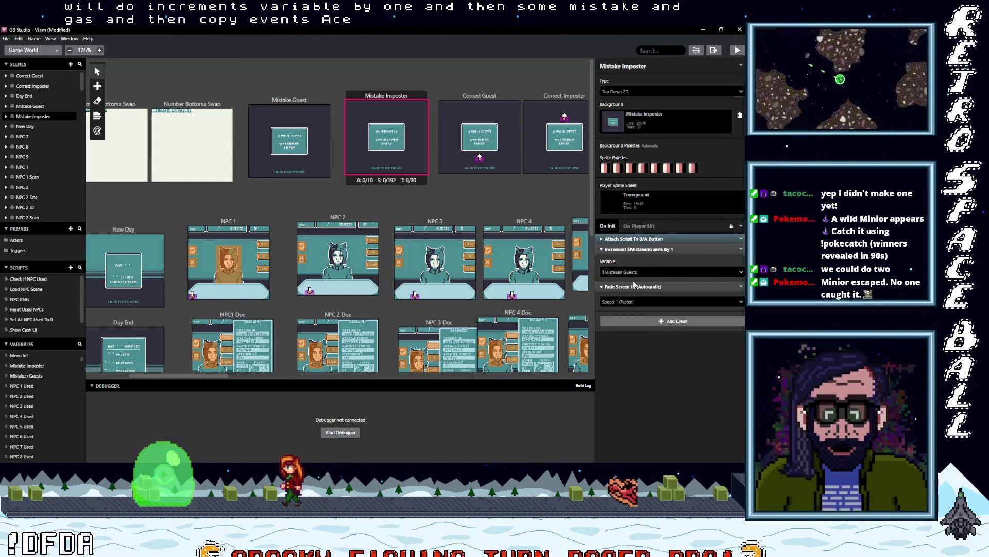
click(638, 273)
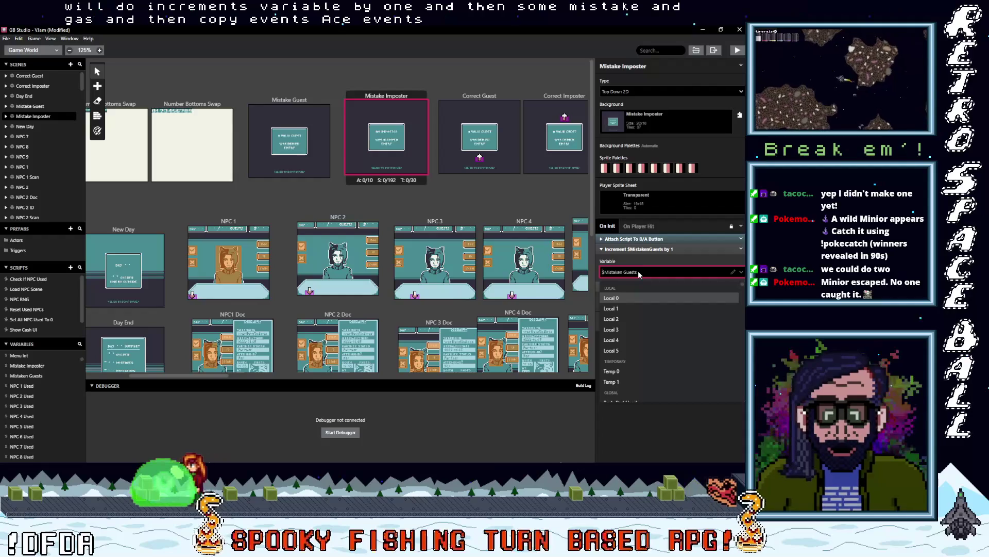
text(mi)
click(621, 310)
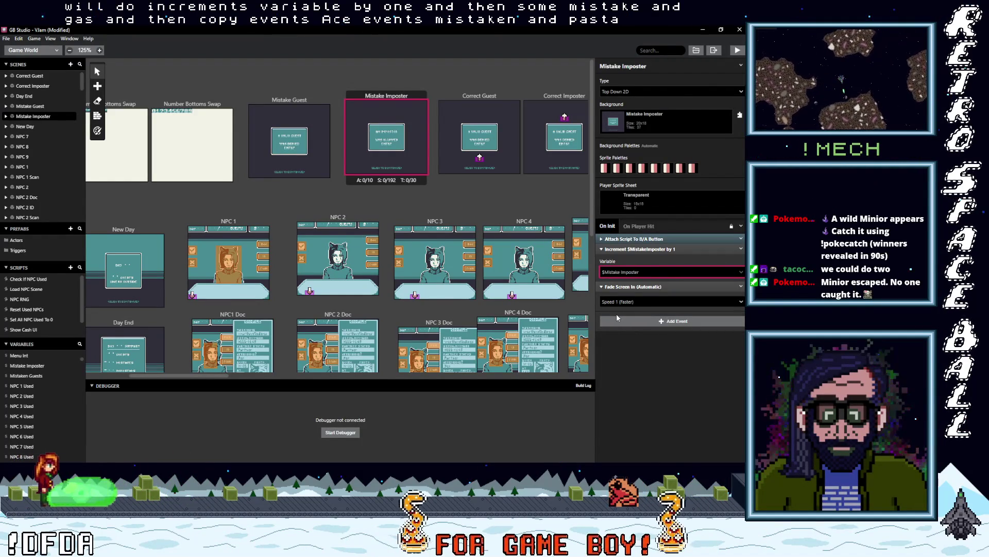
click(618, 315)
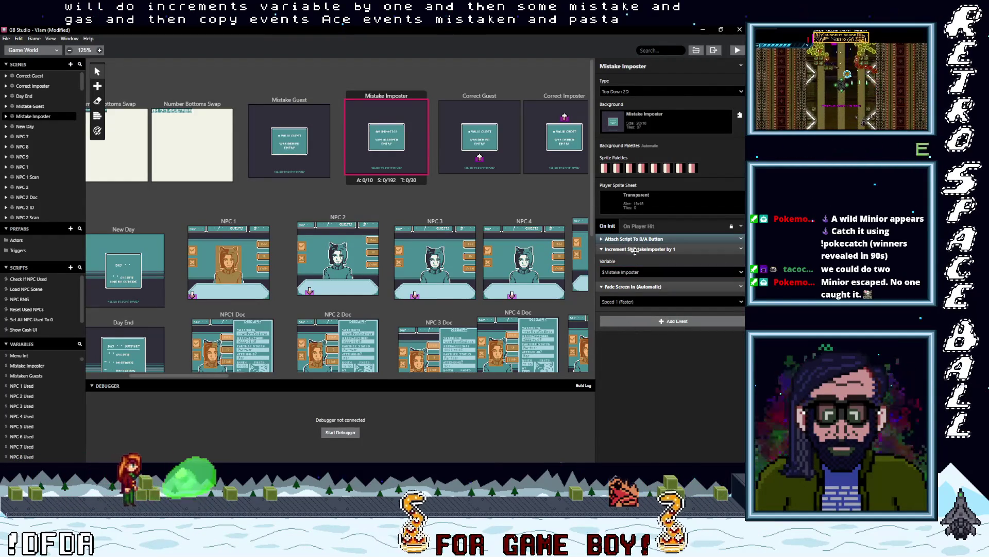
click(632, 249)
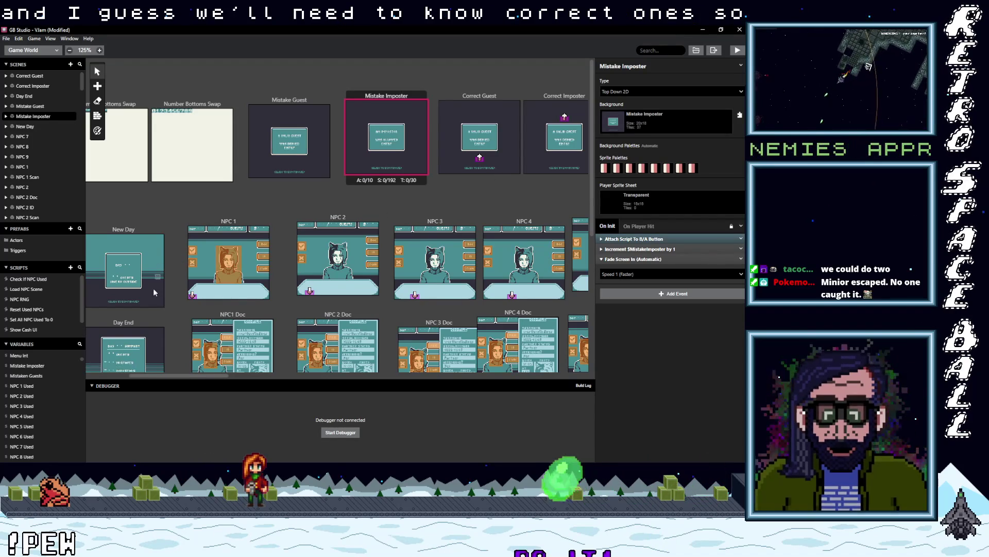
Step: Rename Variable 45 to Quota
scroll(171, 294, down, 3)
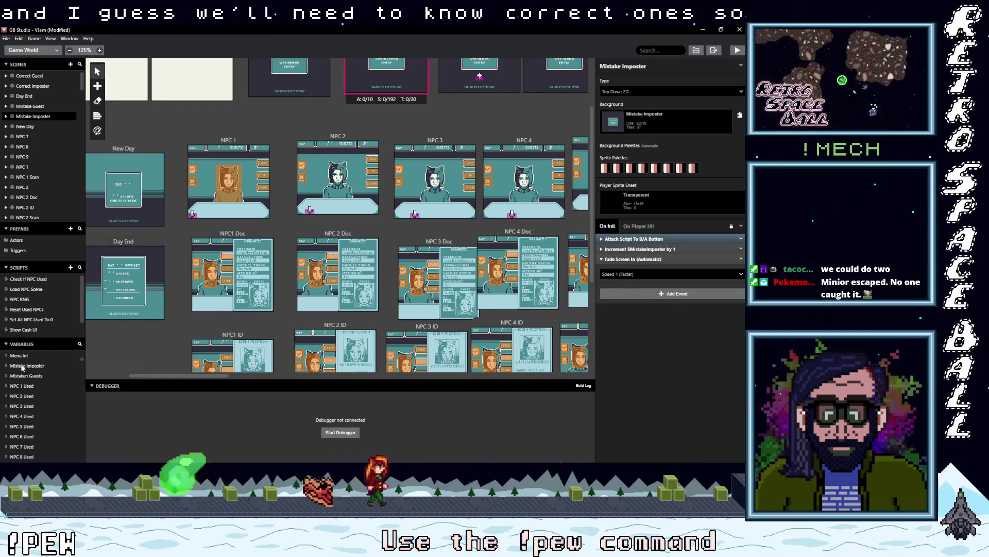
scroll(31, 392, down, 5)
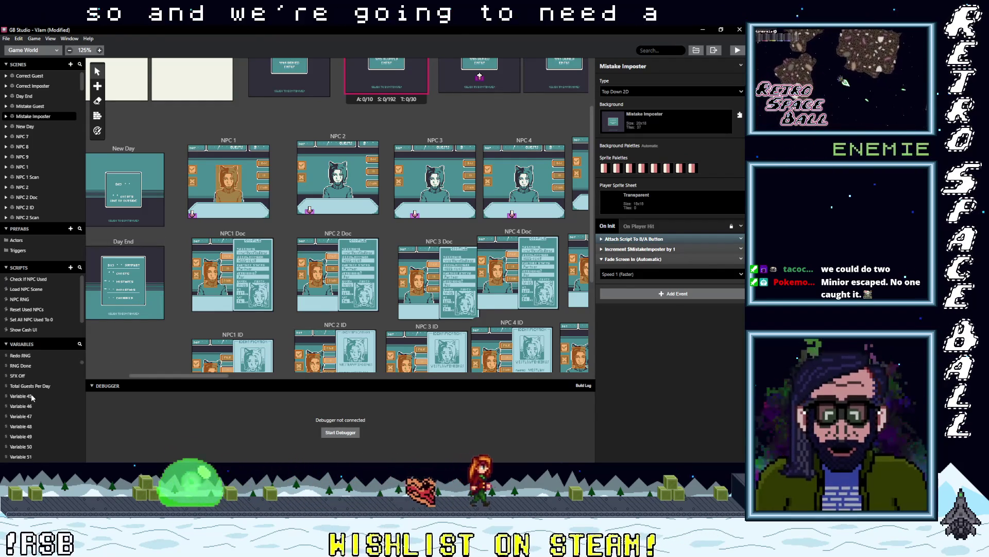
scroll(31, 402, down, 3)
click(28, 396)
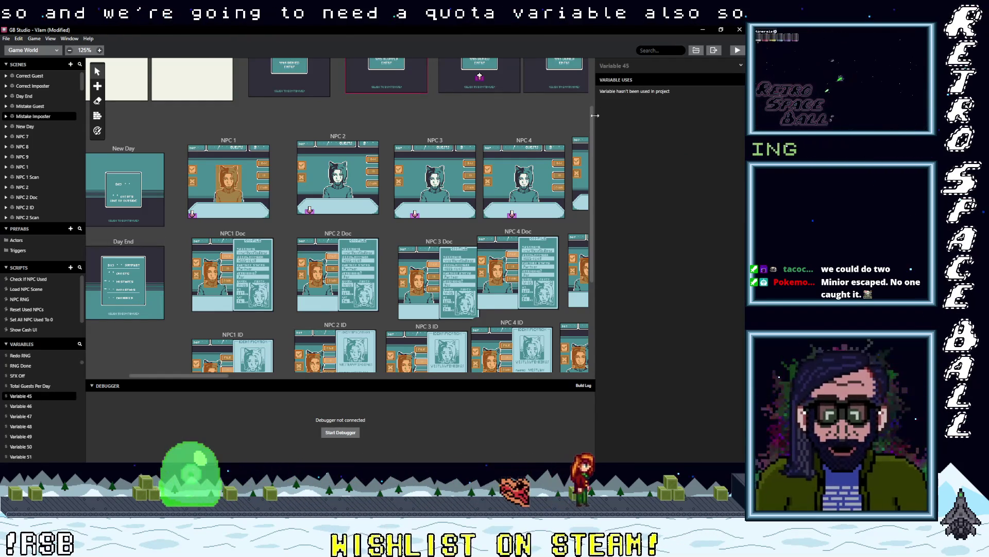
click(643, 65)
text(Quota)
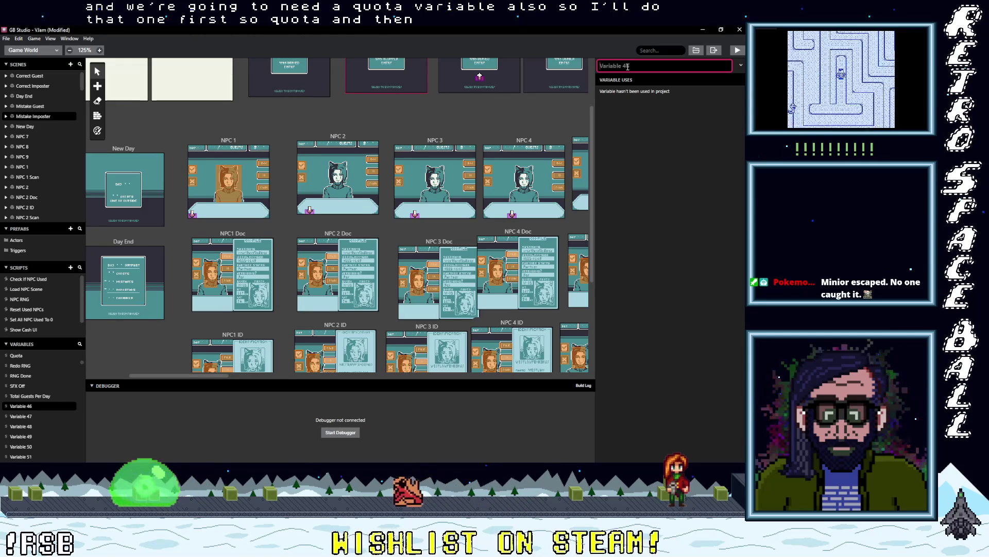
Step: Rename Variable 46 to Correct Choices, then pan back to the scenes
text(Correct Choices)
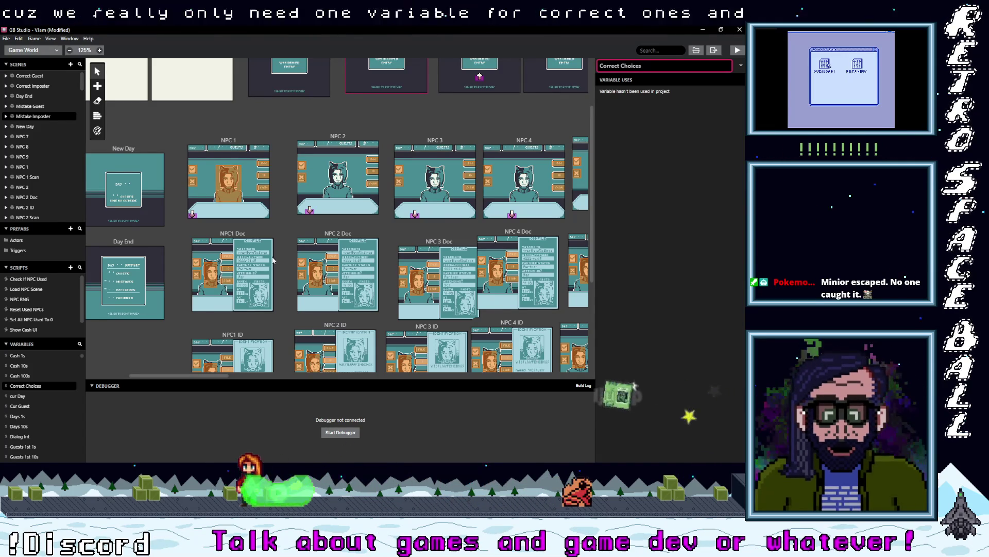
scroll(135, 274, up, 2)
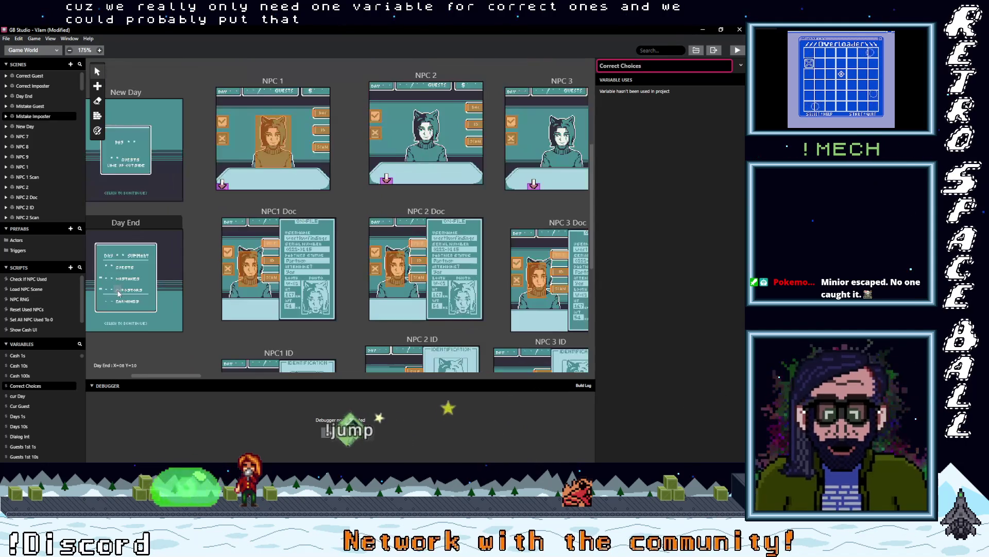
drag(168, 285, 209, 266)
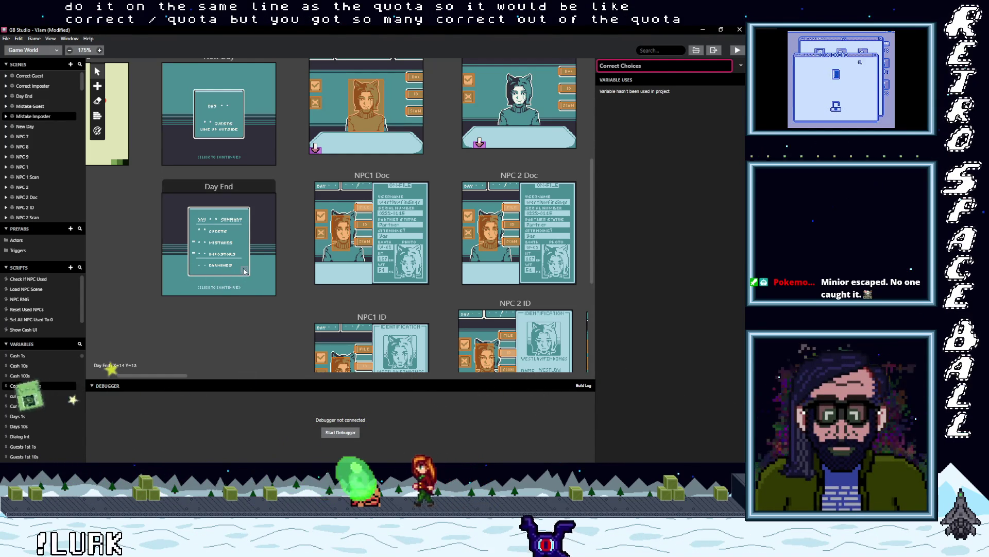
scroll(248, 281, up, 3)
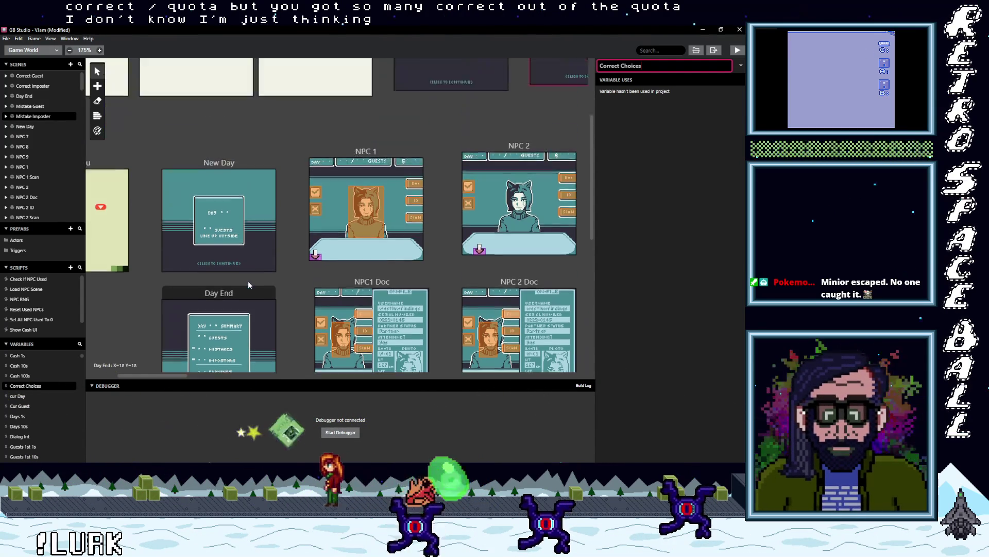
scroll(248, 282, up, 3)
mouse_move(159, 373)
mouse_down()
mouse_move(234, 370)
mouse_move(217, 372)
mouse_up()
Step: Add Variable Increment By 1 for $CorrectChoices to Correct Guest's On Init
click(326, 115)
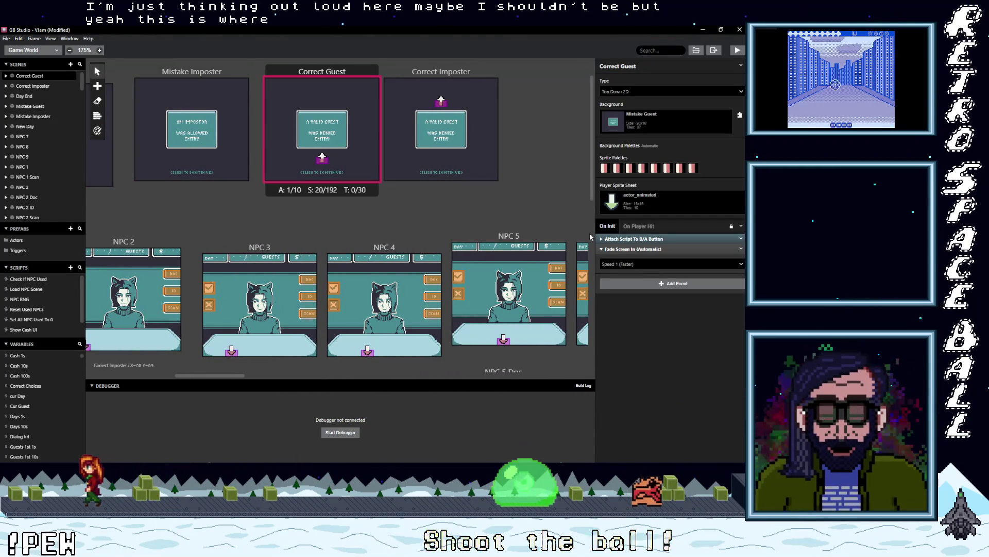
click(660, 284)
text(Inc)
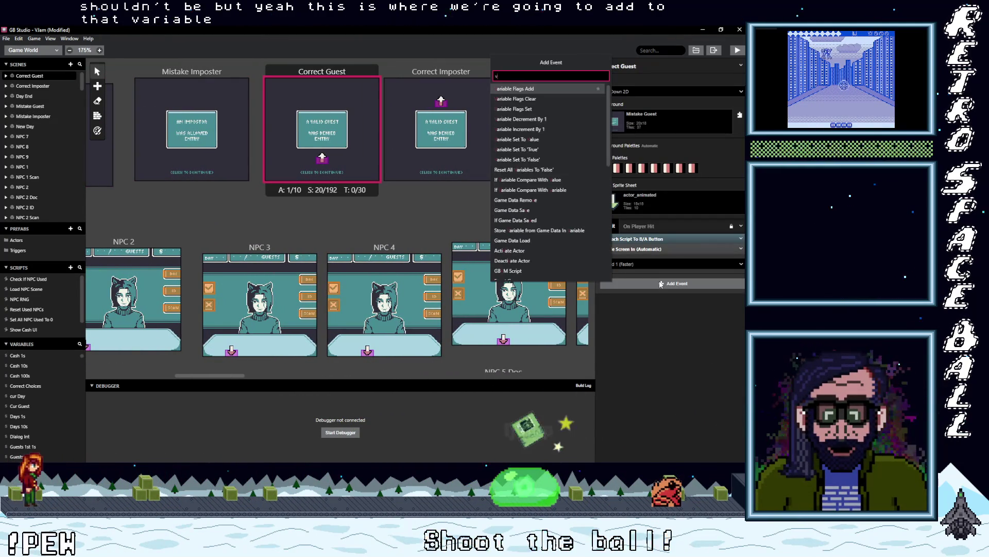
click(552, 89)
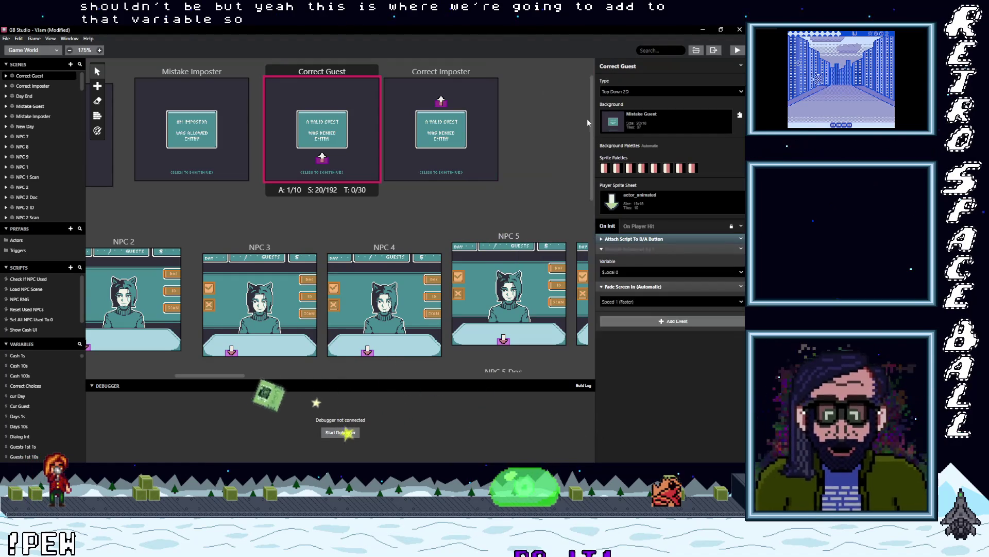
click(623, 271)
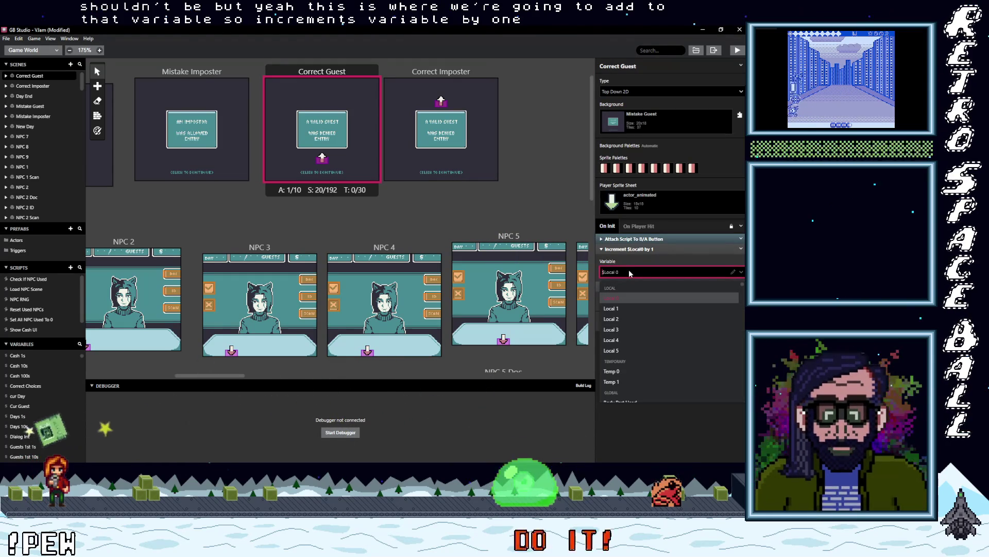
text(co)
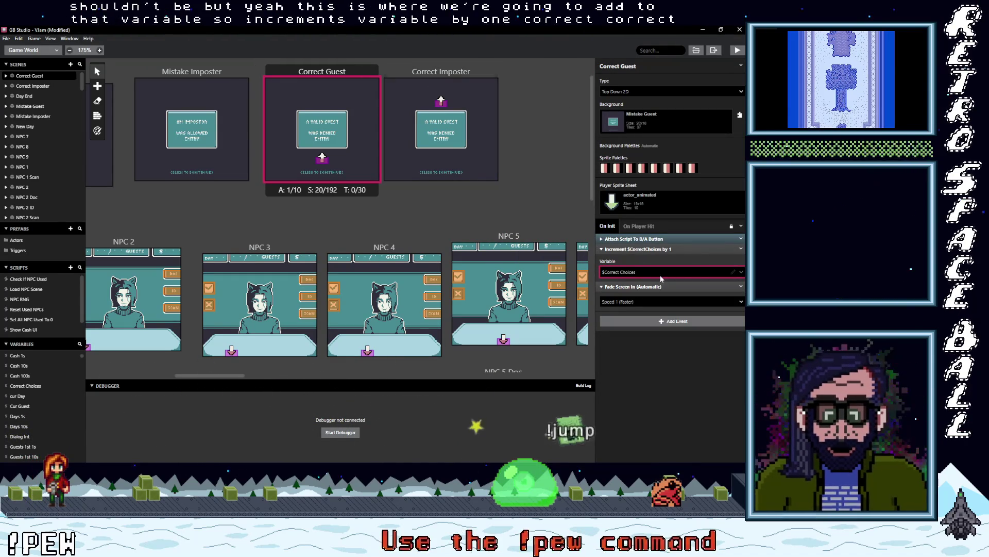
Step: Copy that increment into Correct Imposter's On Init, placed before Fade Screen In
click(741, 248)
click(713, 312)
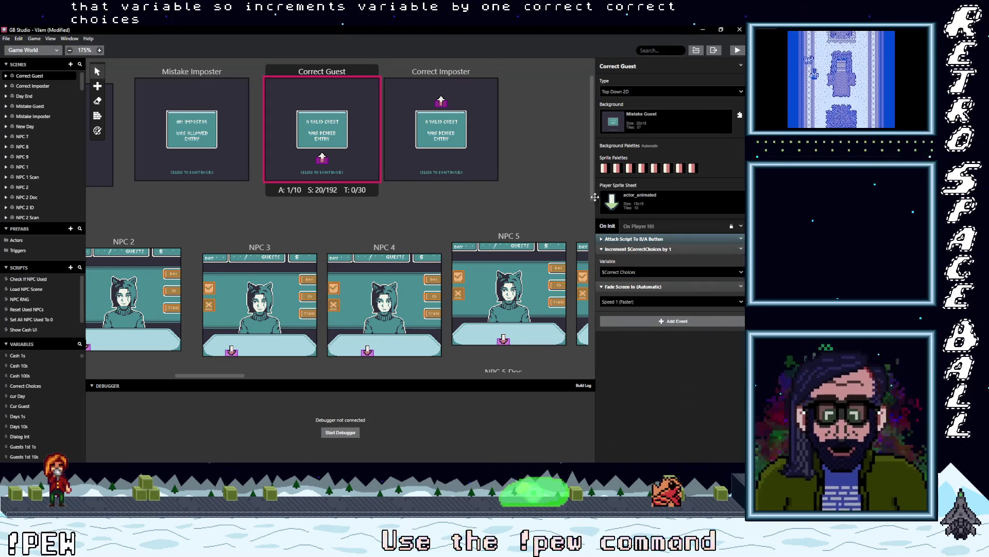
click(435, 72)
drag(647, 282, 644, 258)
scroll(229, 296, down, 1)
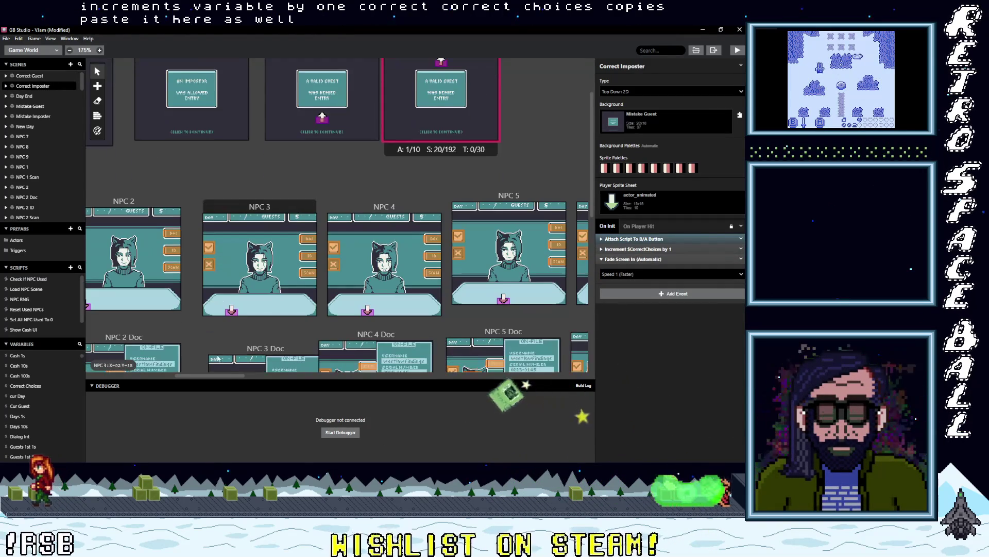
drag(226, 375, 168, 373)
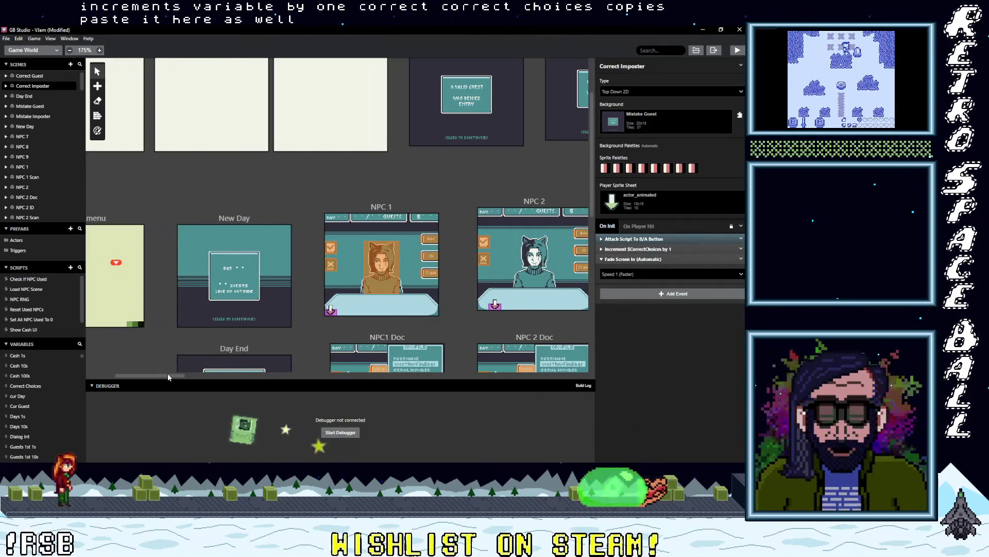
click(235, 273)
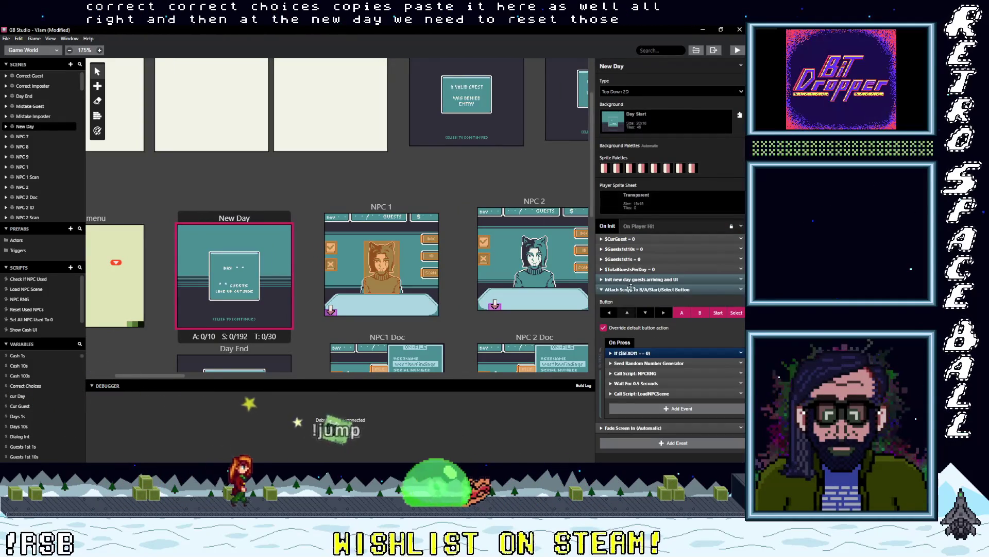
Step: Add a Variable Set To Value event setting $CorrectChoices to 0 at the top of On Init
click(639, 289)
click(644, 314)
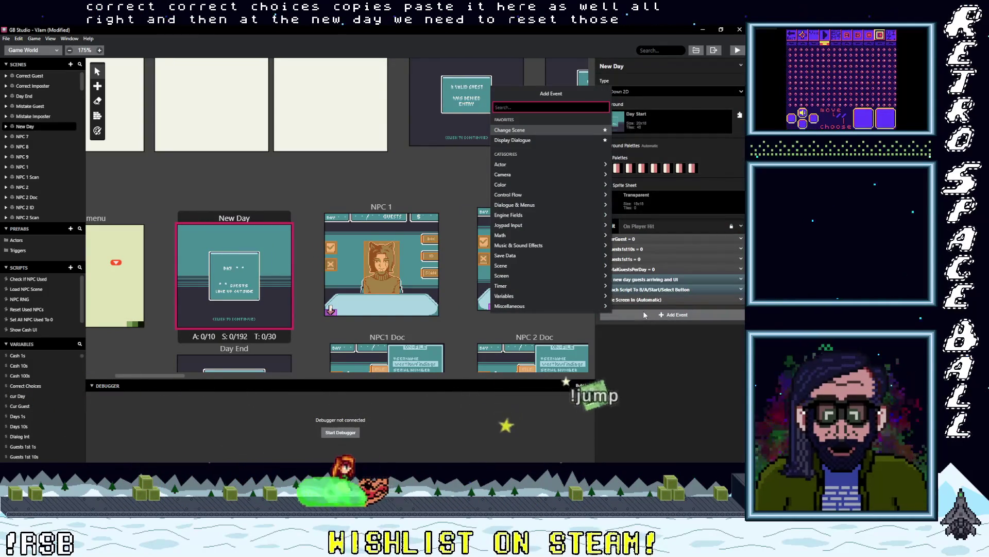
text(var val)
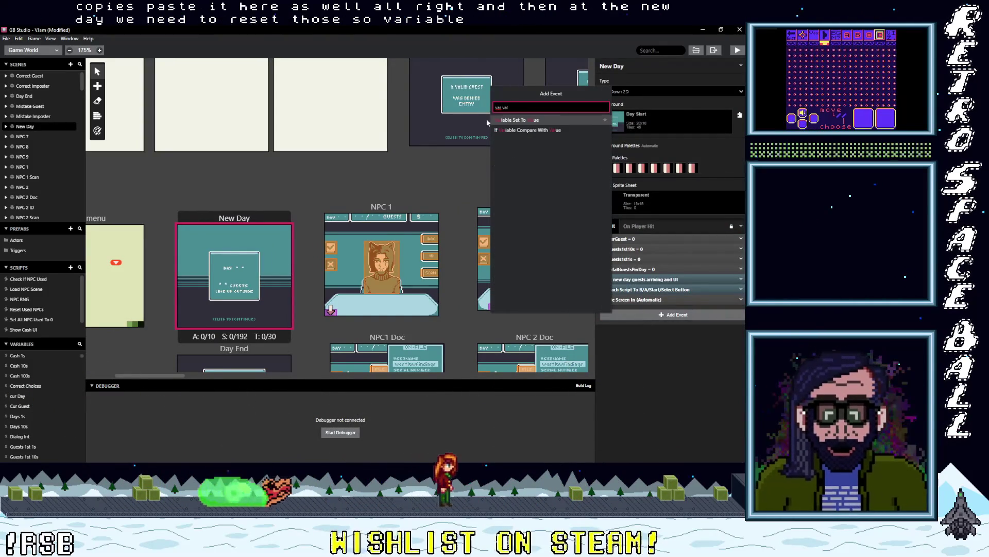
click(526, 119)
click(644, 323)
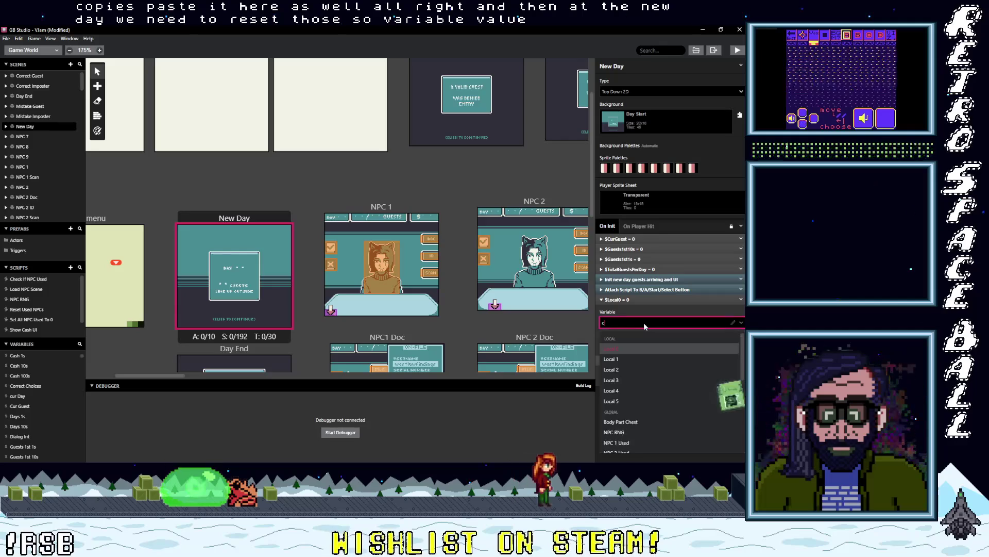
click(644, 323)
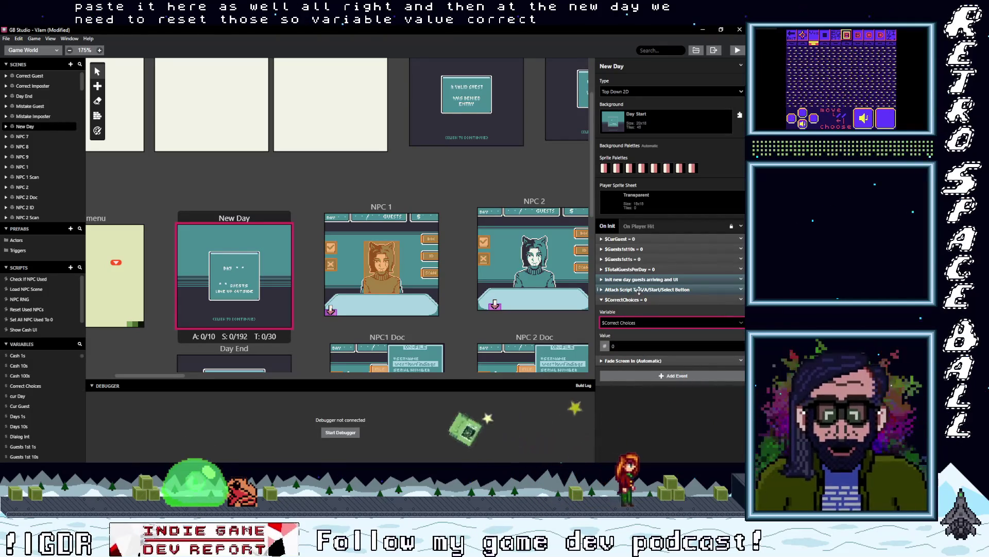
drag(659, 300, 661, 243)
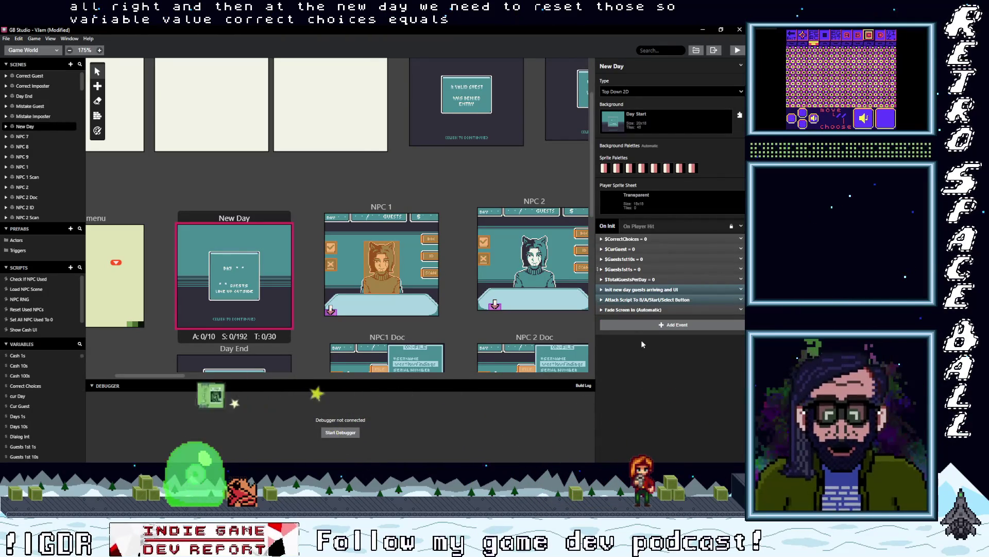
Step: Search the event list for another event but dismiss it without adding anything
click(661, 324)
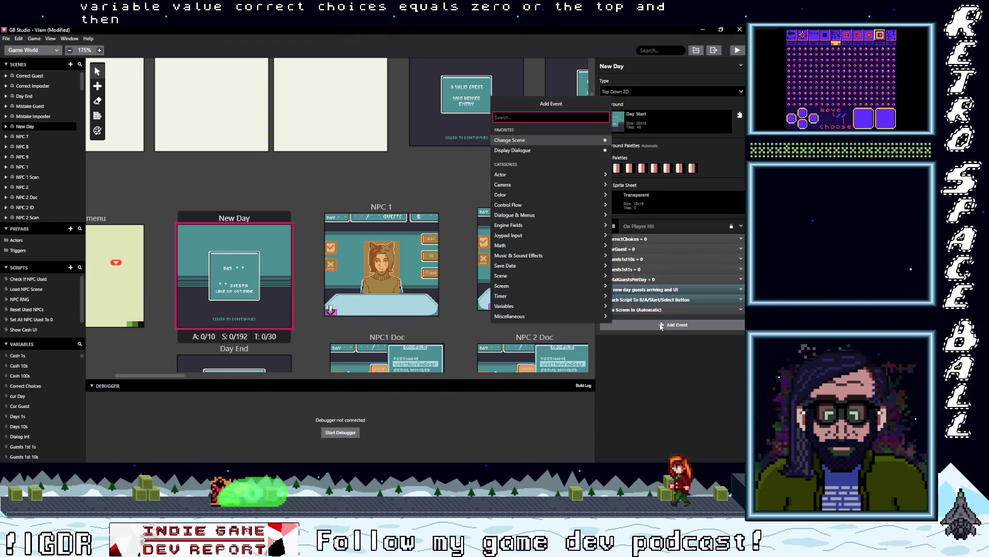
text(mis)
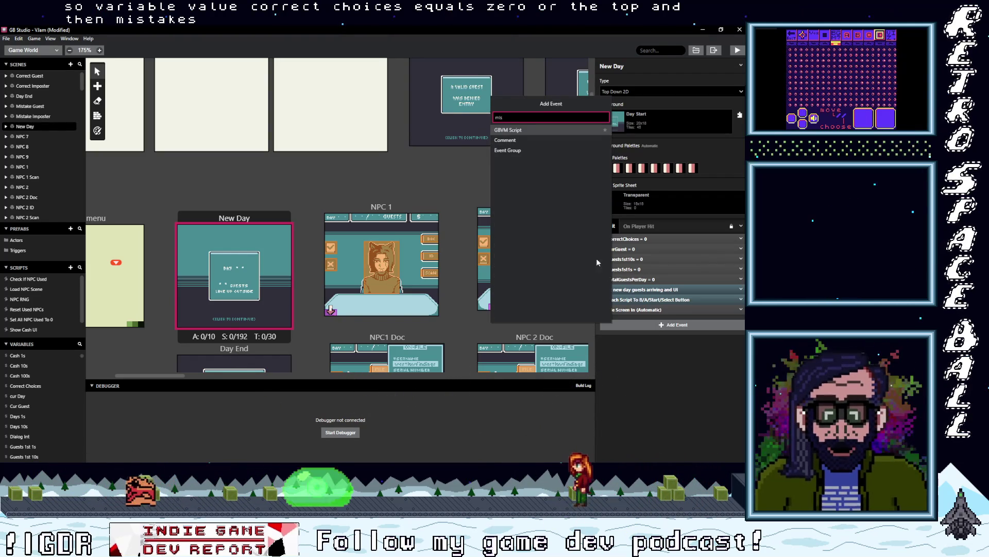
key(BackSpace)
key(BackSpace)
key(BackSpace)
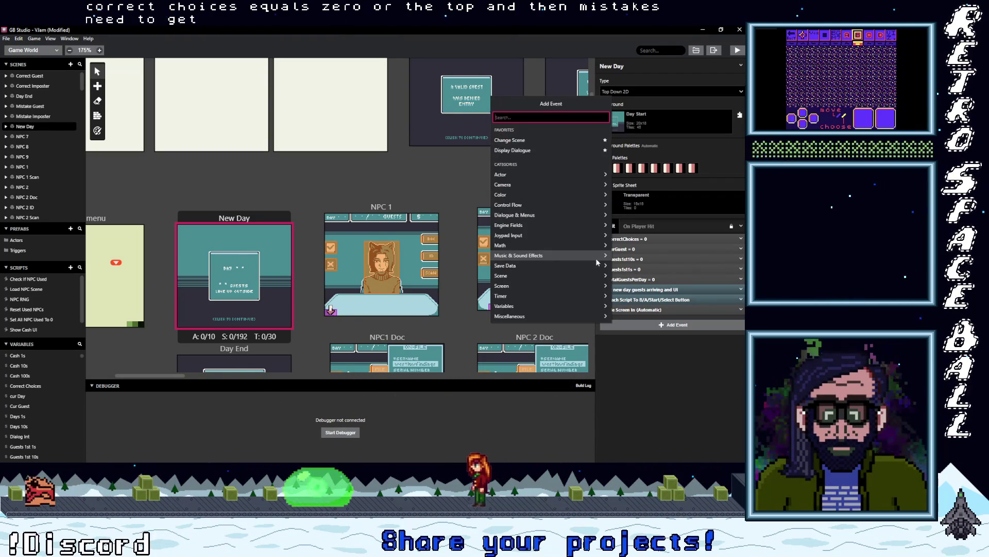
key(Escape)
click(742, 238)
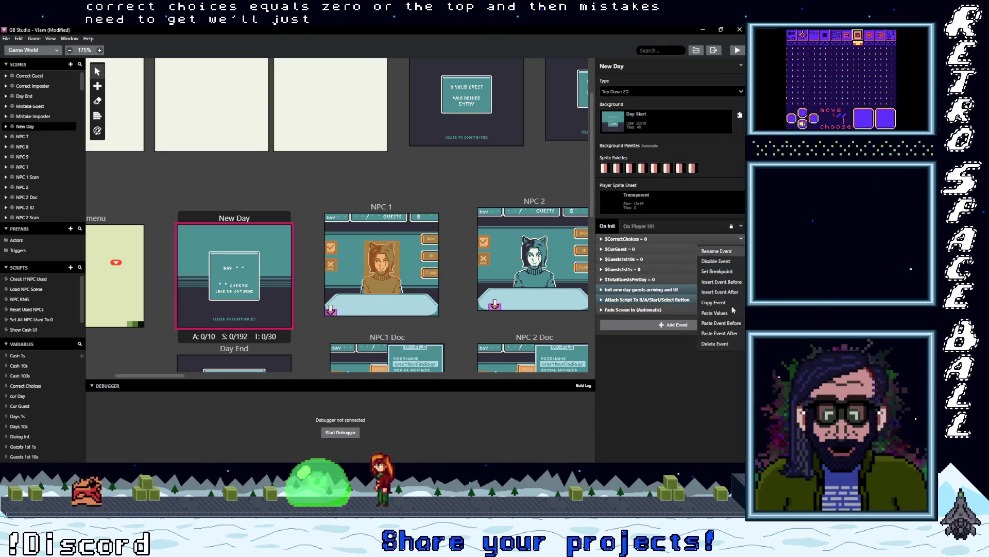
Step: Duplicate the Correct Choices reset and switch the copy to reset $MistakenGuests
click(713, 302)
alt+click(645, 325)
click(645, 334)
key(Escape)
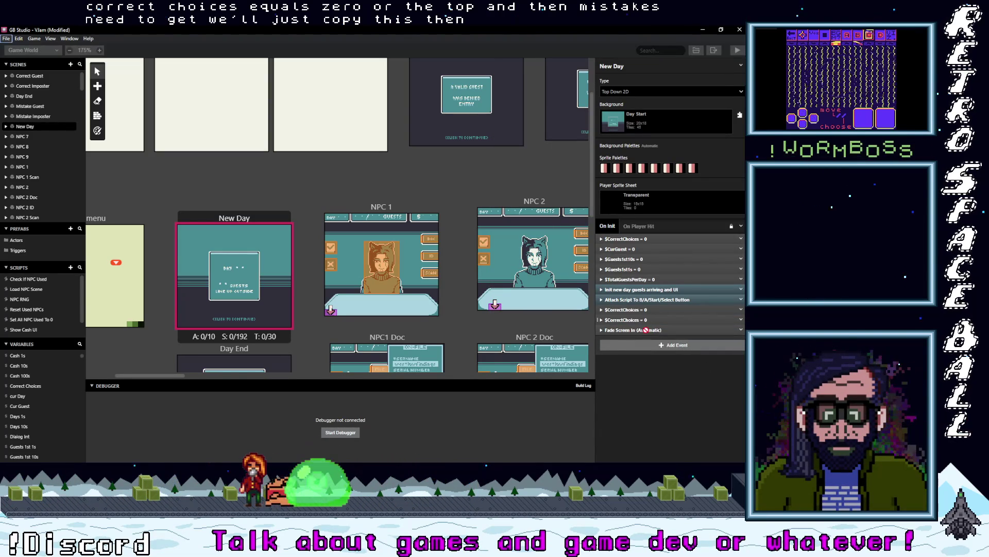
click(642, 320)
click(639, 343)
text(mis)
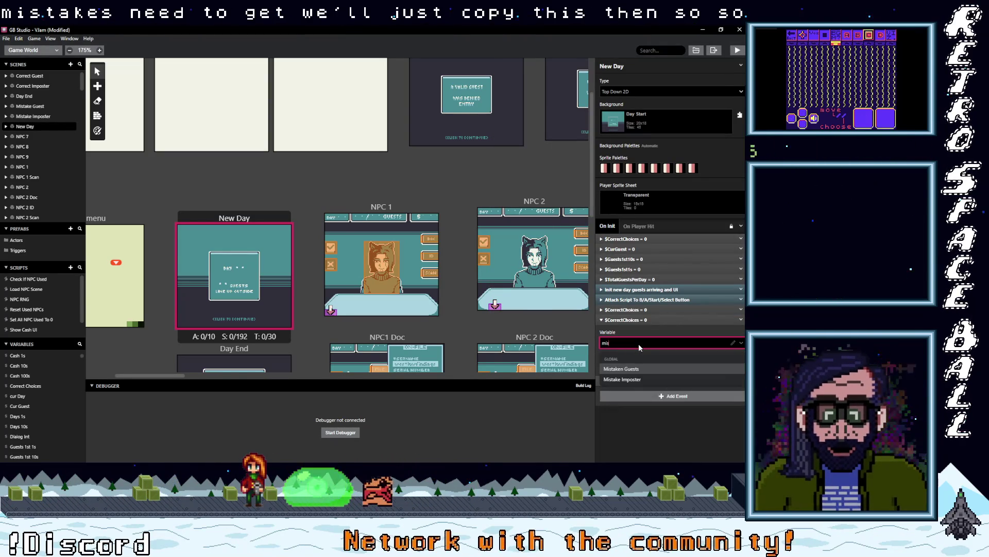
click(621, 368)
Step: Set another reset row to $MistakeImposter and drag both mistake resets to the top of On Init
click(641, 310)
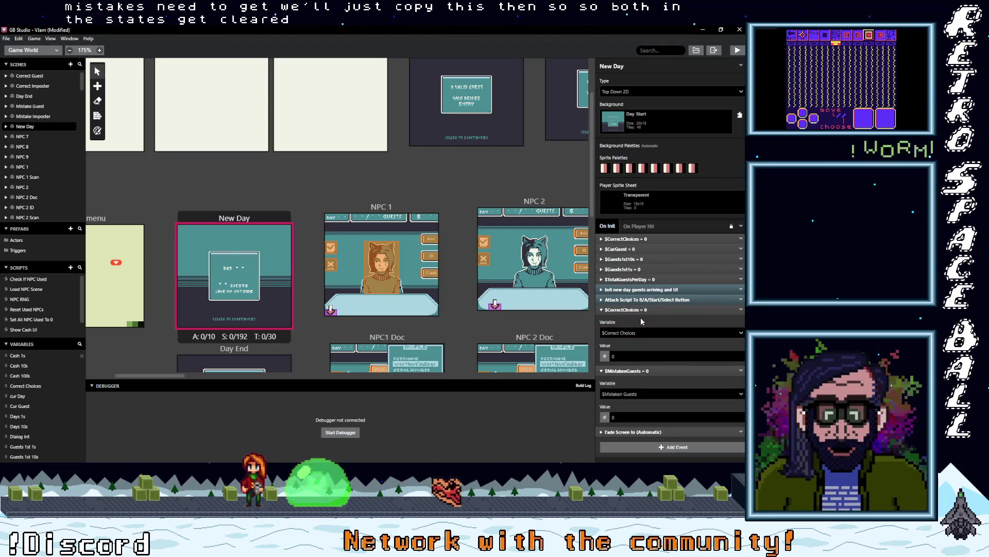
click(639, 332)
text(mis)
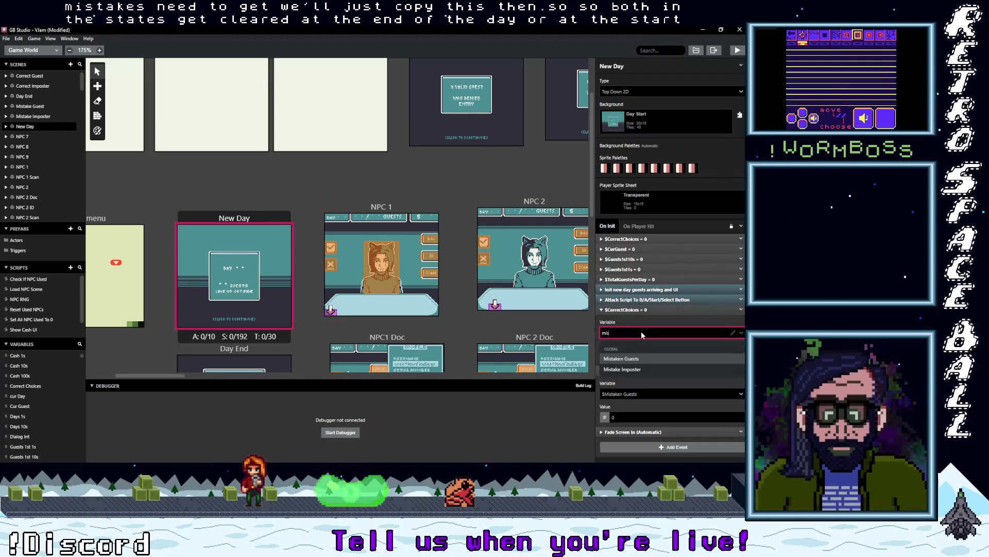
click(642, 369)
drag(641, 311, 643, 239)
drag(642, 320, 657, 238)
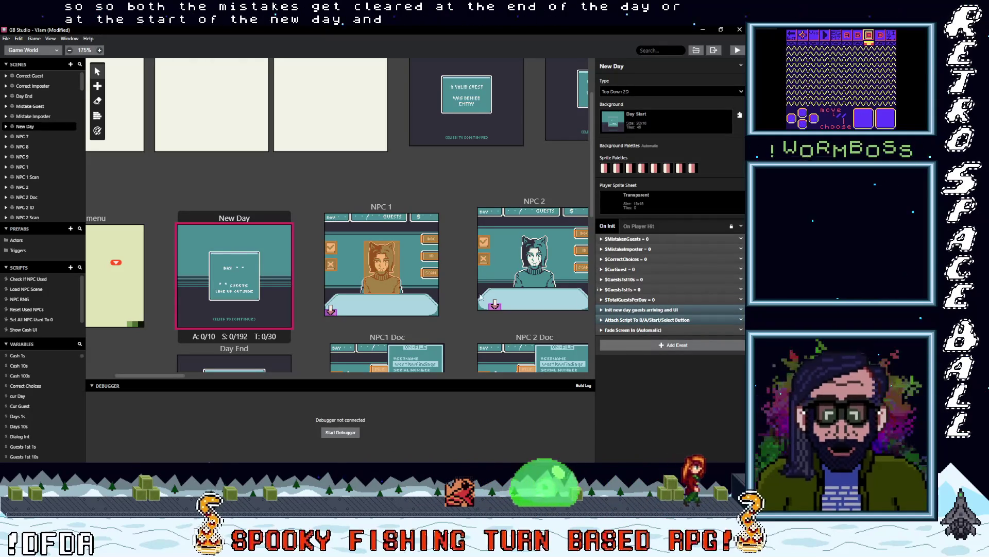
scroll(315, 290, down, 3)
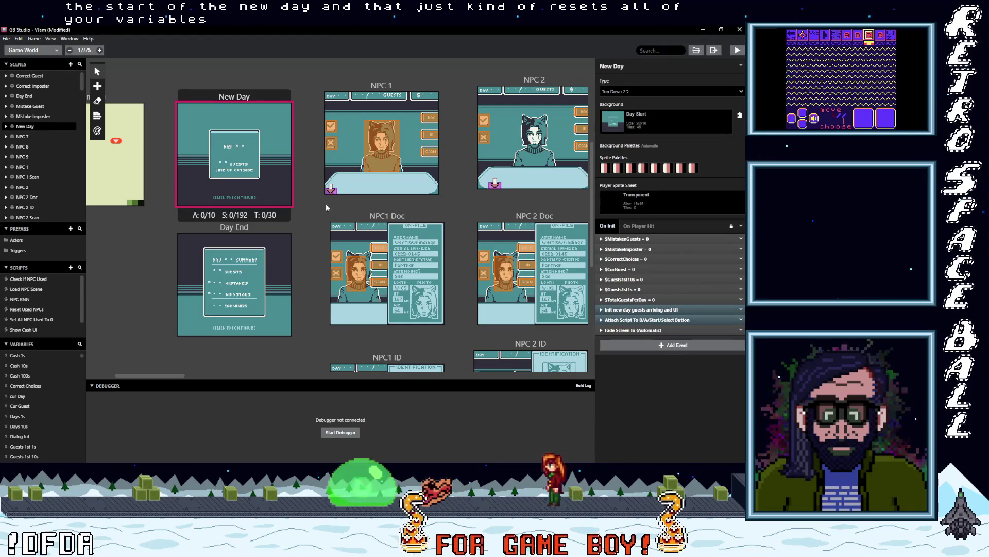
click(331, 126)
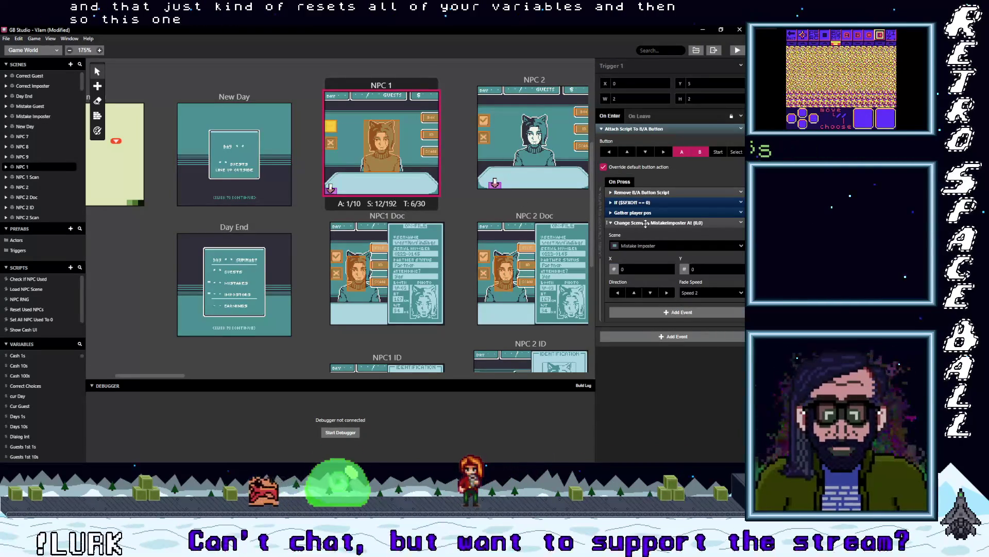
Step: Point the NPC 1 trigger's Change Scene event at Correct Guest
click(645, 246)
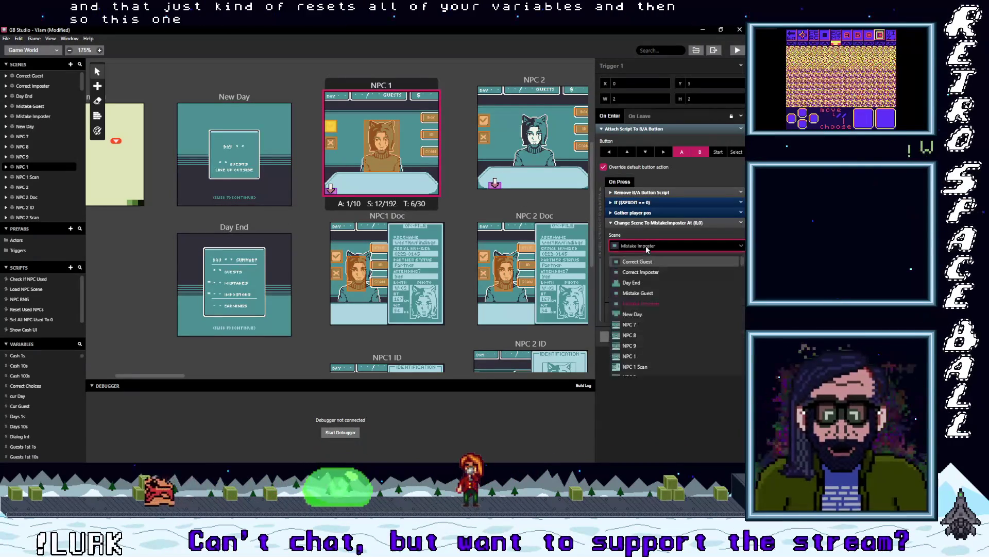
click(648, 262)
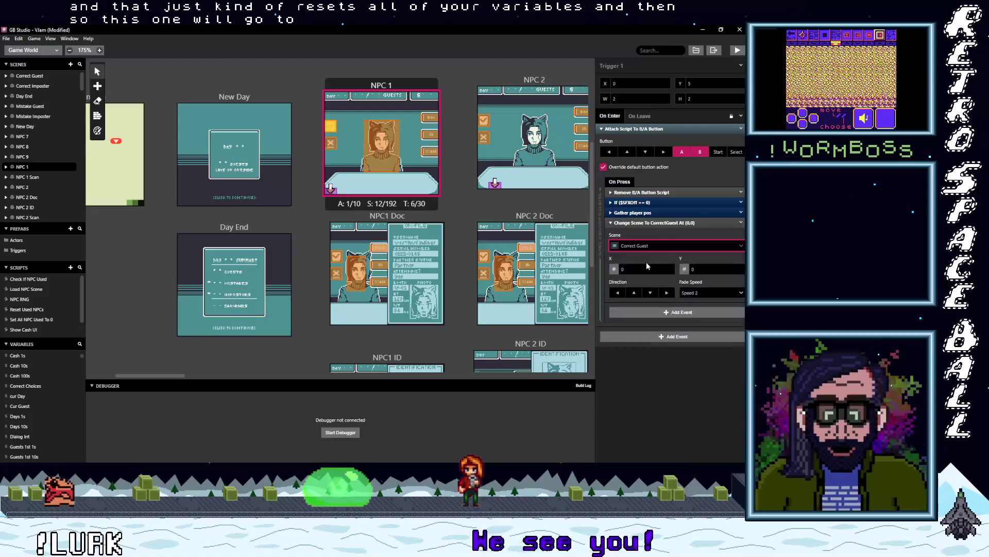
click(337, 259)
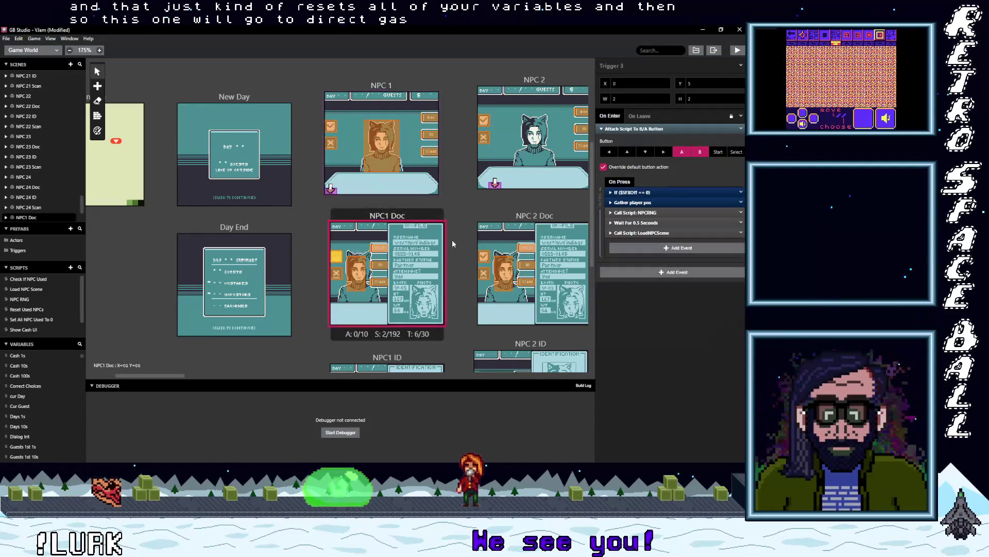
click(333, 128)
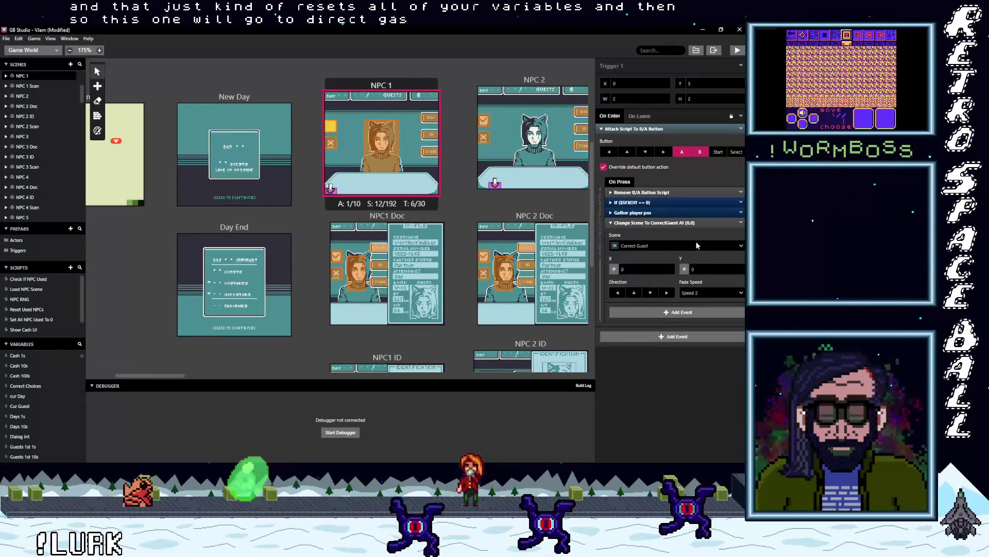
click(649, 223)
Step: Replace the NPC1 Doc trigger's button script with a copy of NPC 1's
click(741, 129)
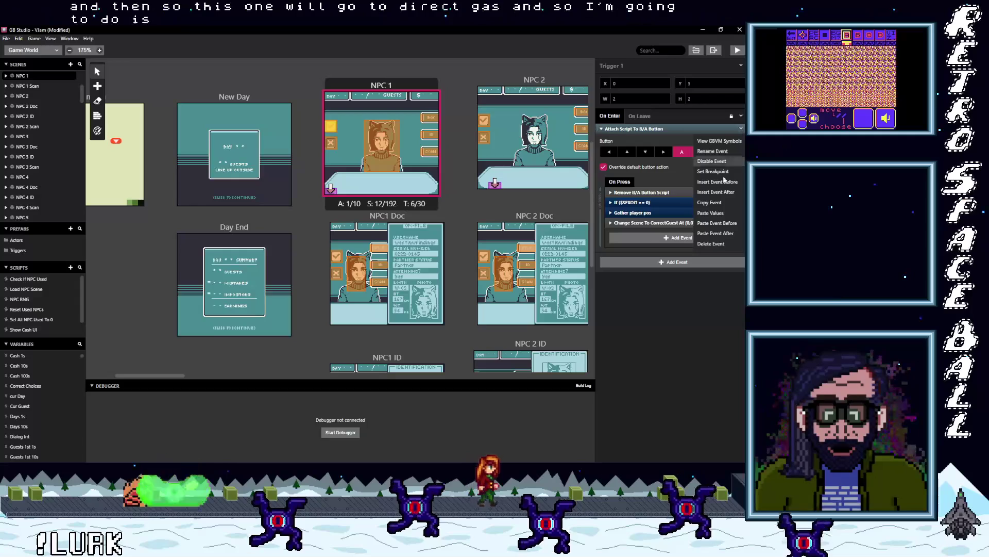
click(710, 202)
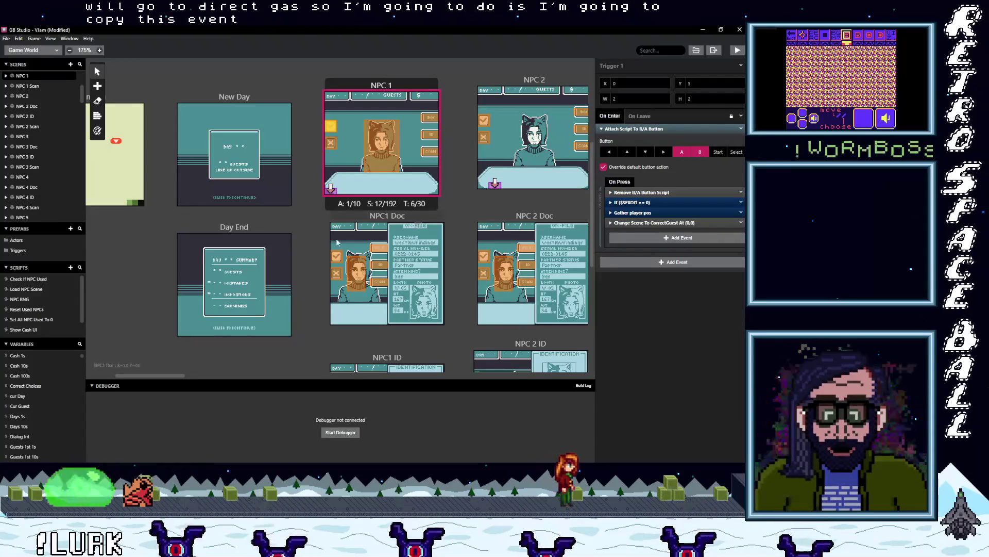
click(335, 255)
click(741, 128)
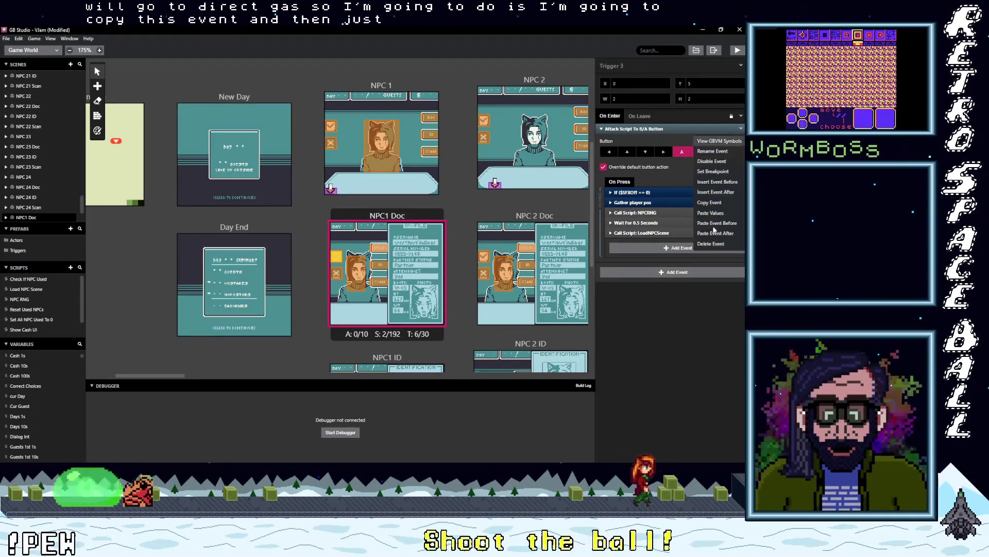
click(712, 244)
alt+click(670, 132)
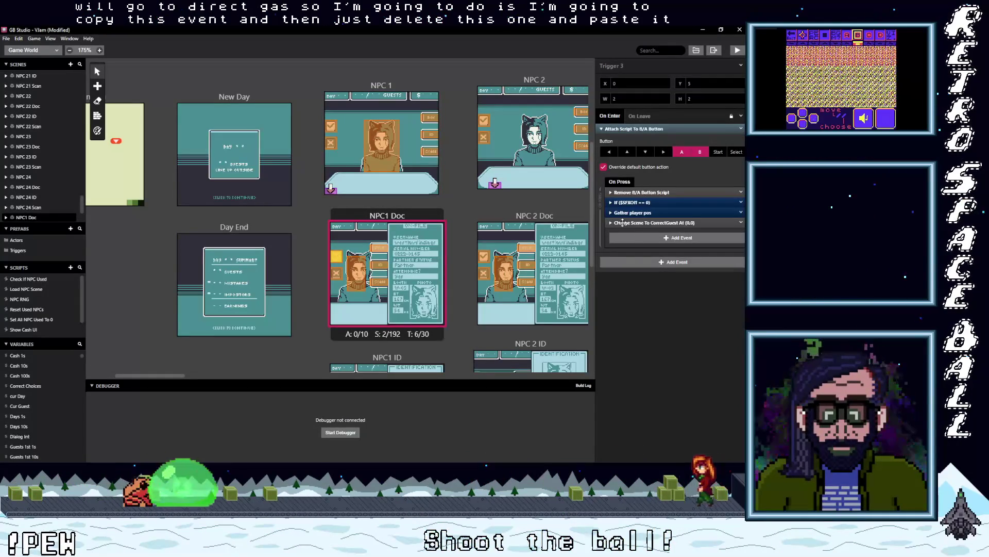
Step: Check the pasted change scene, condition and Gather player pos events in NPC1 Doc's script
click(661, 223)
click(649, 223)
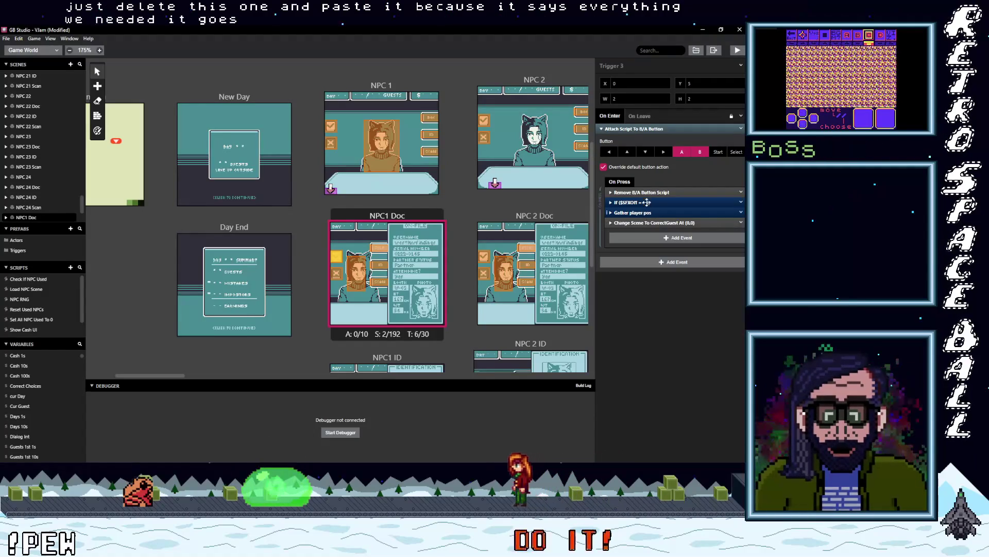
click(648, 202)
click(647, 202)
click(650, 212)
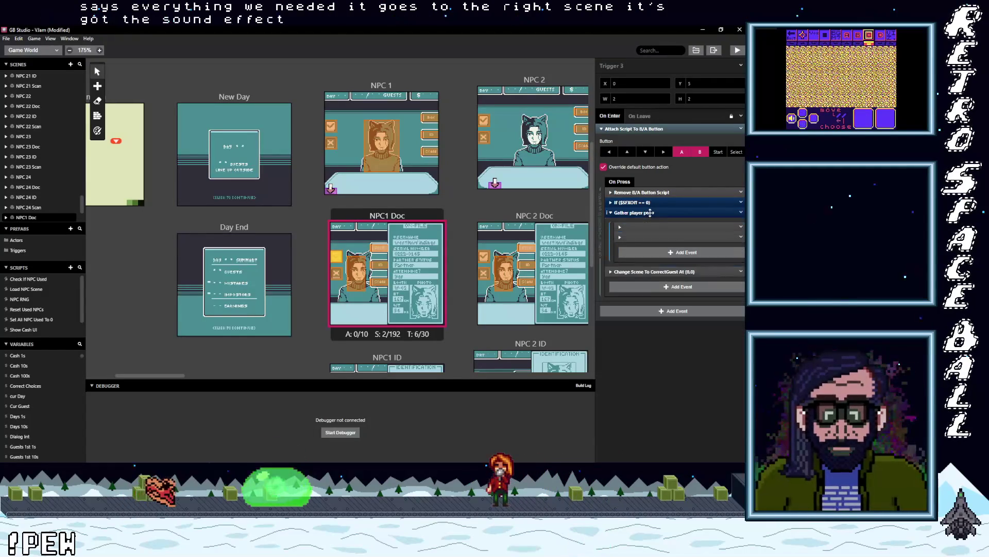
click(651, 212)
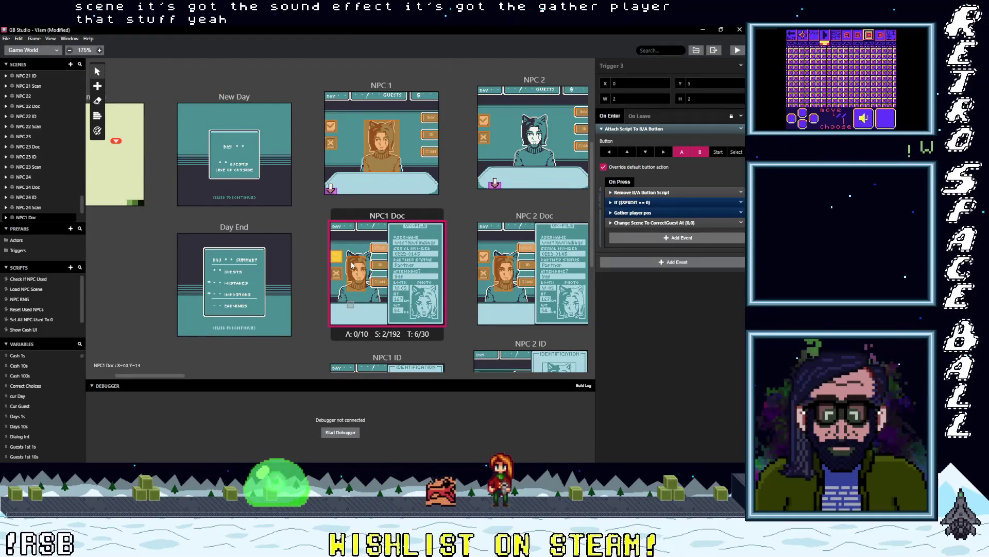
scroll(350, 277, down, 3)
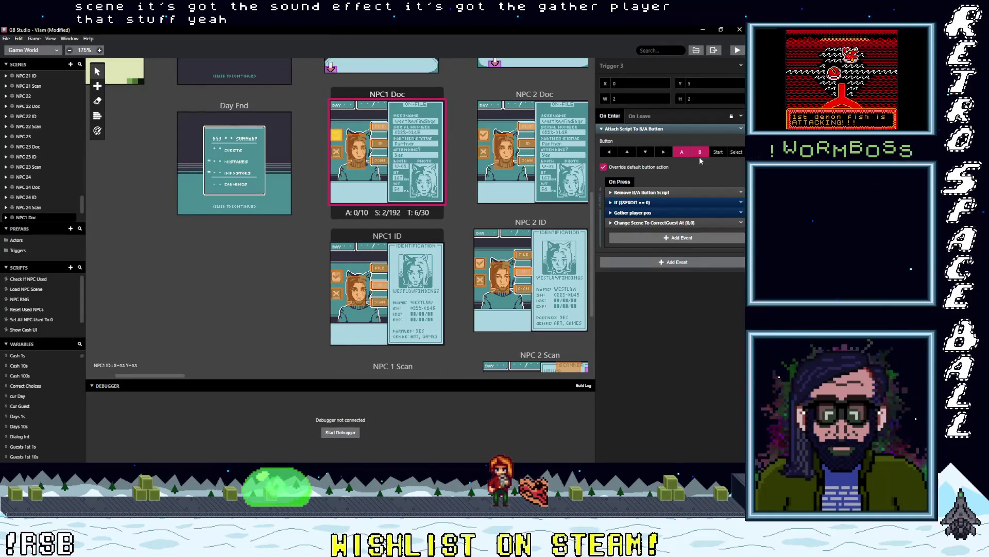
Step: Replace the old B/A button script on the NPC1 ID and NPC 1 Scan triggers with the copied one
key(ctrl+v)
click(741, 128)
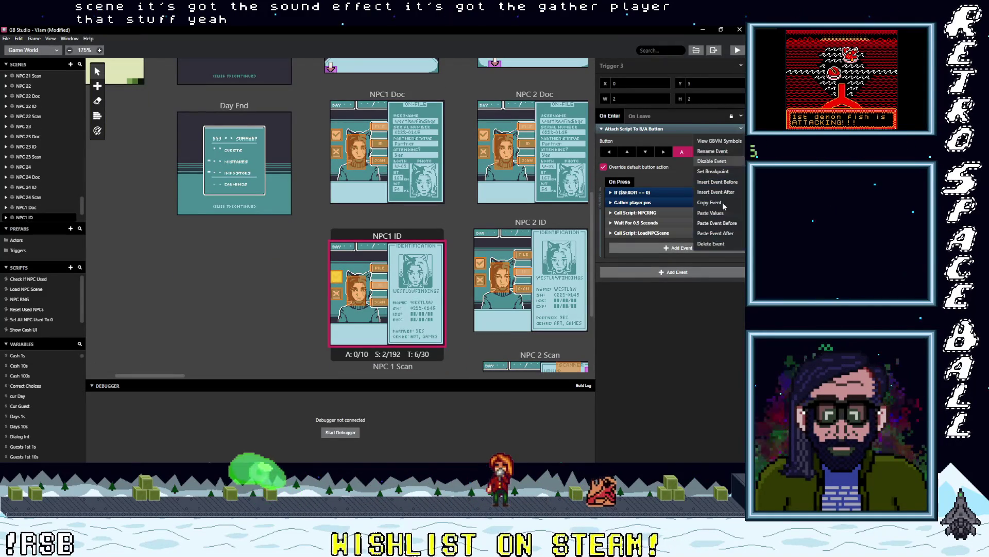
click(715, 244)
click(660, 135)
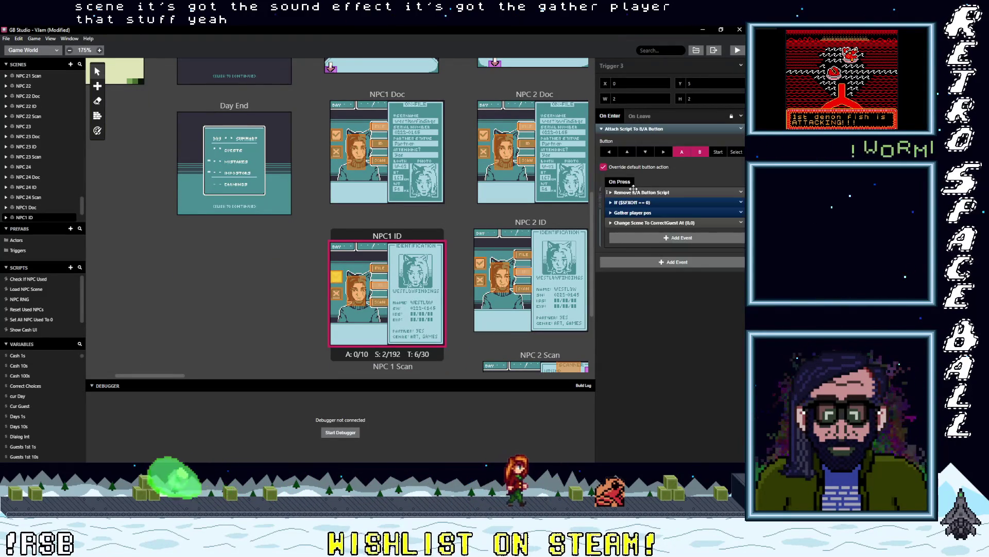
scroll(453, 280, down, 5)
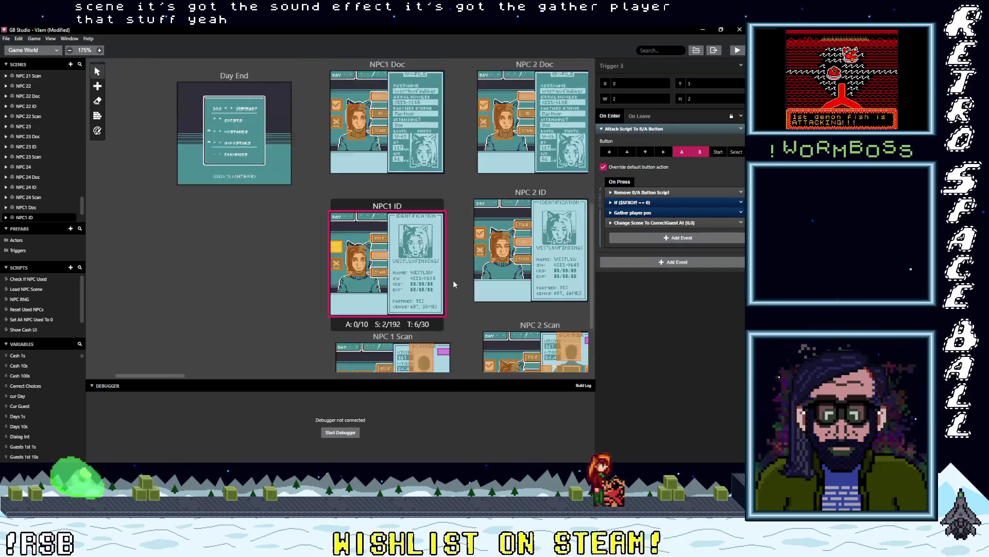
click(444, 249)
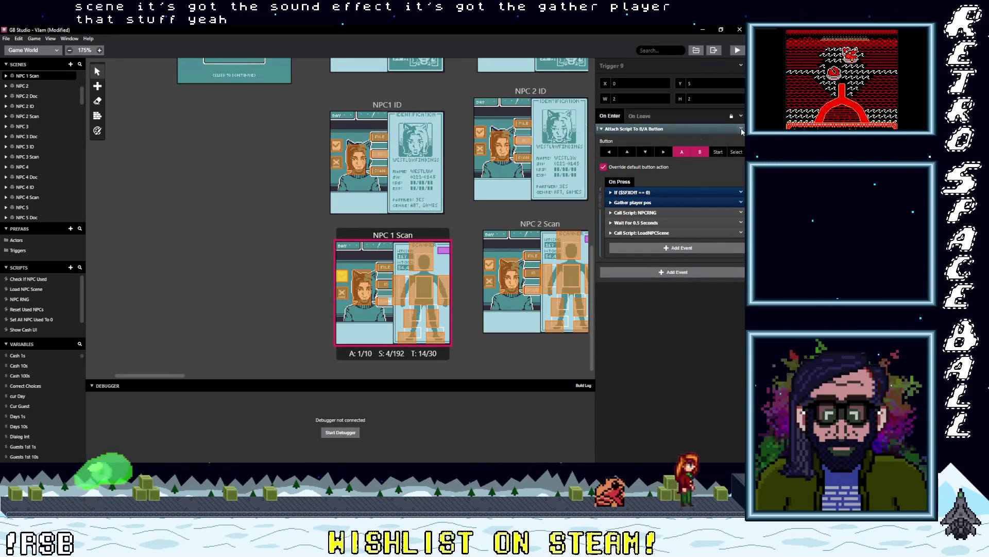
click(741, 129)
click(707, 245)
click(652, 134)
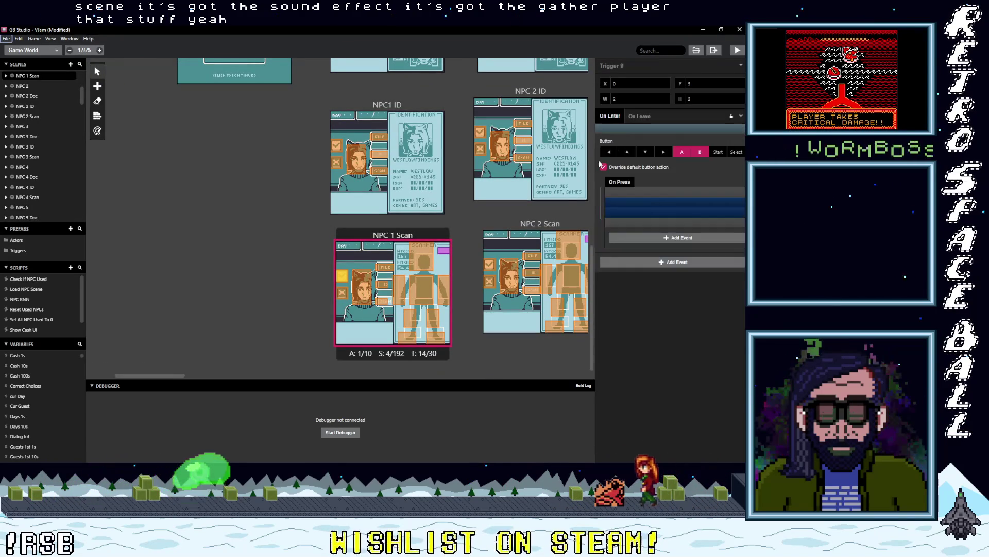
Step: Swap in the copied B/A button script on the NPC 2 and NPC 2 Doc triggers
scroll(500, 228, up, 8)
scroll(498, 233, up, 2)
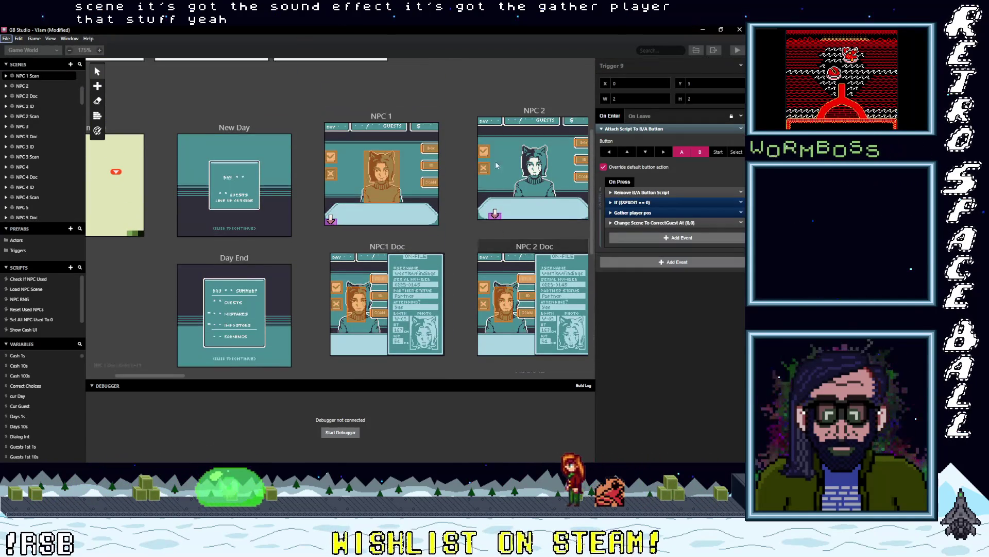
click(484, 151)
click(741, 129)
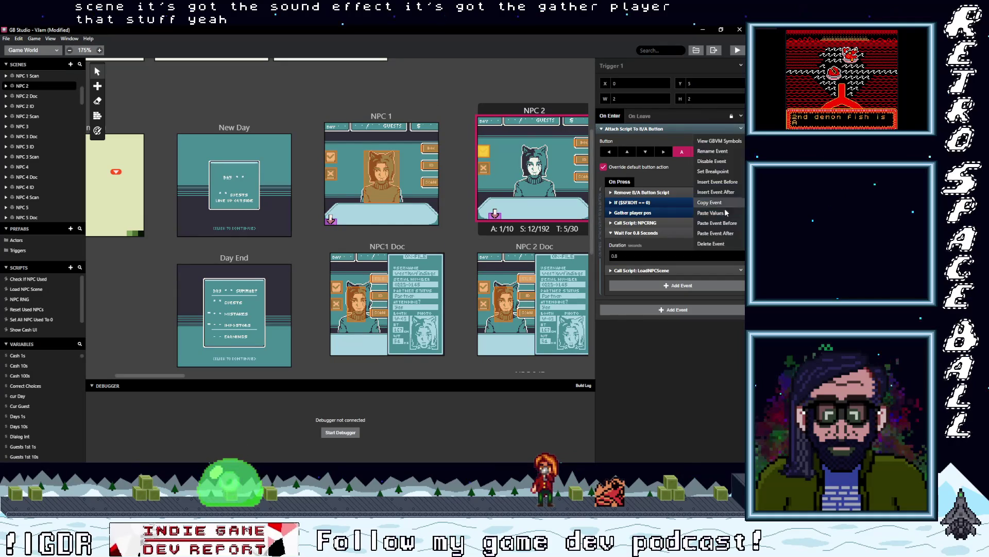
click(711, 246)
click(634, 135)
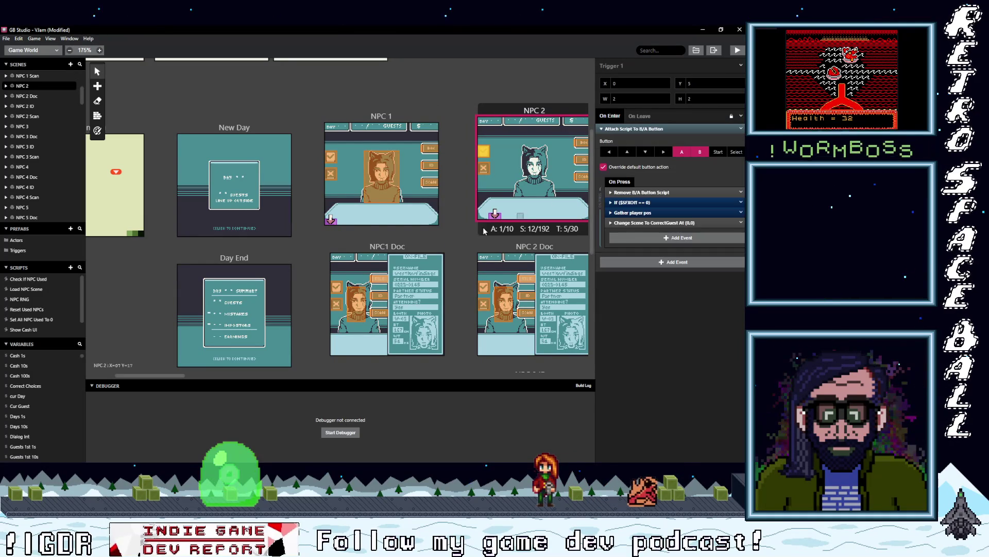
scroll(472, 240, down, 5)
click(485, 206)
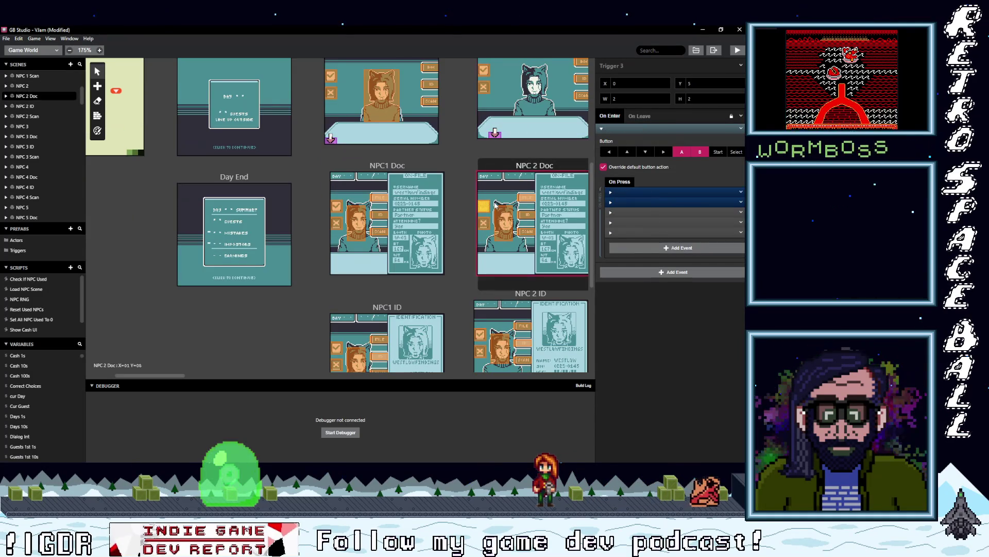
click(741, 129)
click(710, 244)
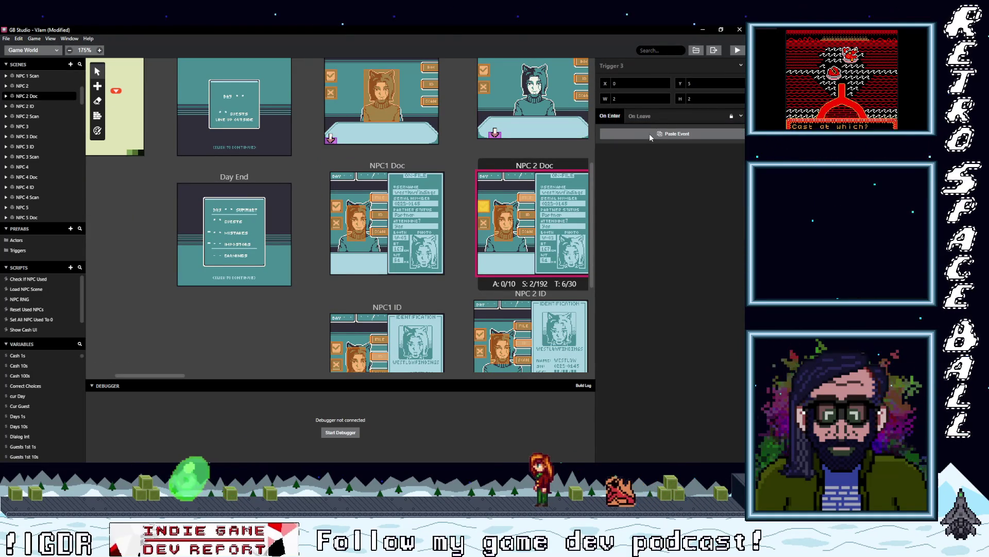
click(649, 134)
Step: Replace NPC 2 ID's button script with the copy and delete NPC 2 Scan's old B/A event
scroll(471, 240, down, 3)
click(481, 253)
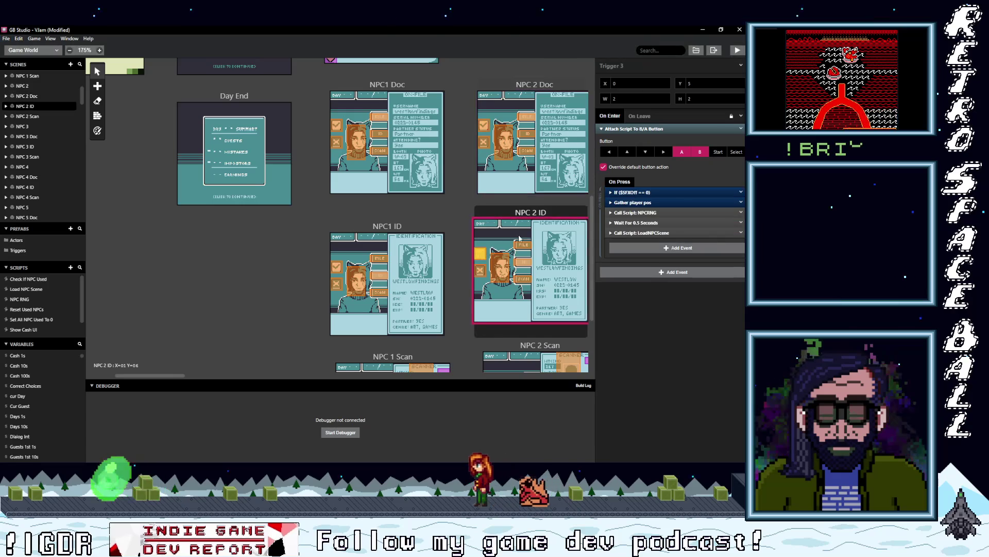
click(741, 128)
click(703, 243)
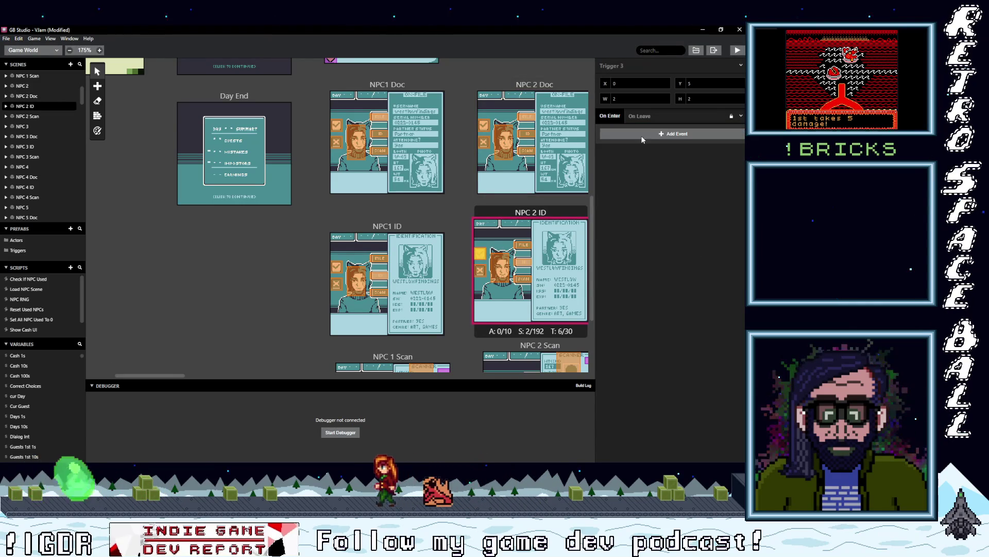
alt+click(641, 135)
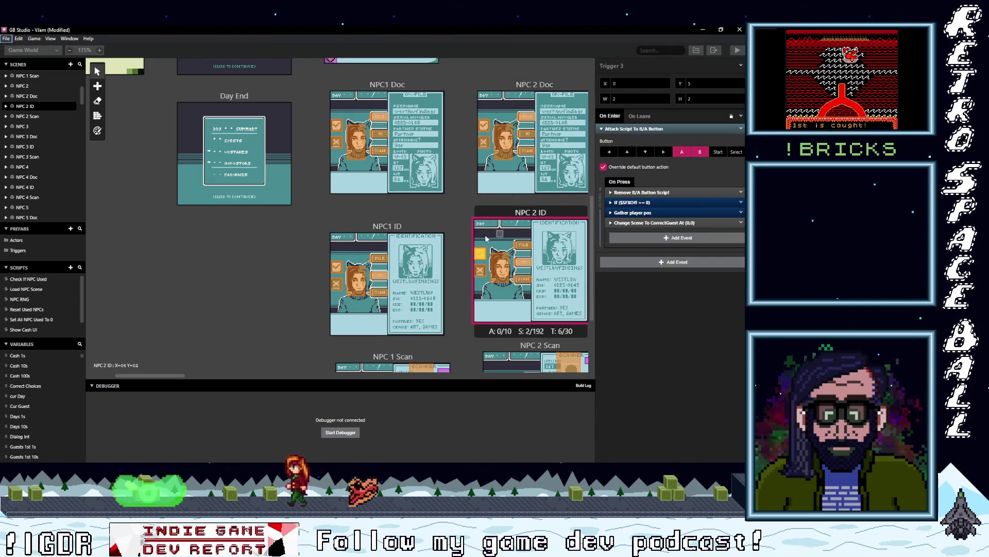
scroll(473, 240, down, 3)
click(489, 264)
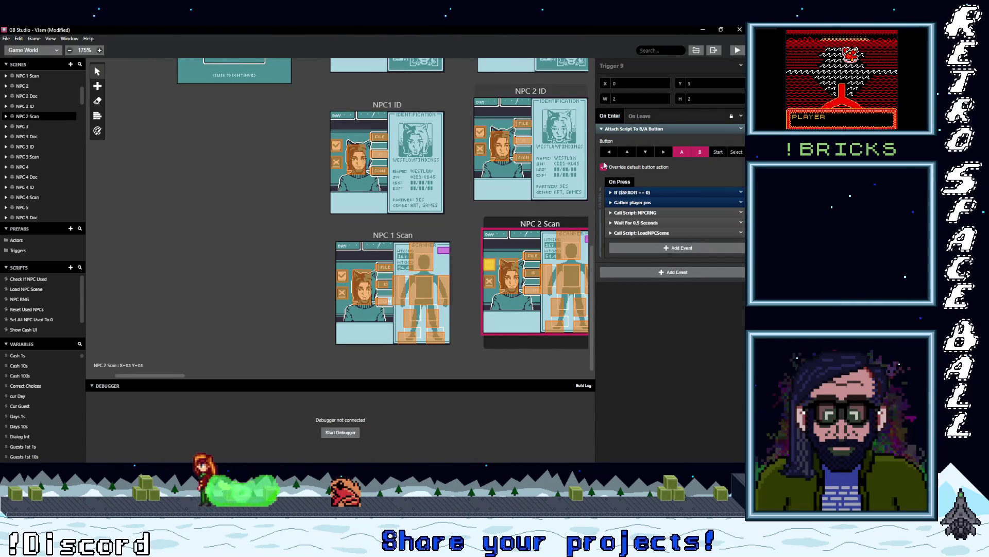
click(741, 129)
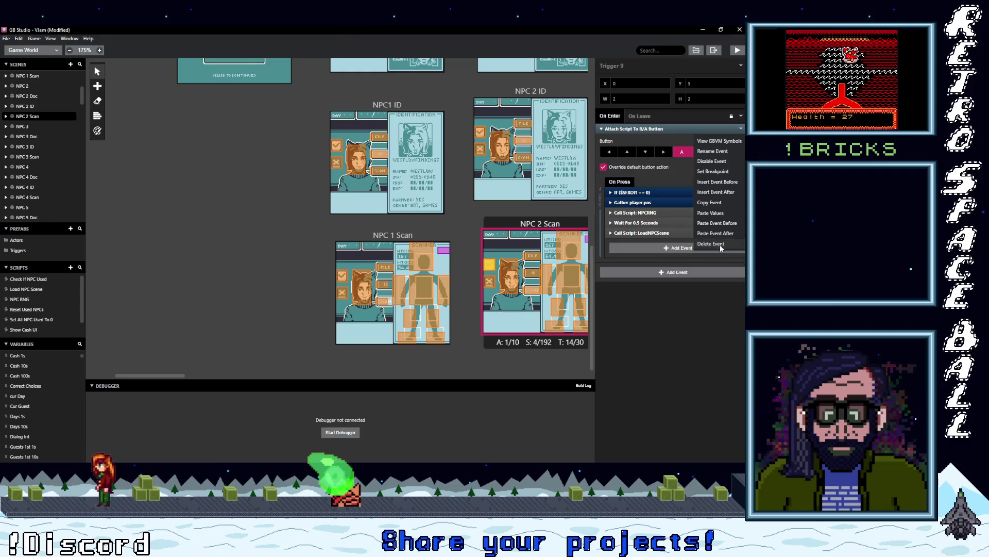
click(720, 244)
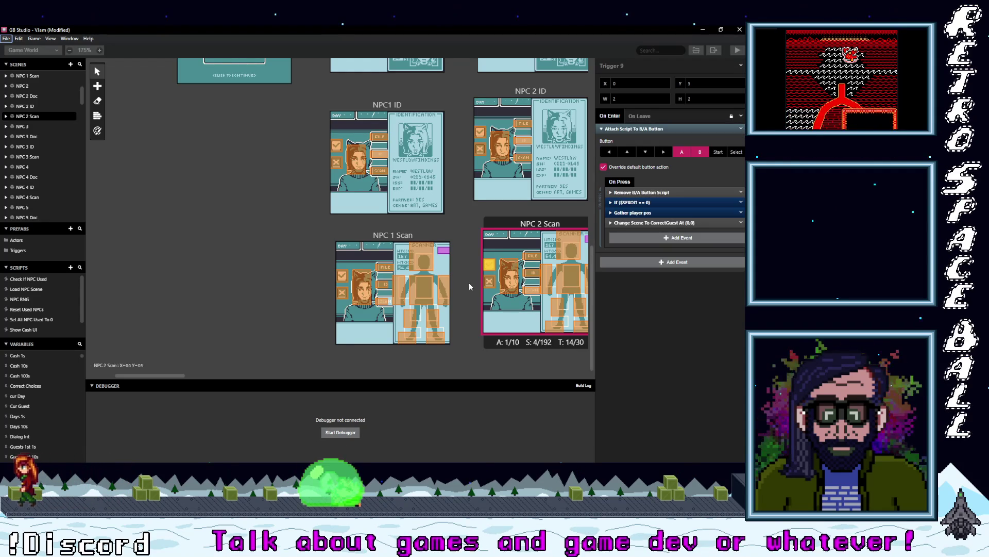
Step: Paste the copied B/A button script into NPC 3's trigger and delete NPC 3 Doc's old one
scroll(474, 280, up, 5)
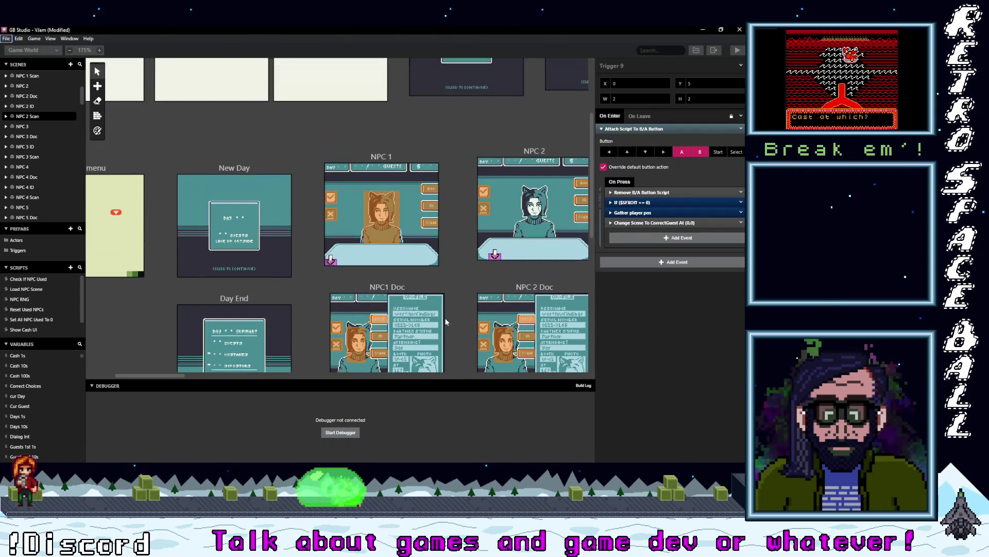
scroll(283, 370, right, 5)
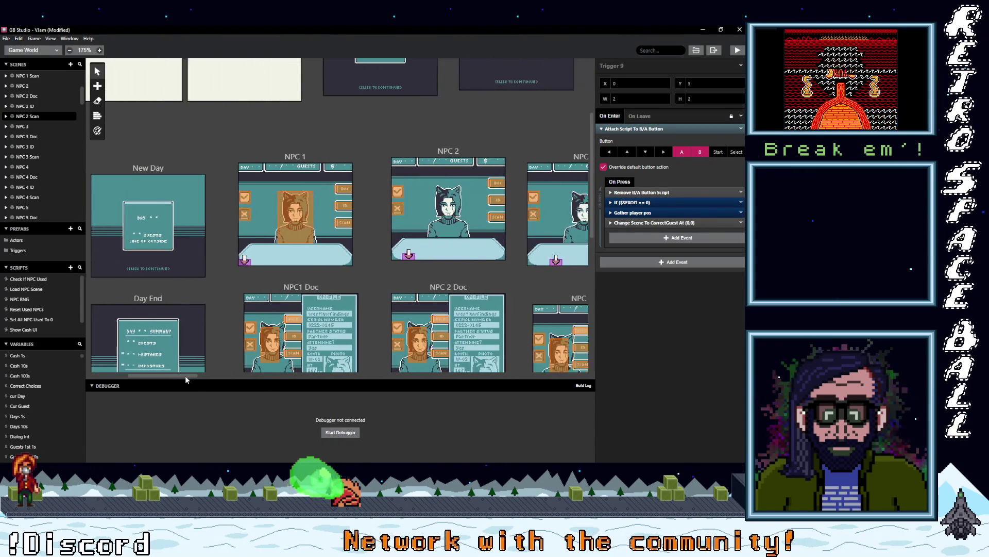
click(363, 198)
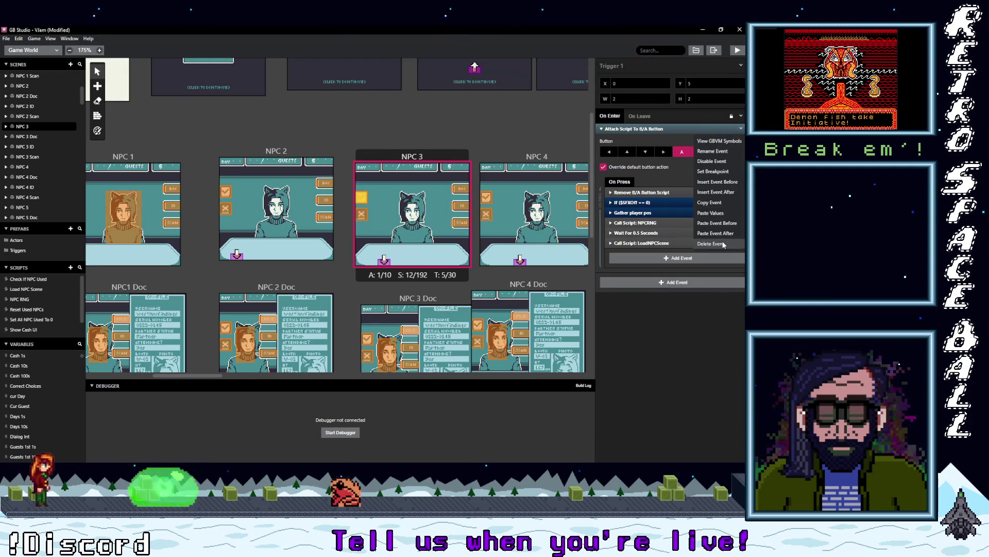
click(742, 129)
click(658, 134)
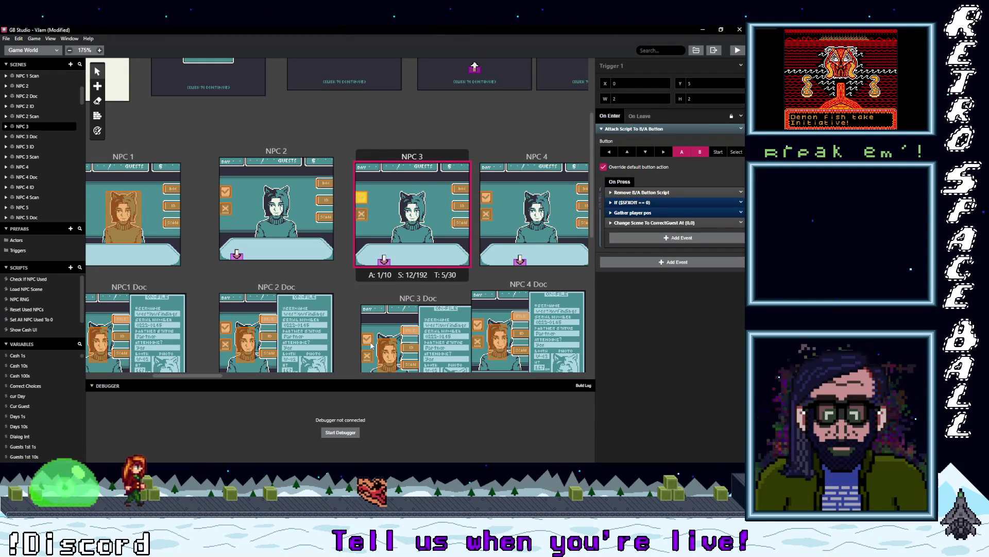
scroll(368, 330, down, 1)
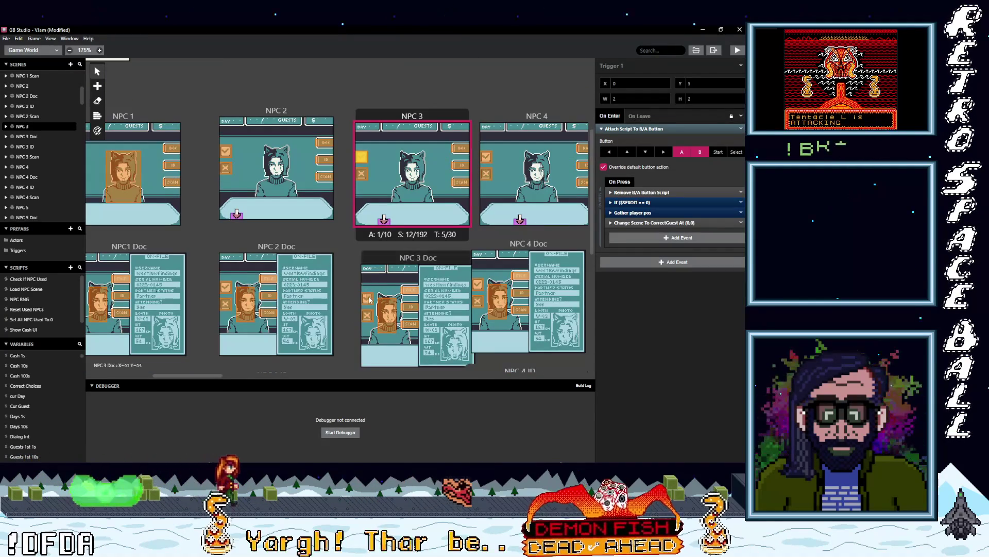
click(369, 298)
click(741, 129)
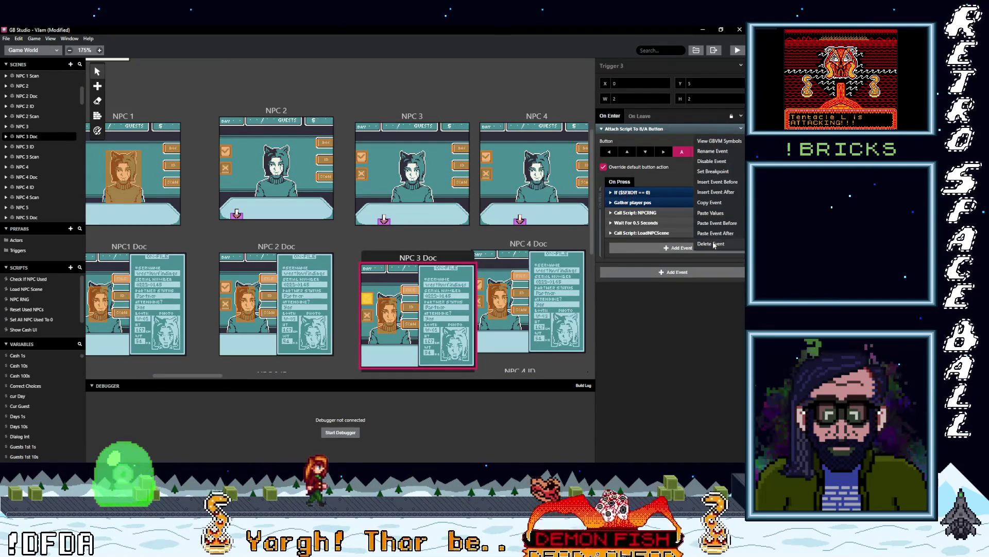
click(714, 244)
Step: Replace the B/A button scripts on the NPC 3 ID and NPC 3 Scan triggers
scroll(349, 280, down, 4)
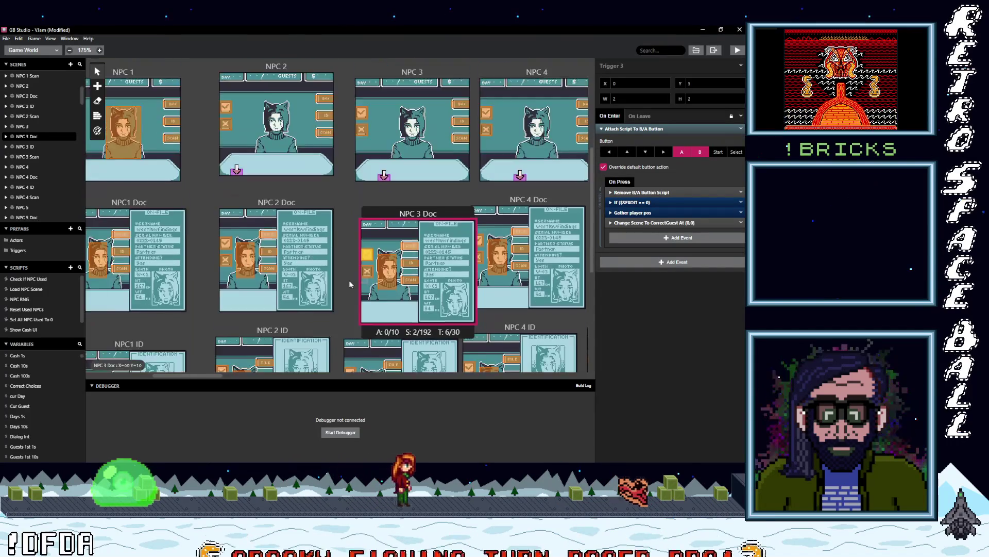
click(350, 278)
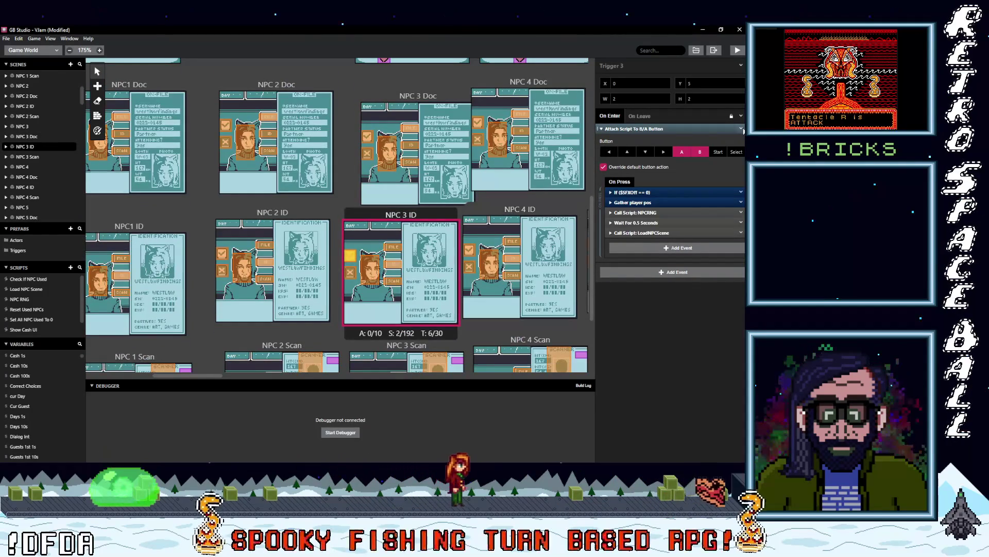
click(741, 129)
click(714, 244)
click(651, 133)
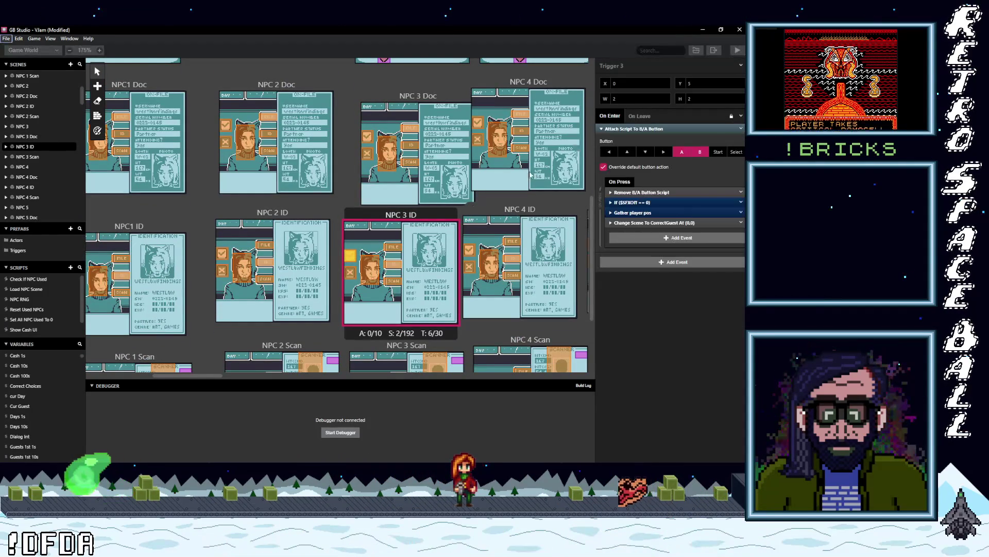
scroll(353, 263, down, 3)
click(354, 263)
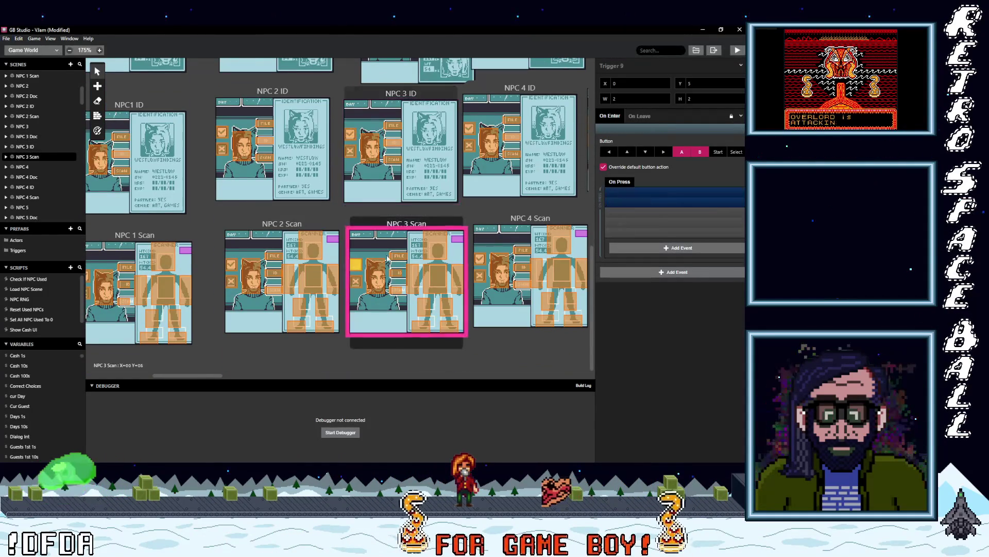
click(741, 129)
click(710, 244)
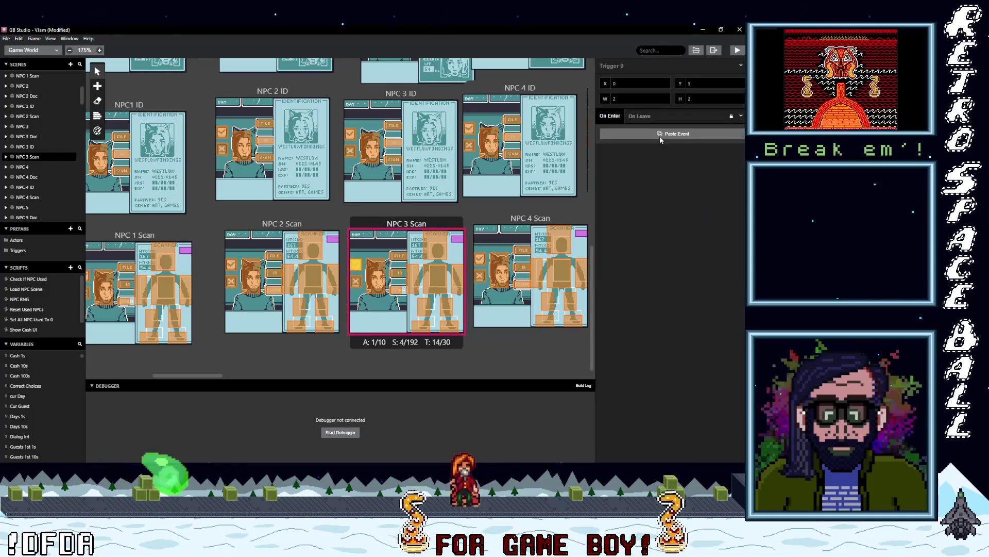
key(ctrl+z)
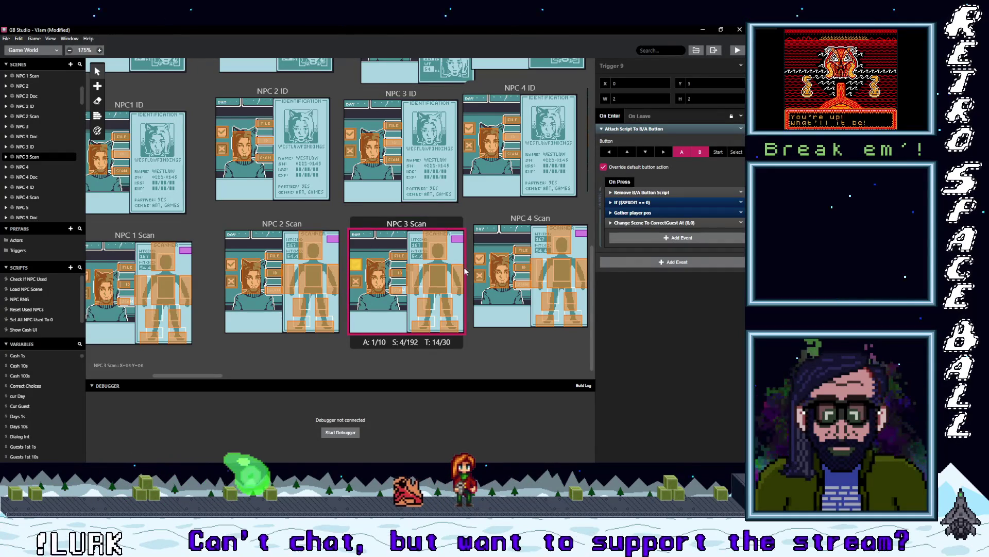
Step: Swap in the copied B/A button script on the NPC 4 and NPC 4 Doc triggers
scroll(487, 242, up, 5)
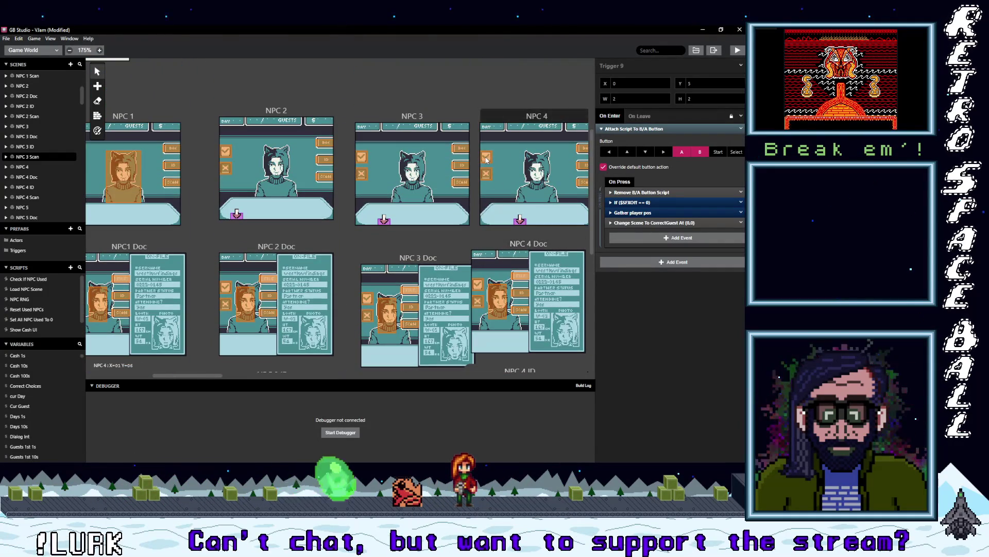
click(488, 165)
click(741, 128)
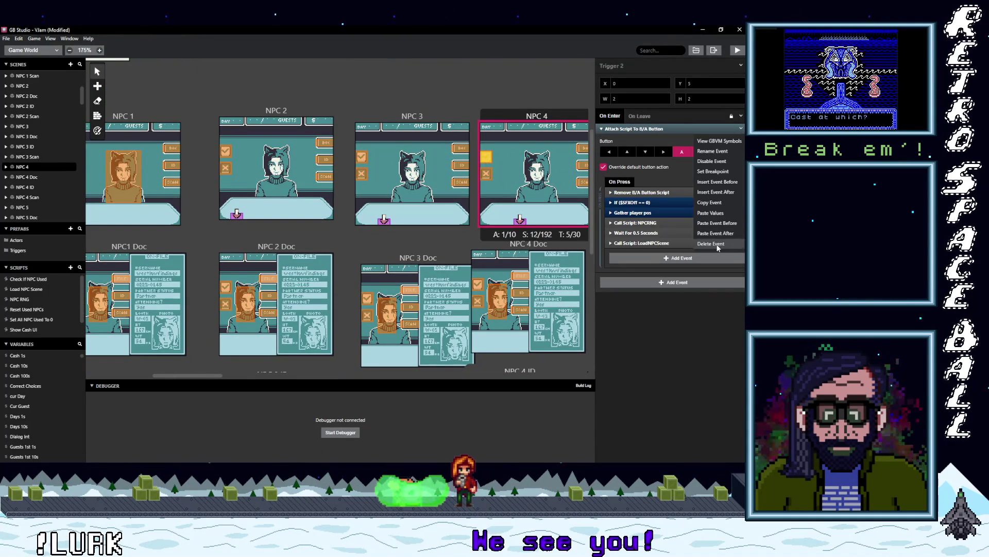
click(721, 242)
click(623, 134)
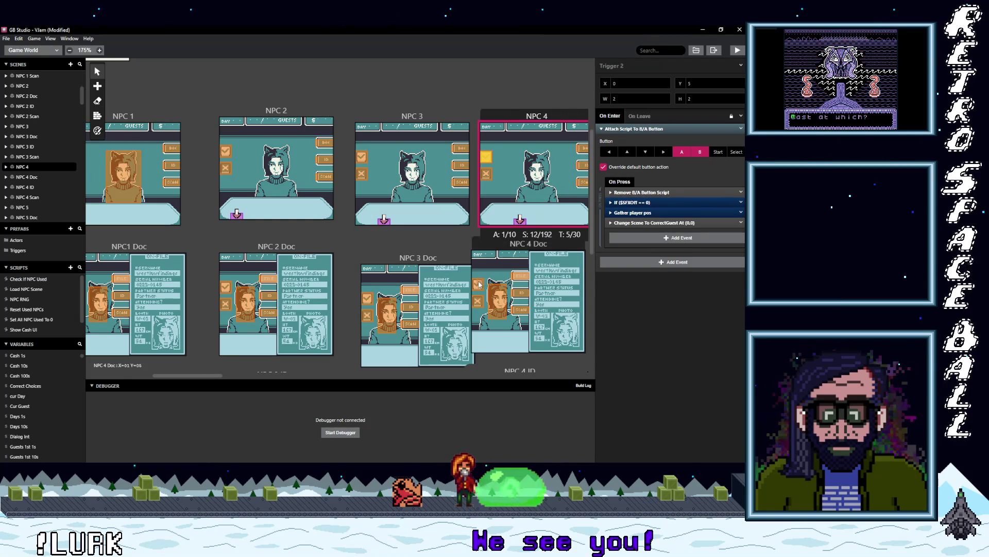
click(478, 284)
click(740, 128)
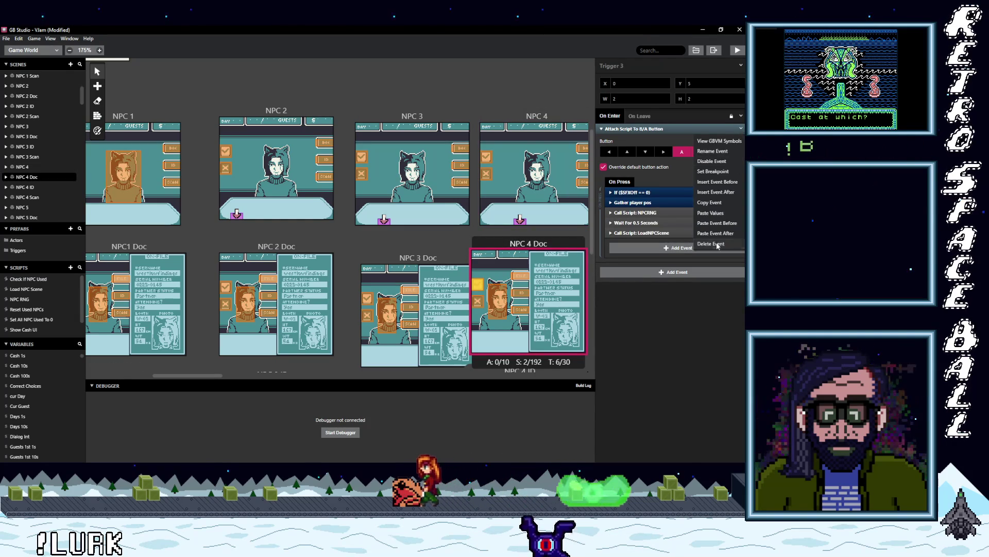
click(714, 243)
click(670, 135)
Step: Replace the B/A button scripts on NPC 4 ID and NPC 4 Scan, pasting the CorrectGuest scene-change script
scroll(512, 257, down, 2)
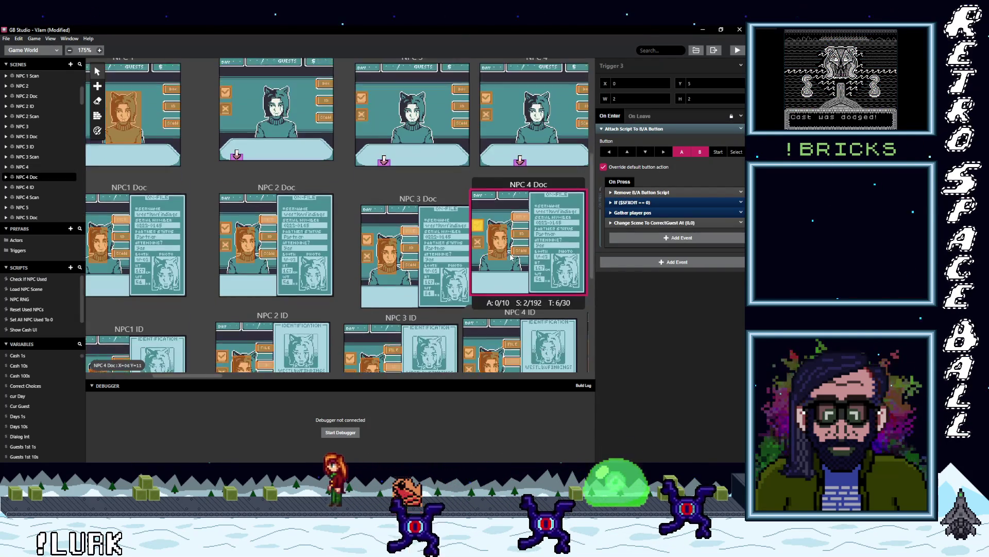
scroll(510, 255, down, 2)
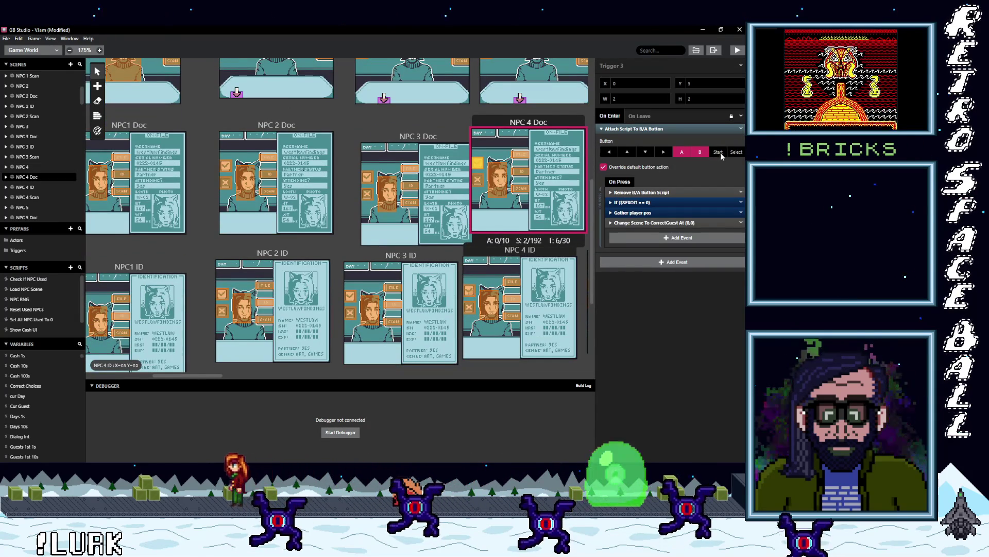
click(469, 290)
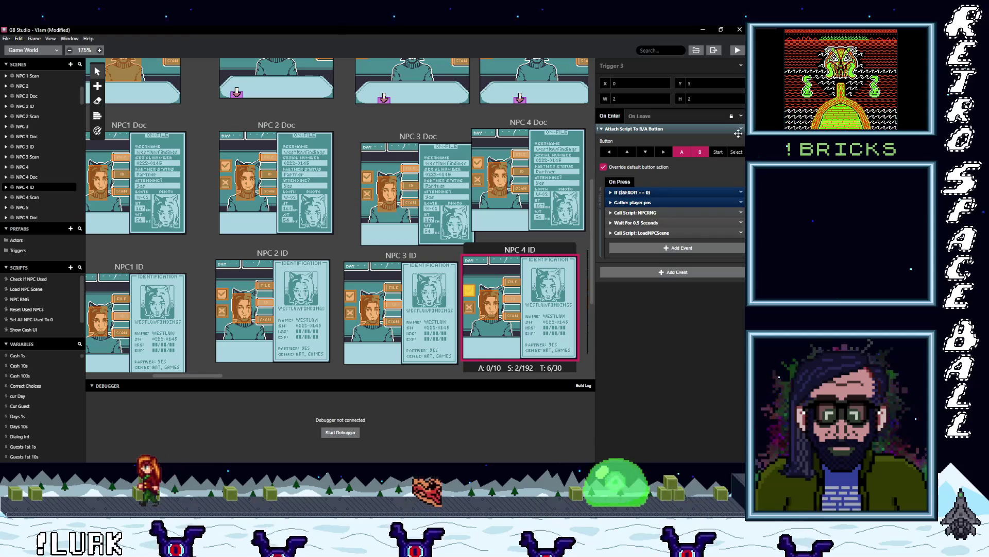
click(741, 129)
click(714, 244)
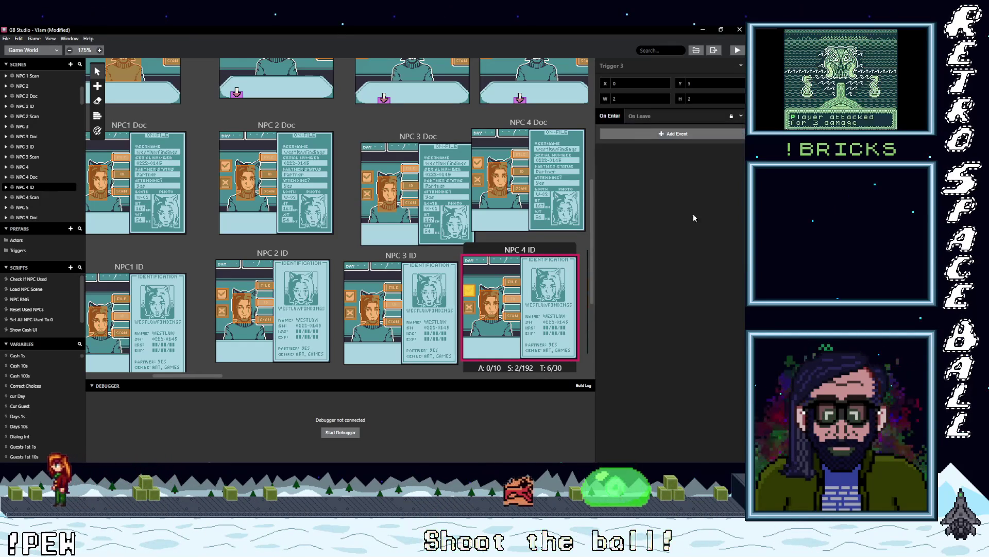
key(ctrl+z)
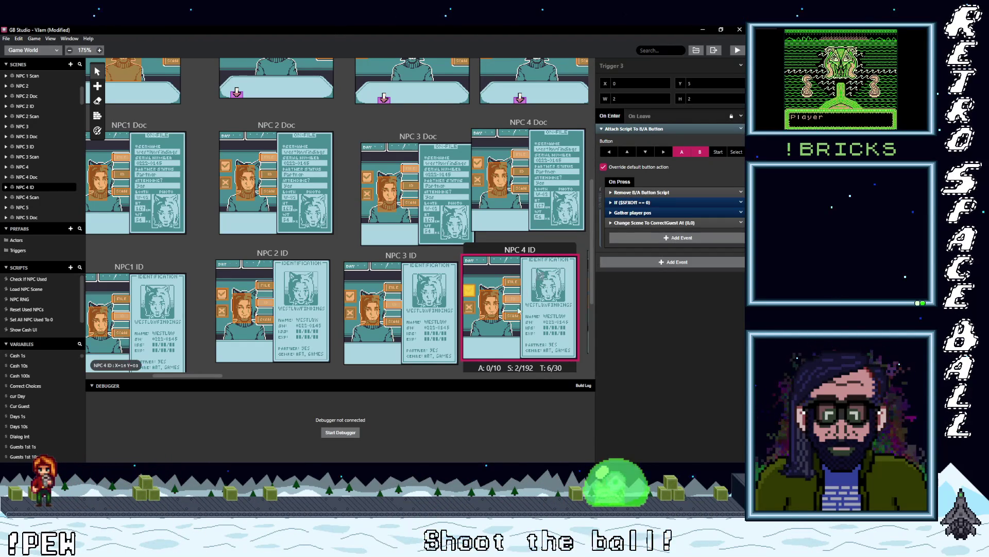
drag(199, 375, 228, 375)
scroll(342, 299, down, 1)
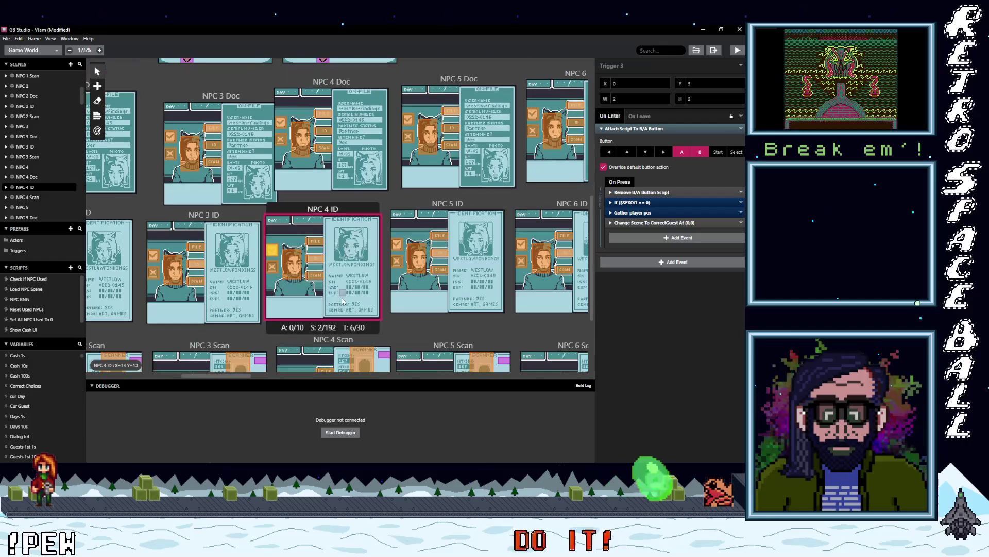
scroll(318, 323, down, 3)
click(282, 262)
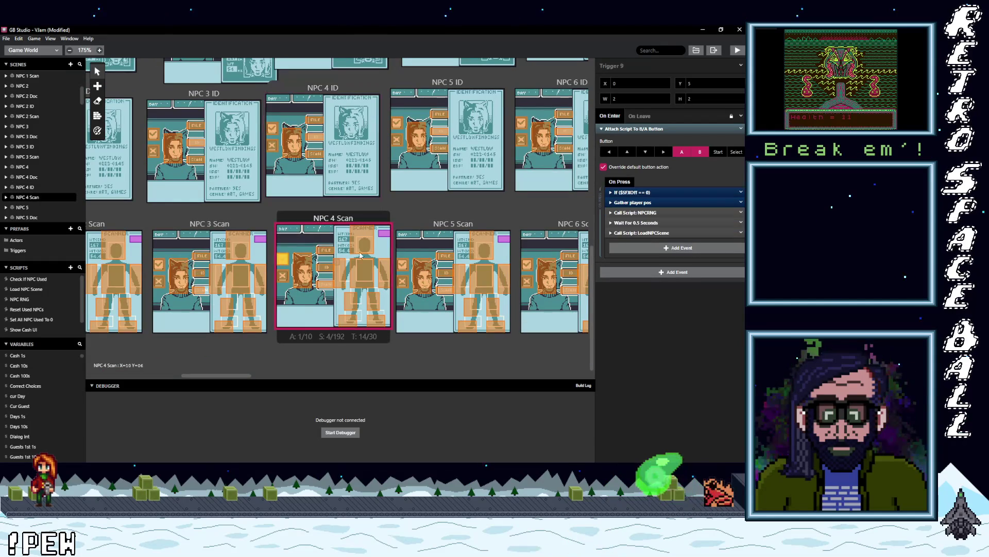
click(741, 129)
click(709, 241)
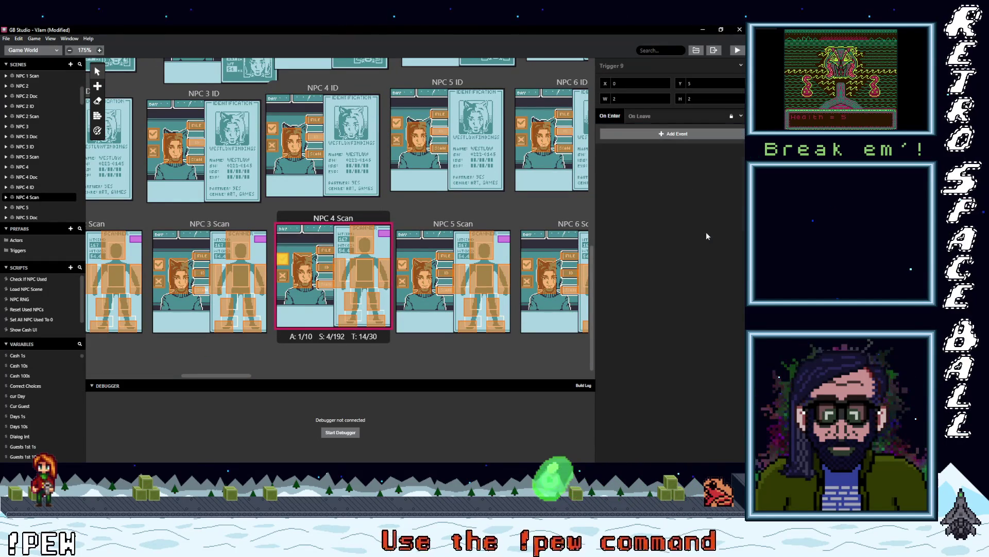
click(667, 135)
scroll(490, 266, up, 10)
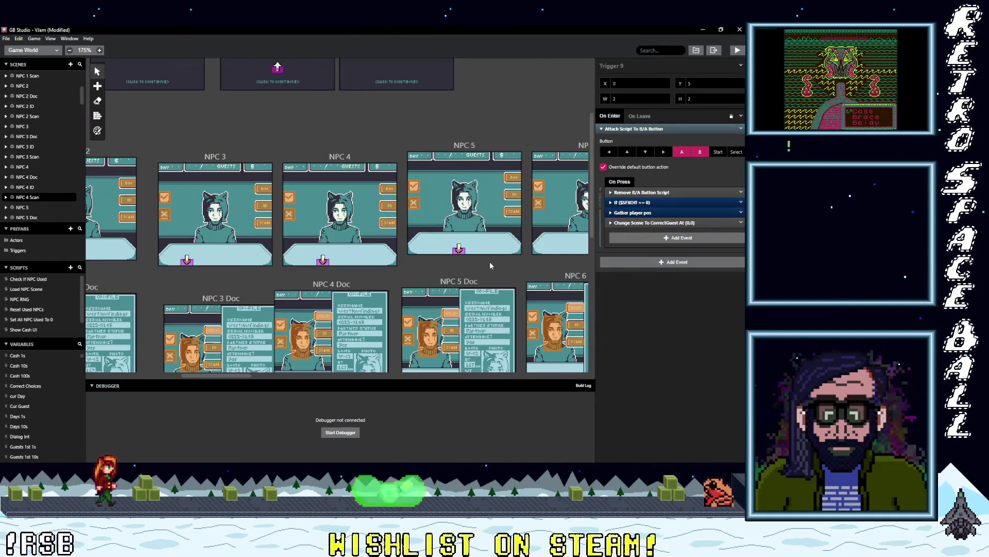
scroll(490, 265, down, 1)
scroll(491, 266, down, 7)
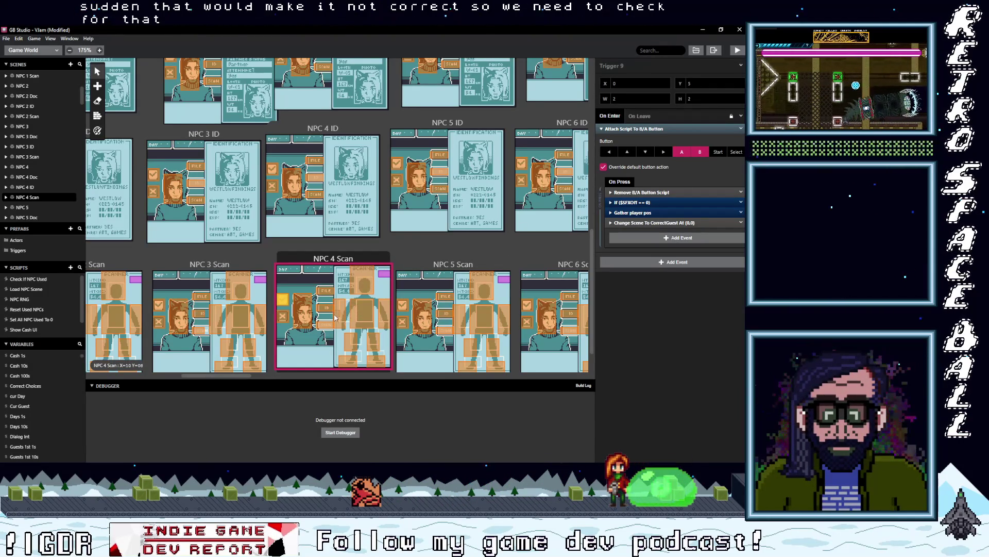
Step: Collapse the $BodyWarningVar random event and If block in NPC 4 Scan's On Init
click(349, 260)
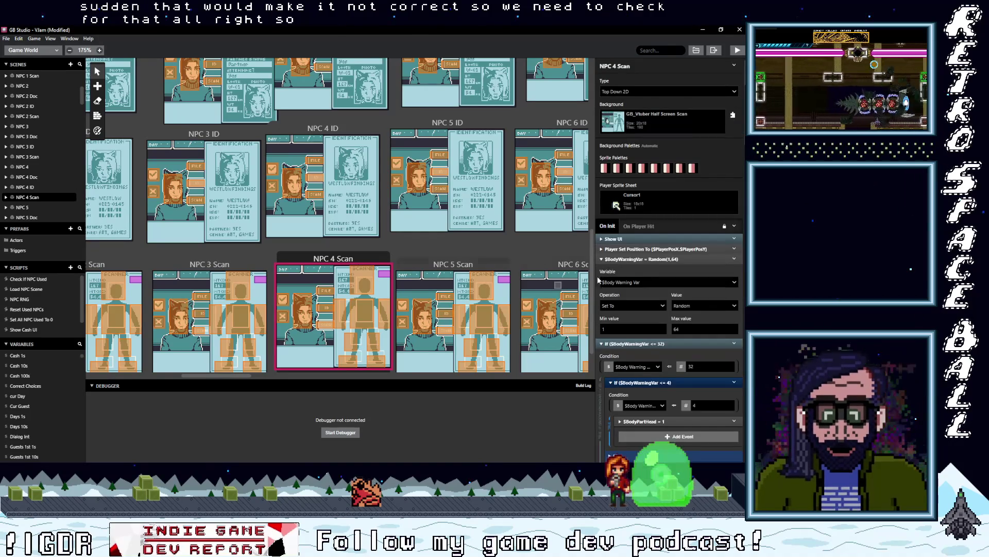
click(644, 258)
click(633, 269)
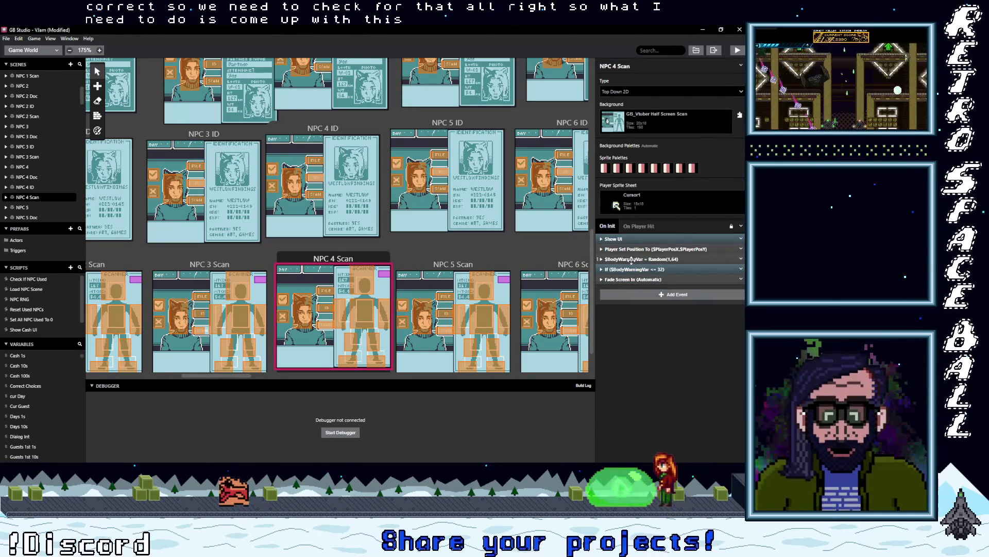
Step: Show NPC 1 Scan's On Init and collapse its random body-warning event and $BodyWarningVar <= 32 condition
drag(242, 376, 188, 381)
click(288, 273)
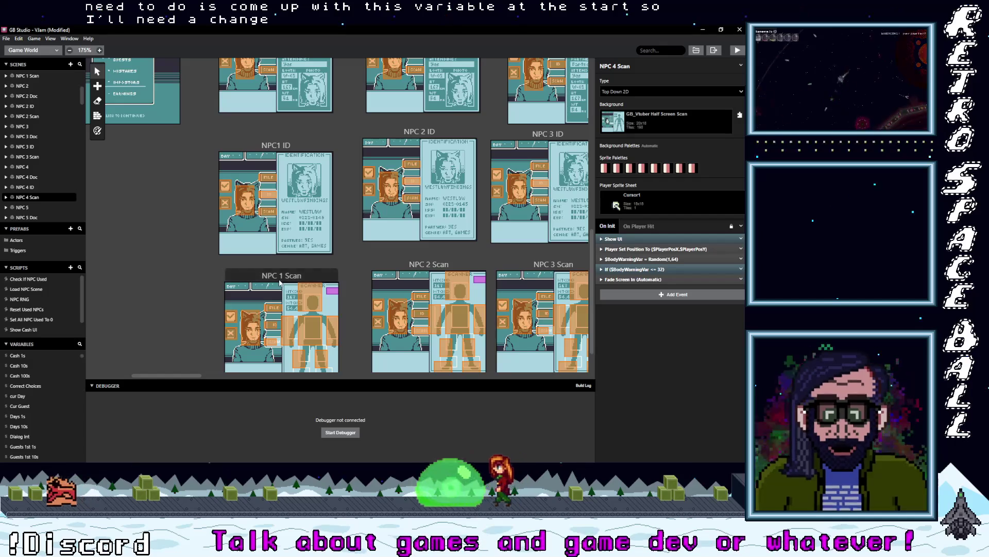
click(636, 258)
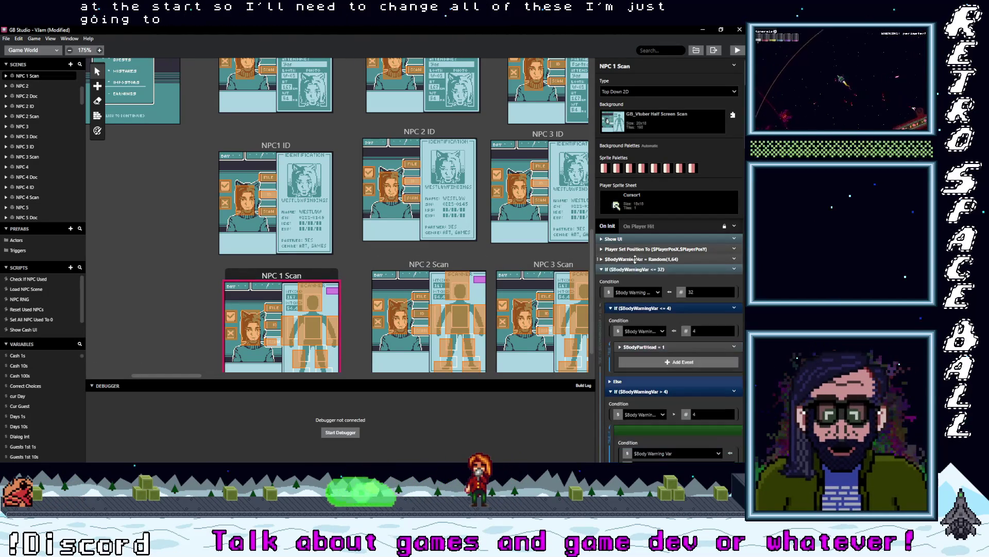
click(634, 270)
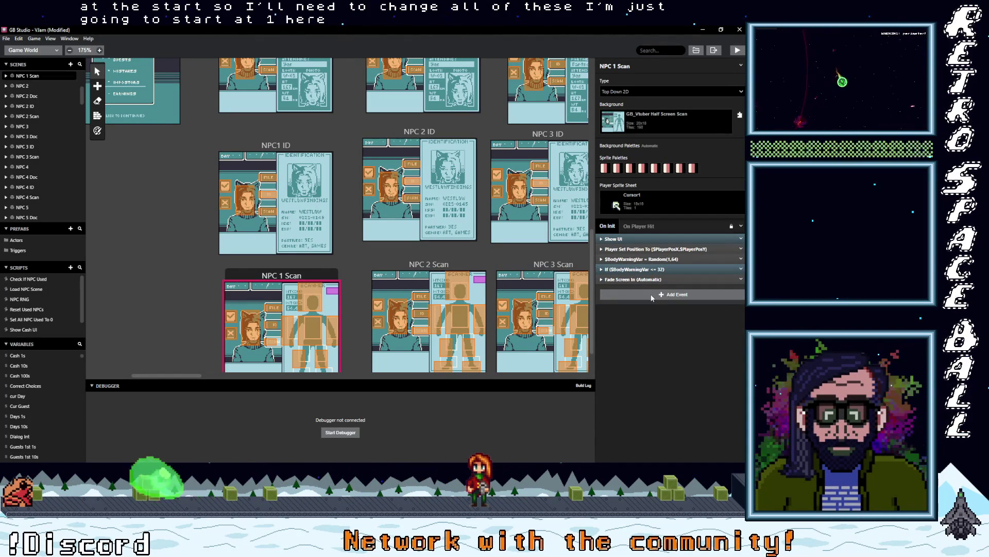
Step: Add an Event Group to On Init and move the body-warning events into it
click(652, 295)
text(group)
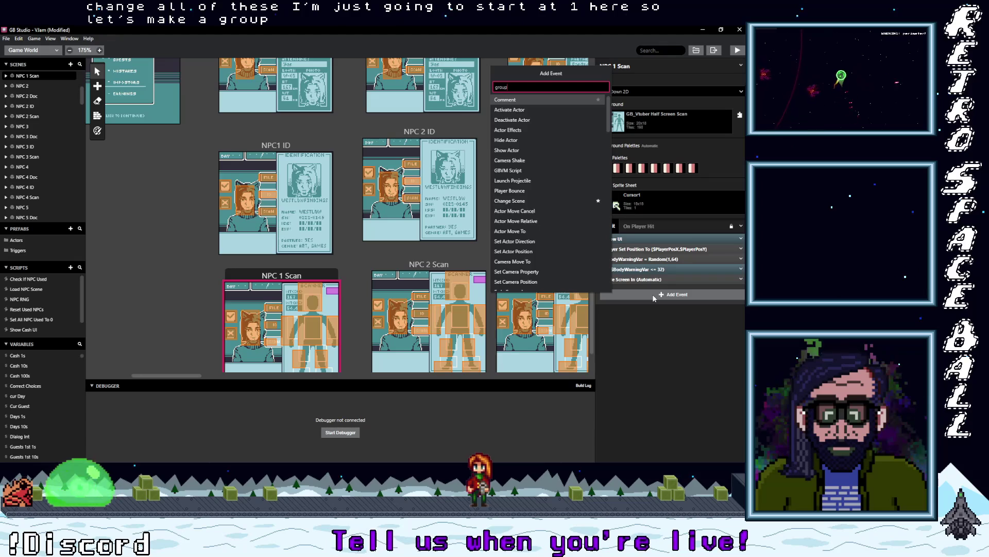
click(521, 101)
drag(665, 269, 659, 288)
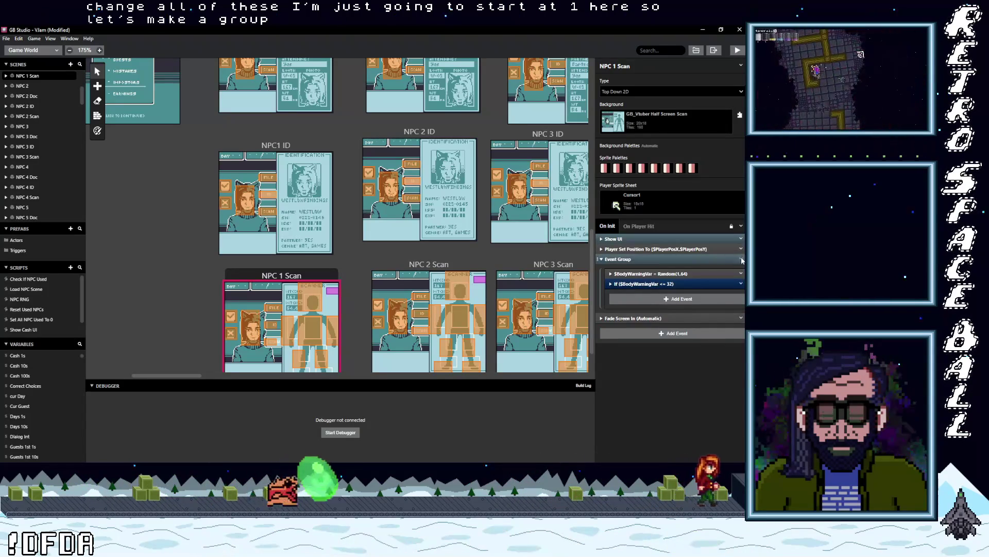
Step: Rename the Event Group to 'scan group'
click(741, 259)
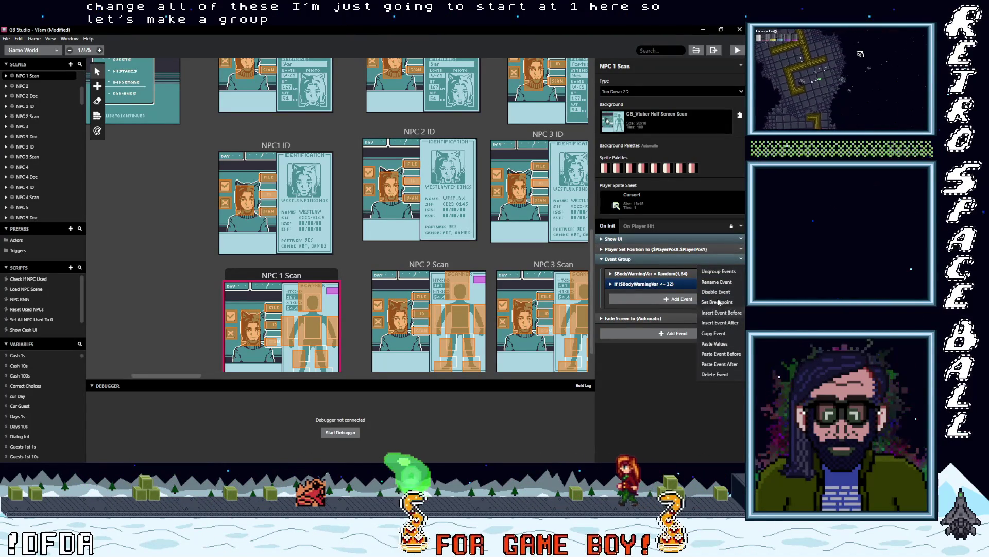
click(717, 282)
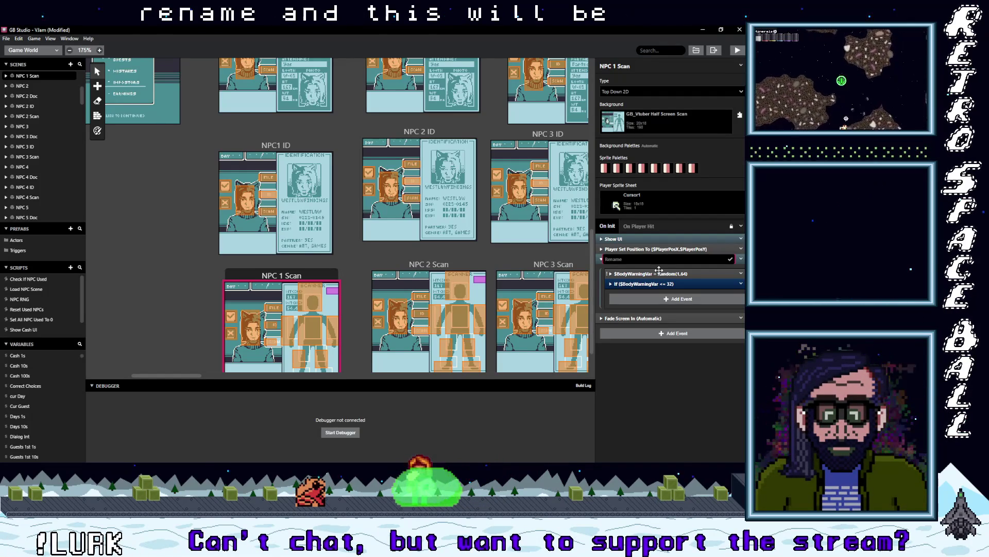
text(scan group)
key(Return)
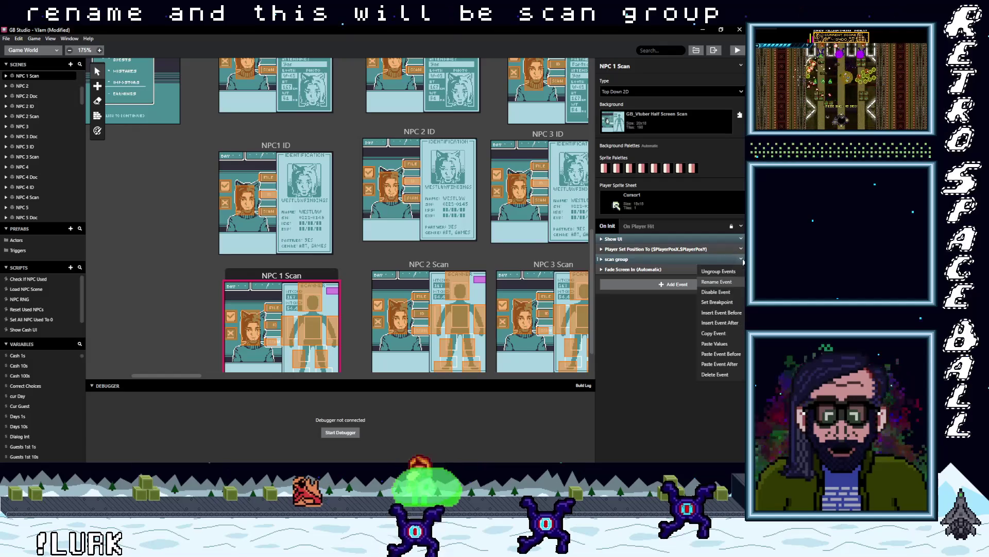
Step: Copy the scan group, then delete it from NPC 1 Scan
right_click(690, 259)
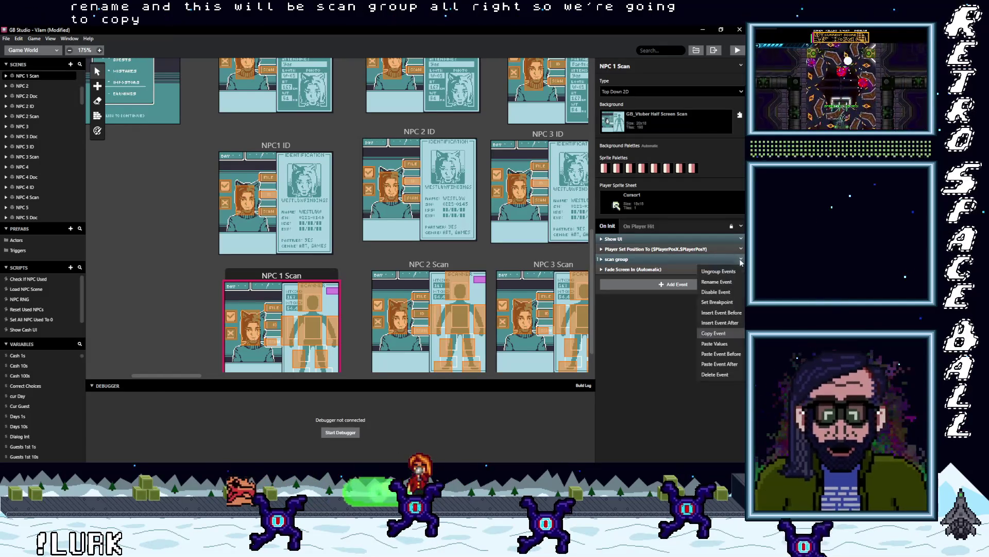
click(716, 375)
scroll(309, 261, up, 4)
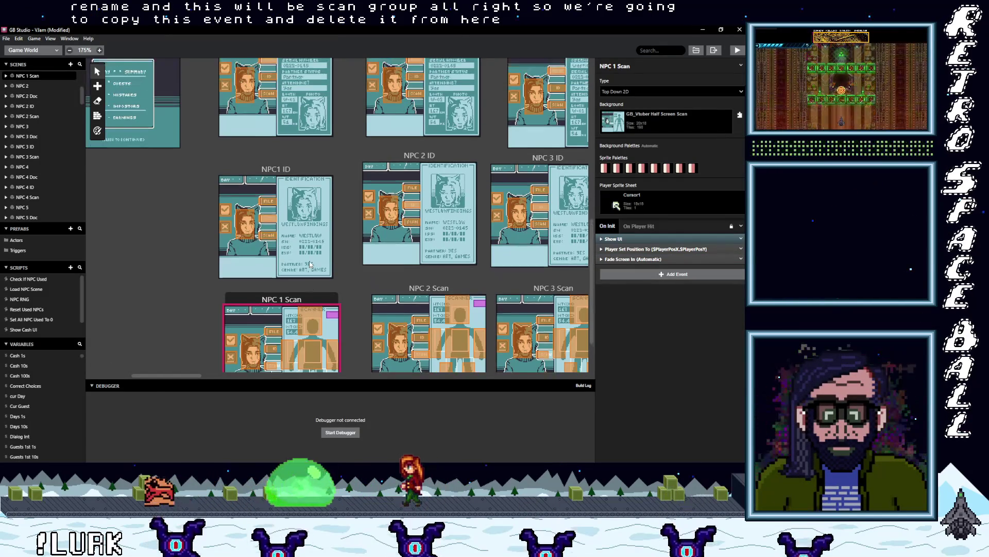
scroll(317, 267, up, 4)
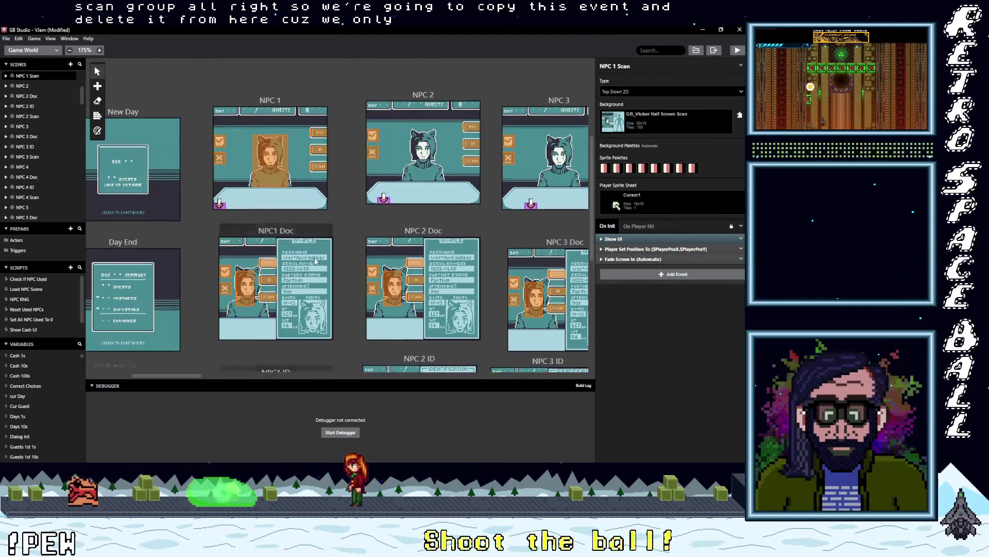
Step: Paste the copied scan group into the NPC 1 scene's On Init
click(276, 116)
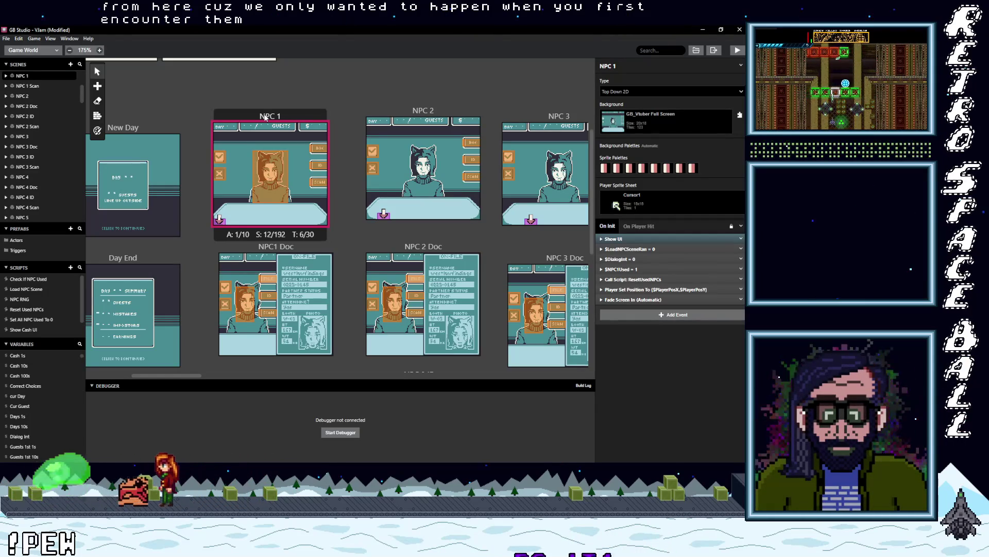
key(alt)
alt+click(663, 322)
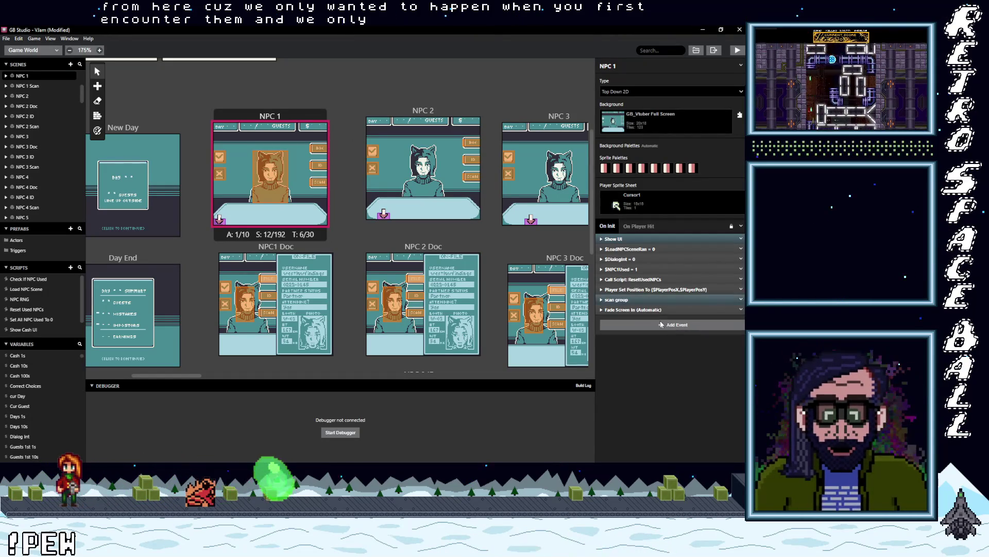
Step: Expand the pasted scan group to check its random value event, then view the NPC1 Doc scene
click(643, 301)
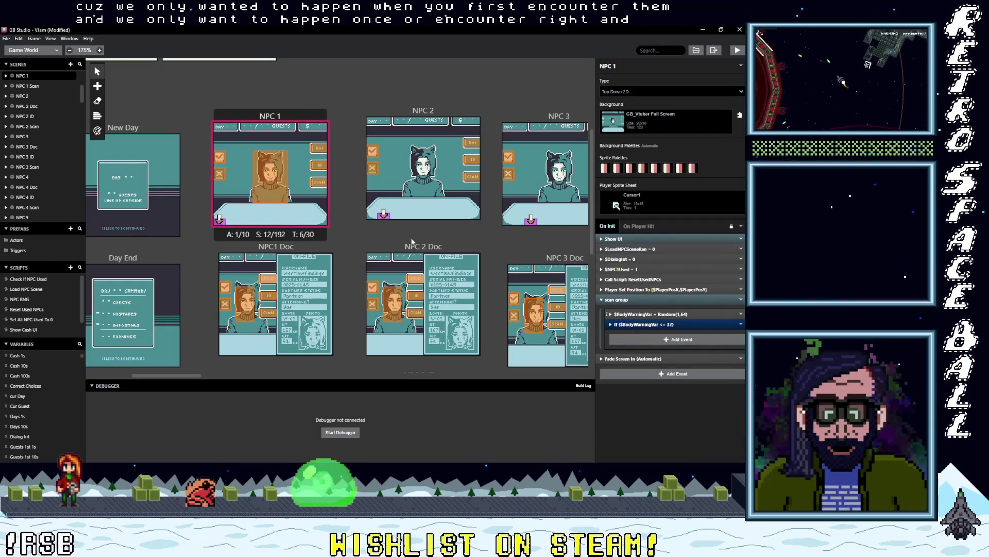
click(647, 315)
click(647, 315)
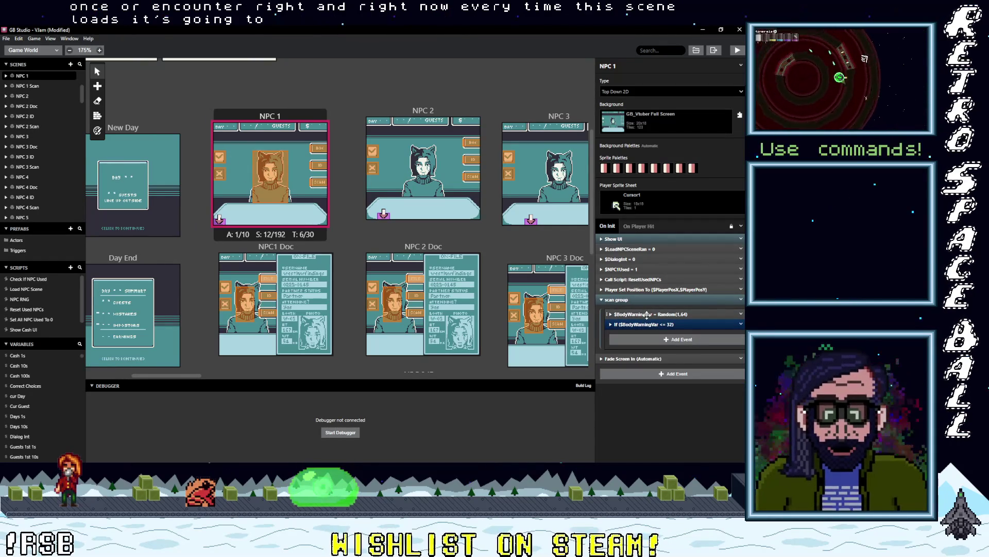
scroll(318, 283, down, 3)
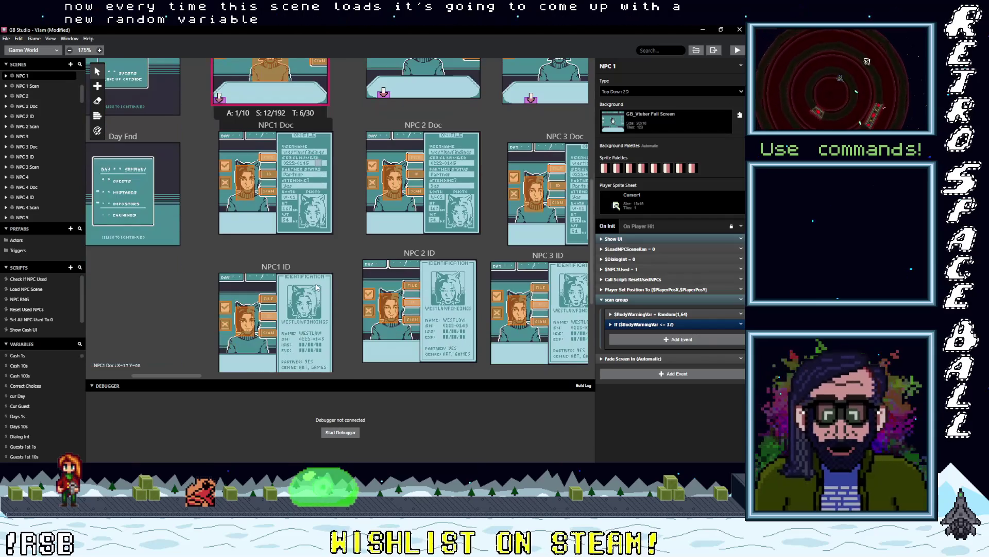
click(293, 146)
scroll(330, 243, up, 5)
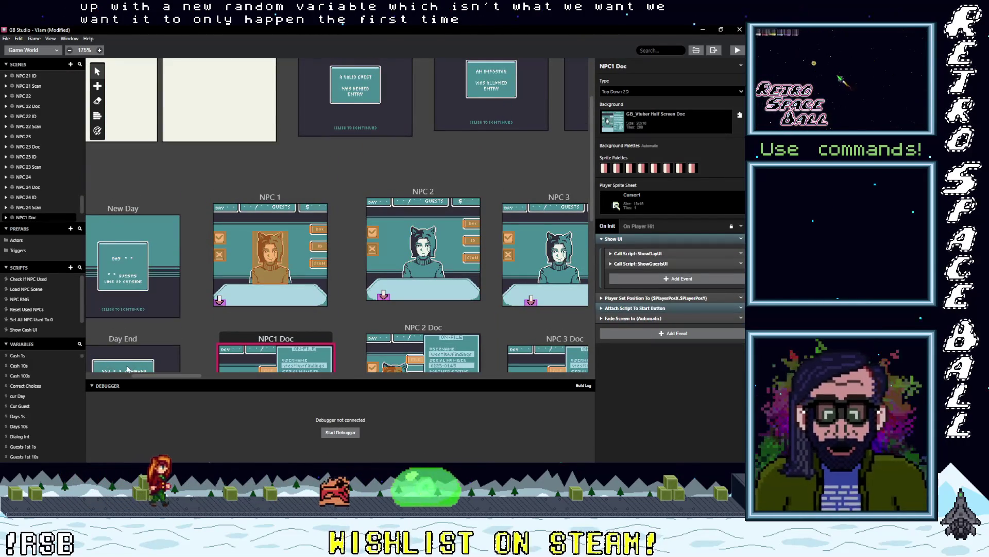
Step: Rename Variable 47 to 'Scan RNG Done', then go back to the NPC 1 scene
scroll(48, 395, down, 5)
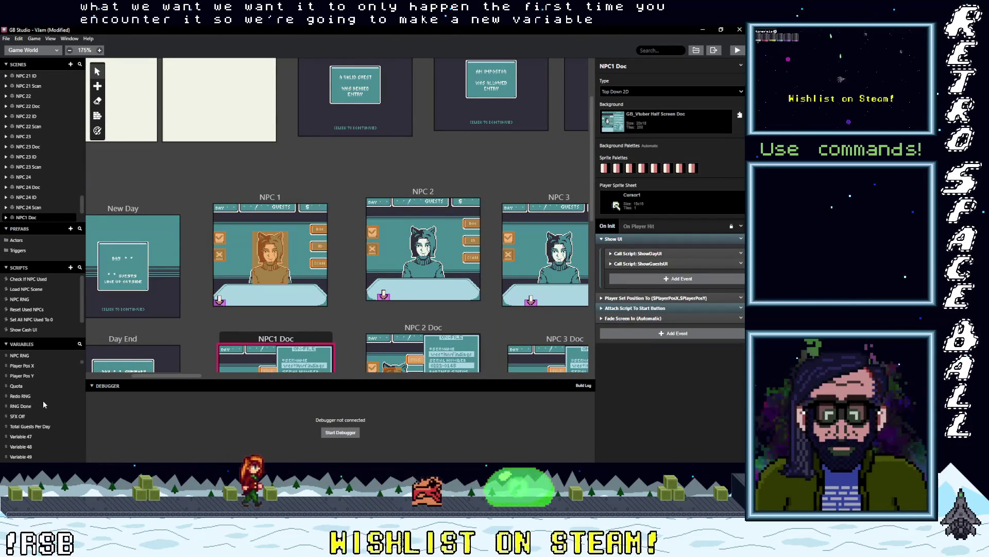
scroll(43, 401, down, 2)
click(32, 397)
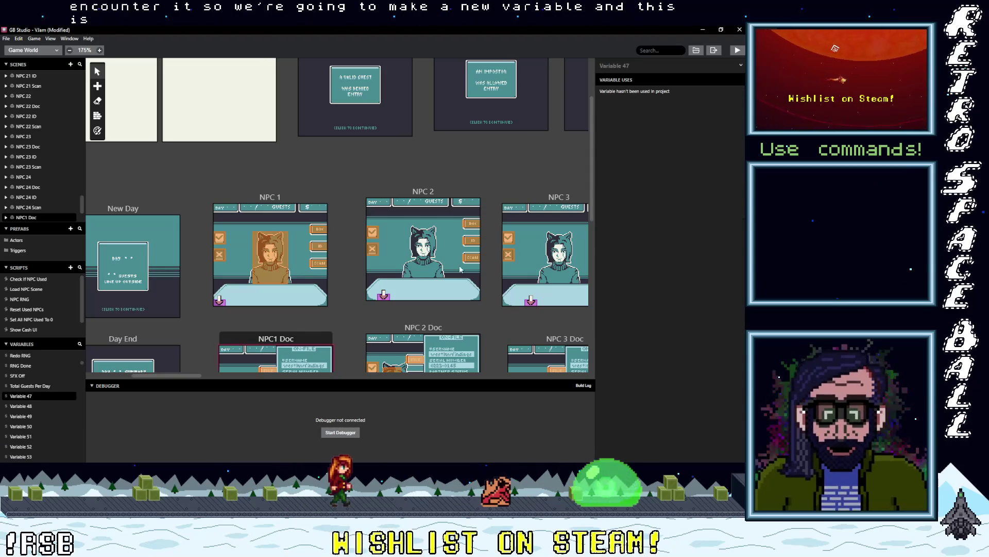
click(644, 68)
text(Scan Rng)
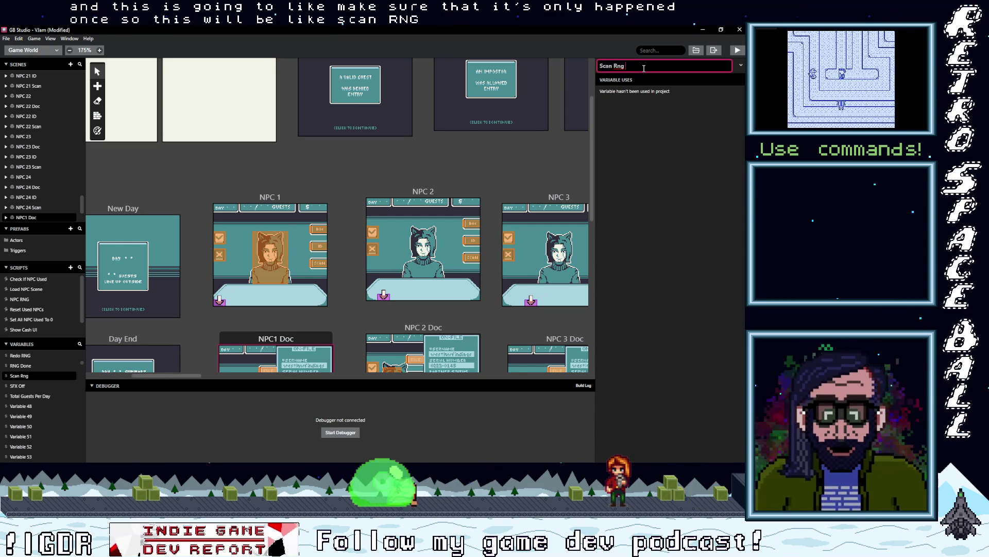
text(Done)
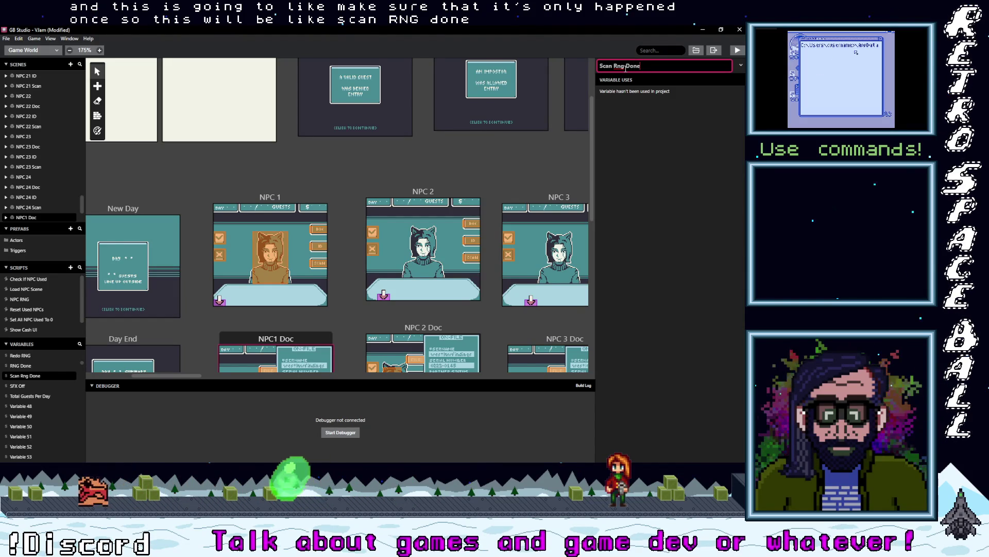
key(BackSpace)
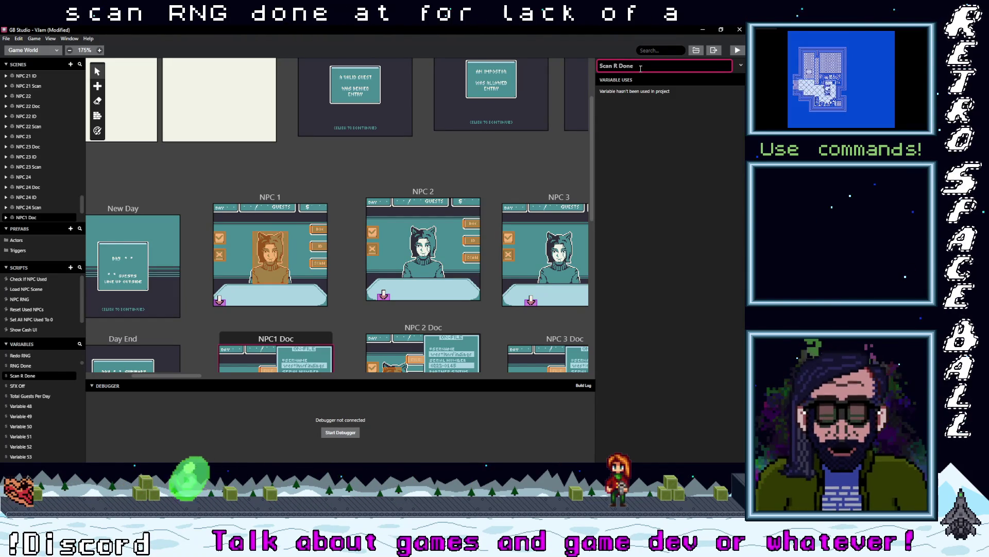
text(n)
key(BackSpace)
text(NG)
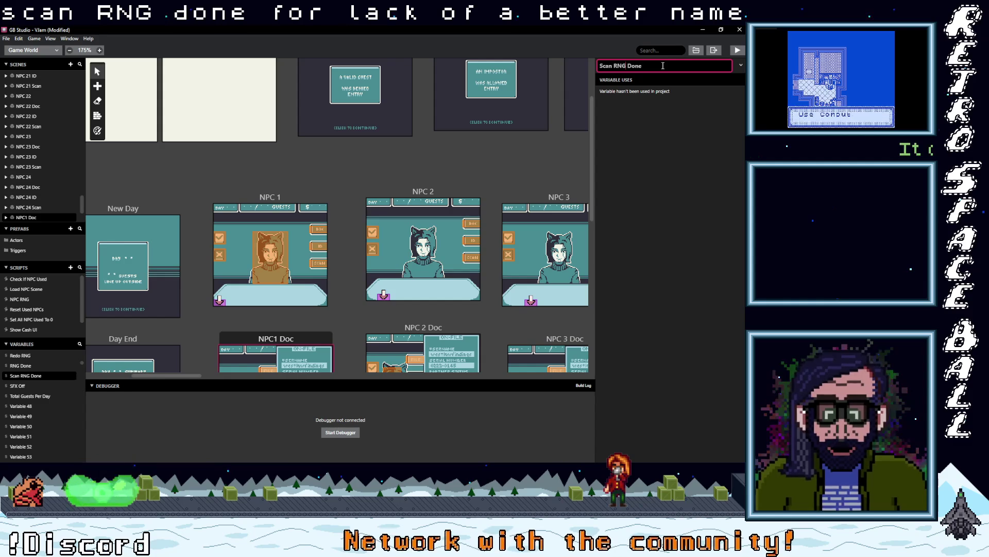
click(262, 204)
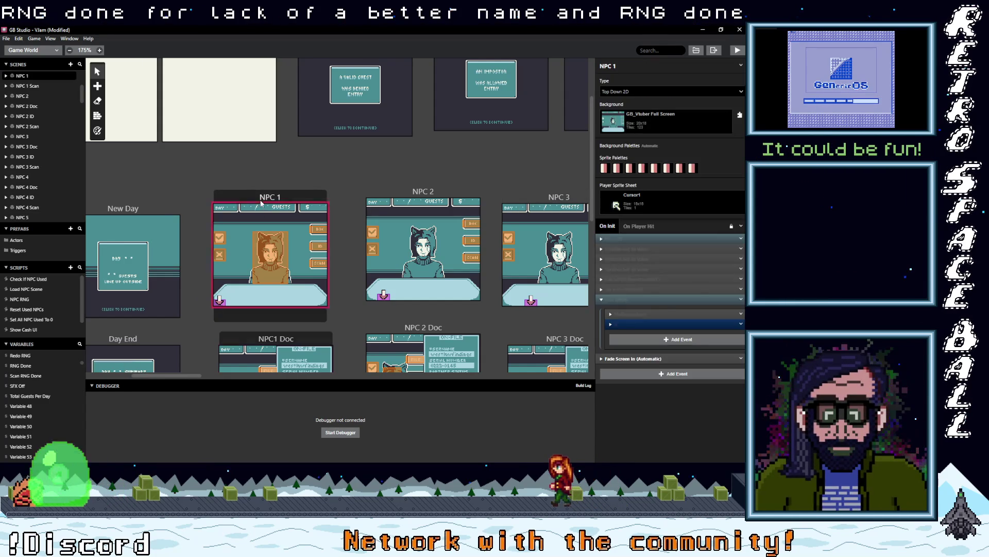
Step: Put an If $Scan RNG Done condition atop the scan group and nest the random value event inside
click(649, 339)
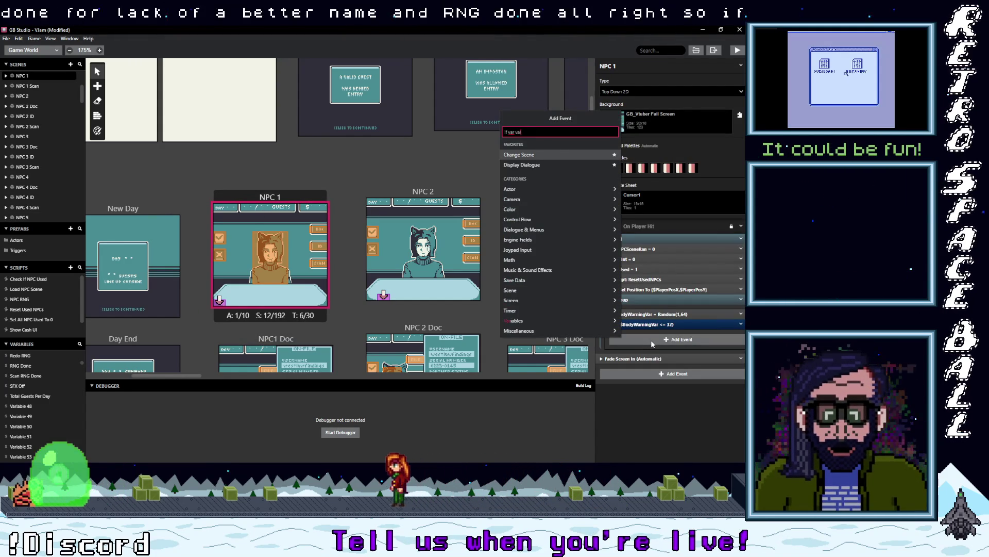
text(If var val)
key(Return)
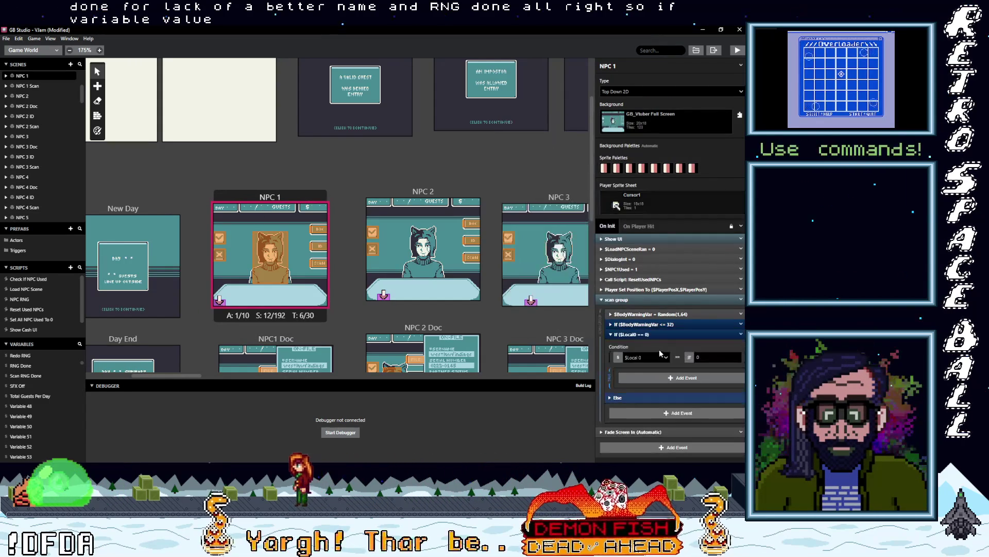
click(642, 357)
text(scan)
key(Return)
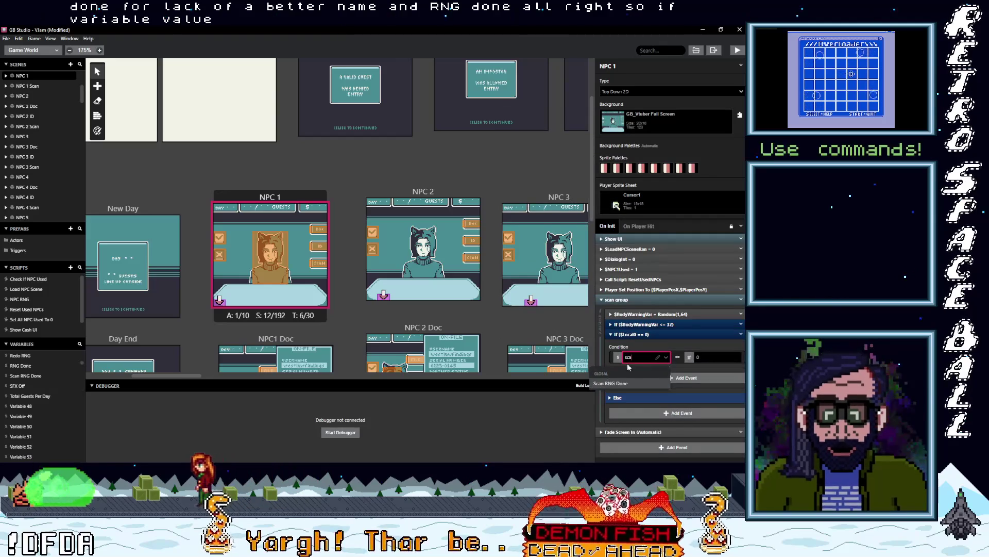
drag(665, 334, 663, 330)
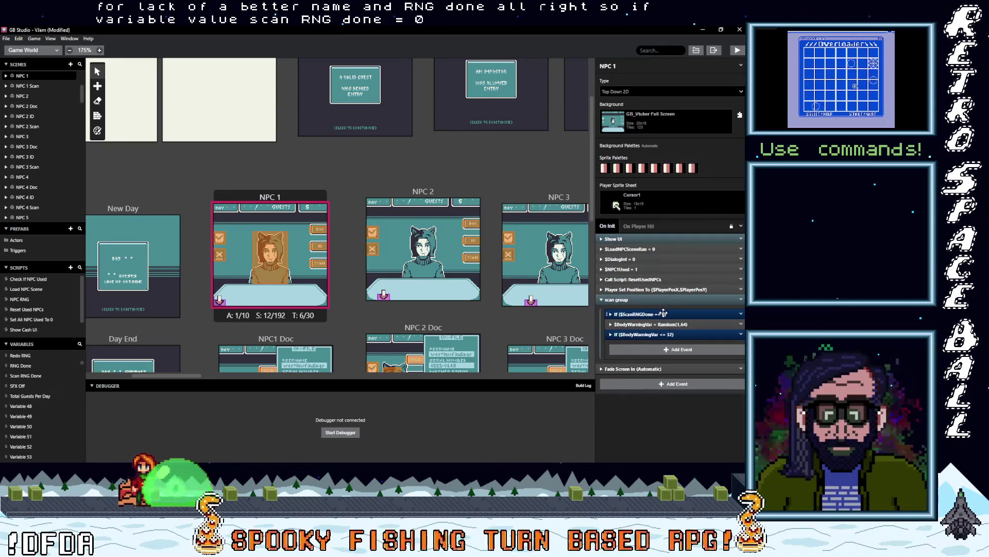
drag(656, 387, 676, 364)
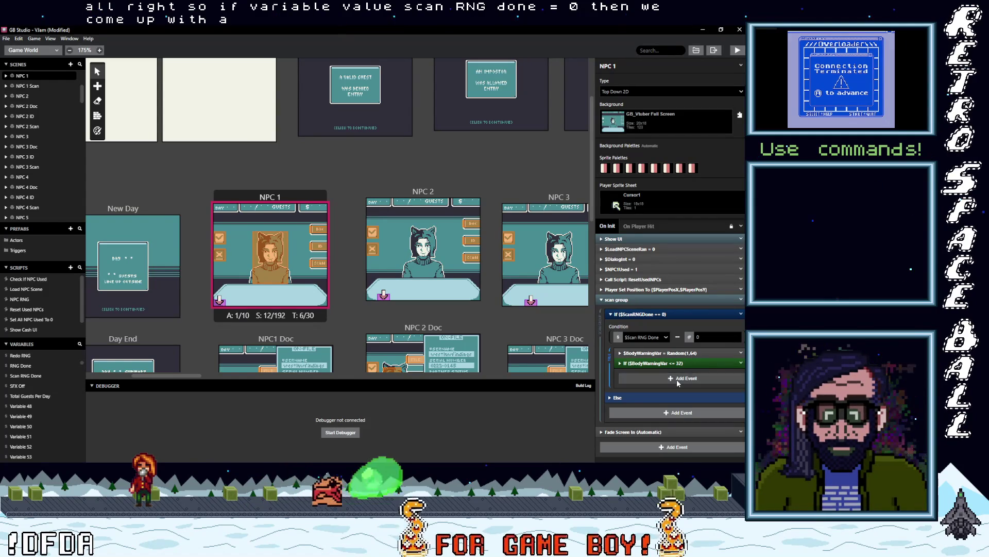
Step: Add a Variable Set event assigning $Scan RNG Done = 1 at the If branch's top
click(678, 382)
text(var a)
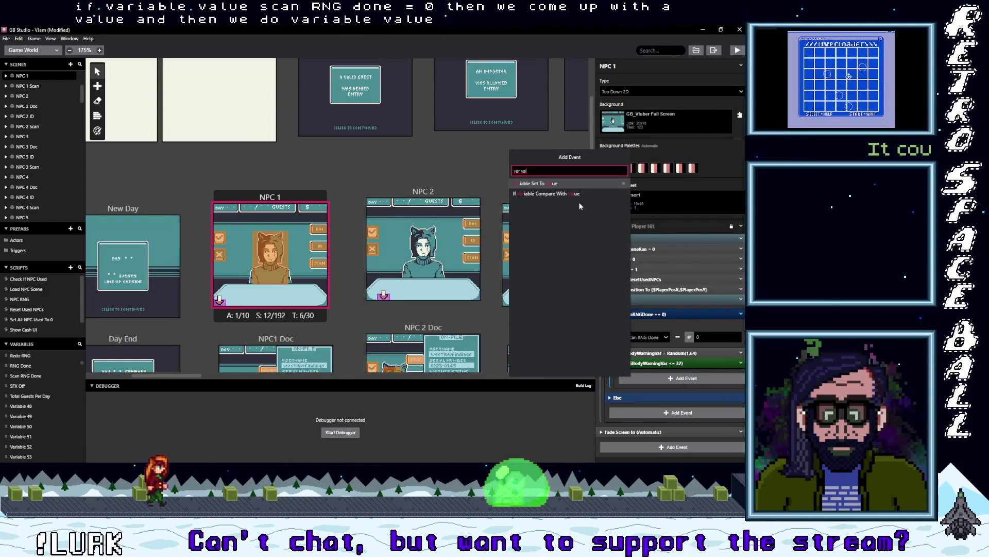
key(Return)
click(656, 394)
text(sc)
click(652, 433)
click(652, 418)
text(1)
mouse_move(654, 376)
mouse_down()
mouse_move(663, 358)
mouse_move(698, 374)
mouse_up()
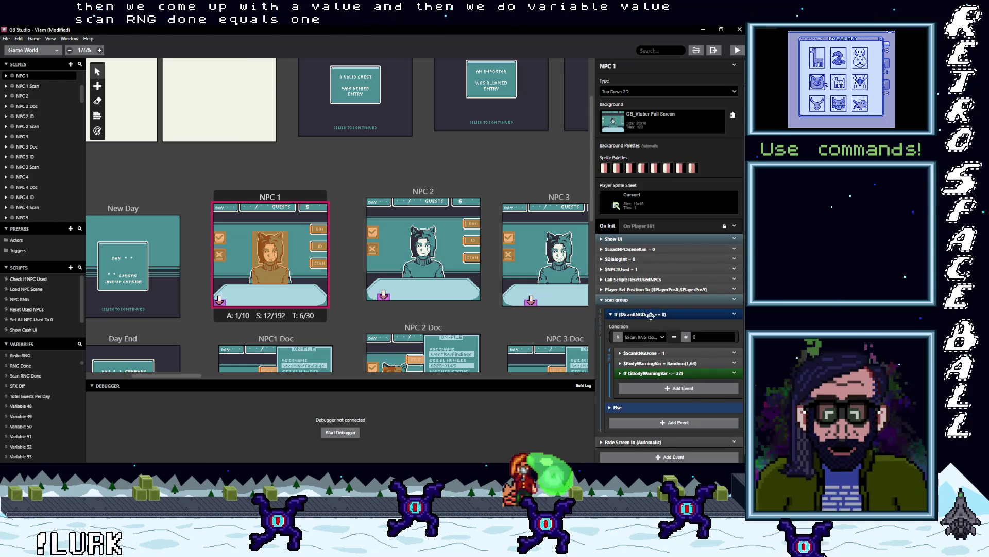
scroll(670, 381, down, 1)
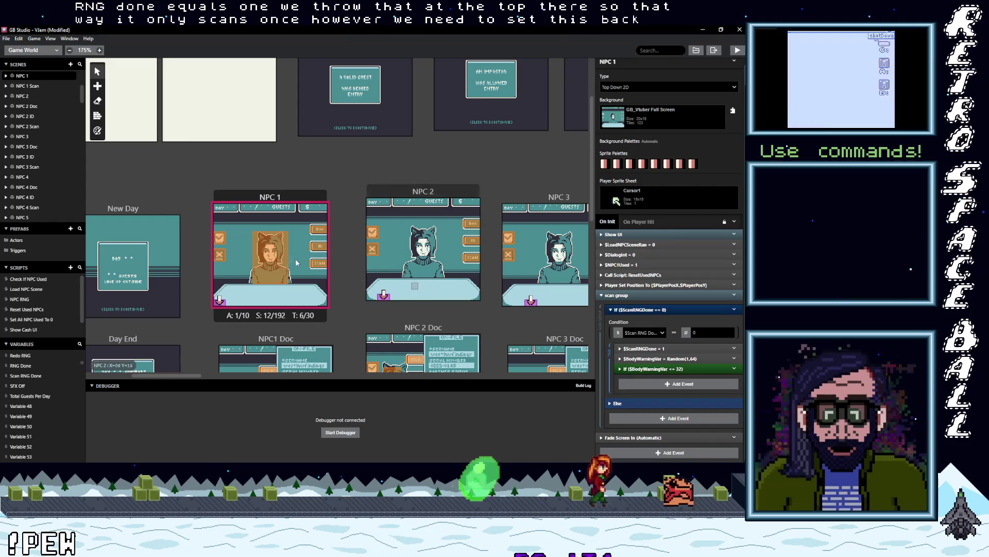
Step: Add a Variable Set To Value event to Load NPC Scene setting $Scan RNG Done to 0
scroll(186, 293, down, 3)
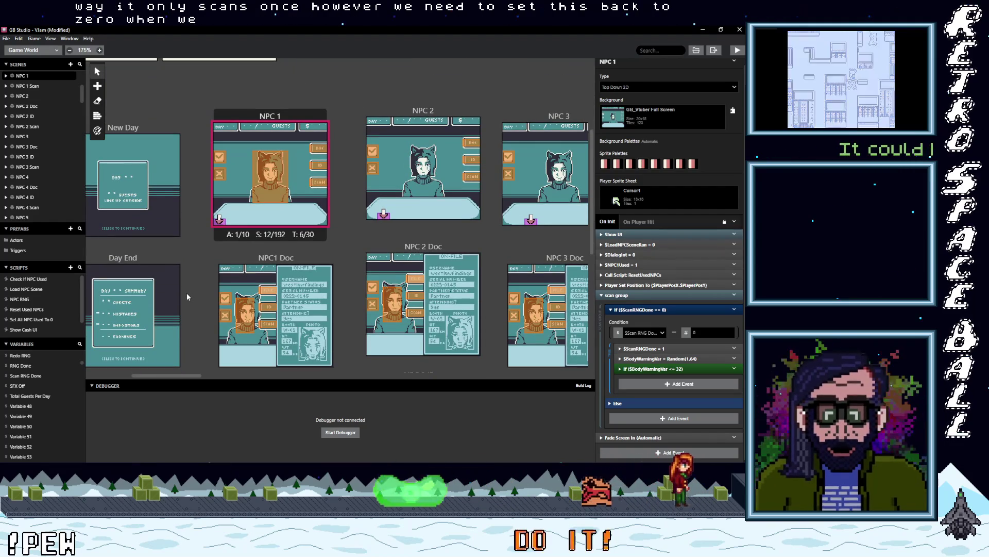
scroll(187, 293, up, 5)
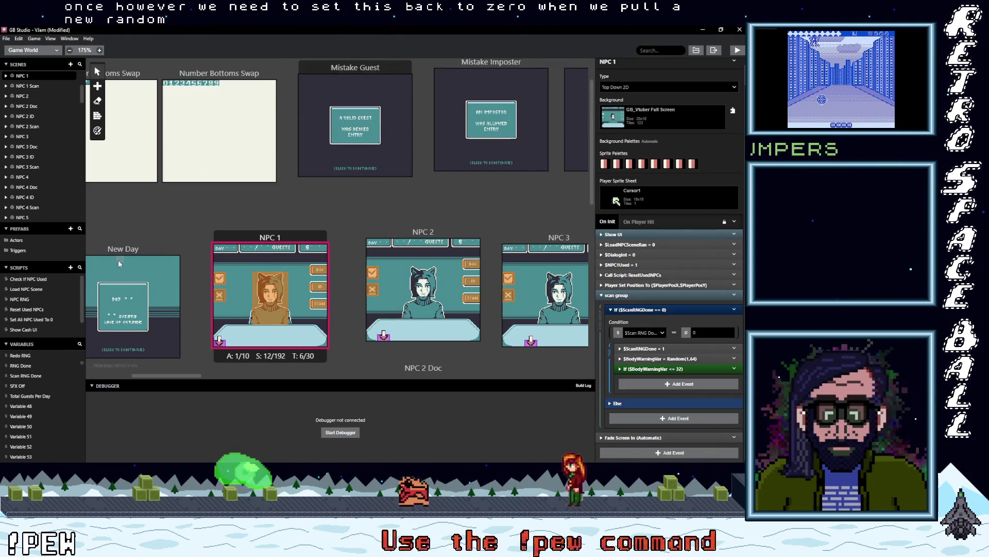
click(29, 288)
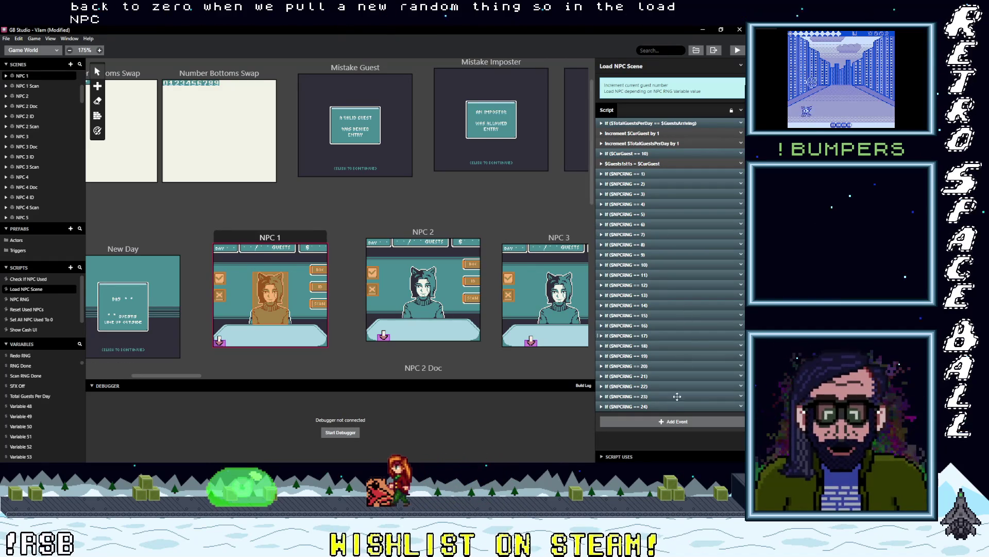
click(652, 422)
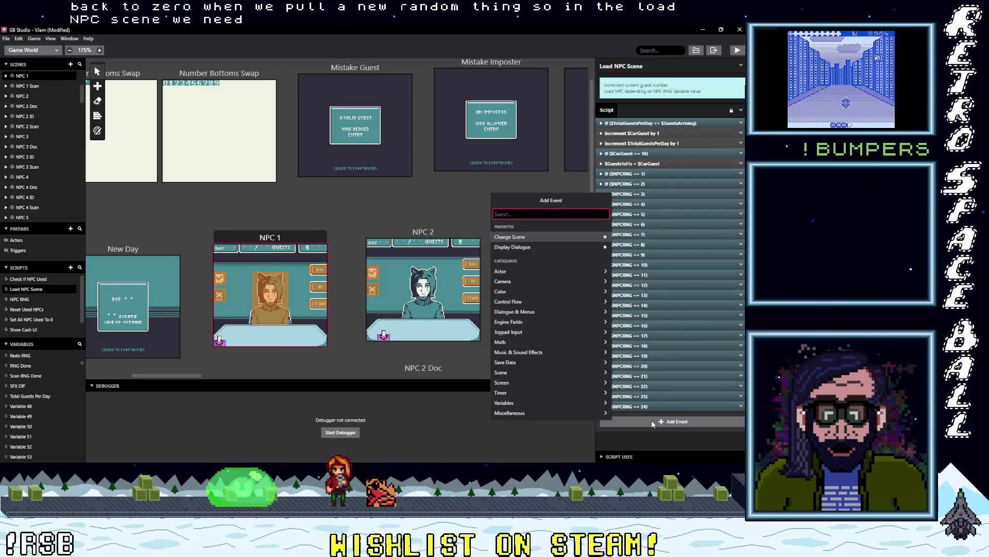
text(var val)
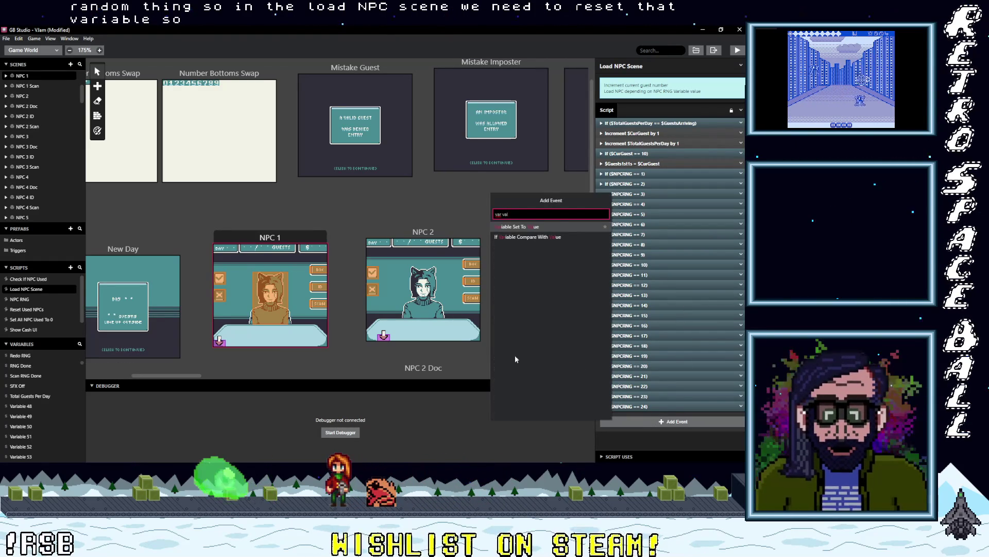
click(527, 228)
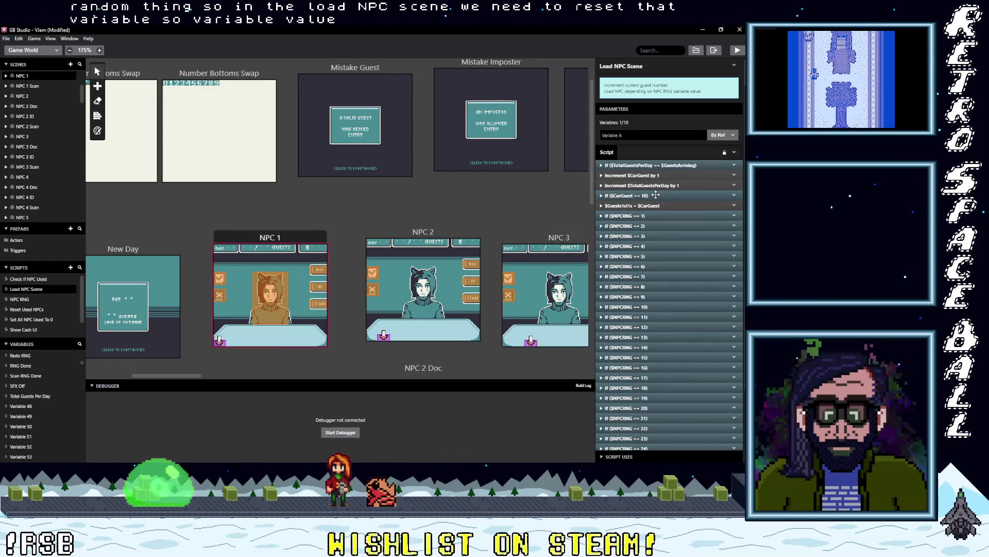
scroll(646, 167, down, 2)
click(637, 397)
text(sc)
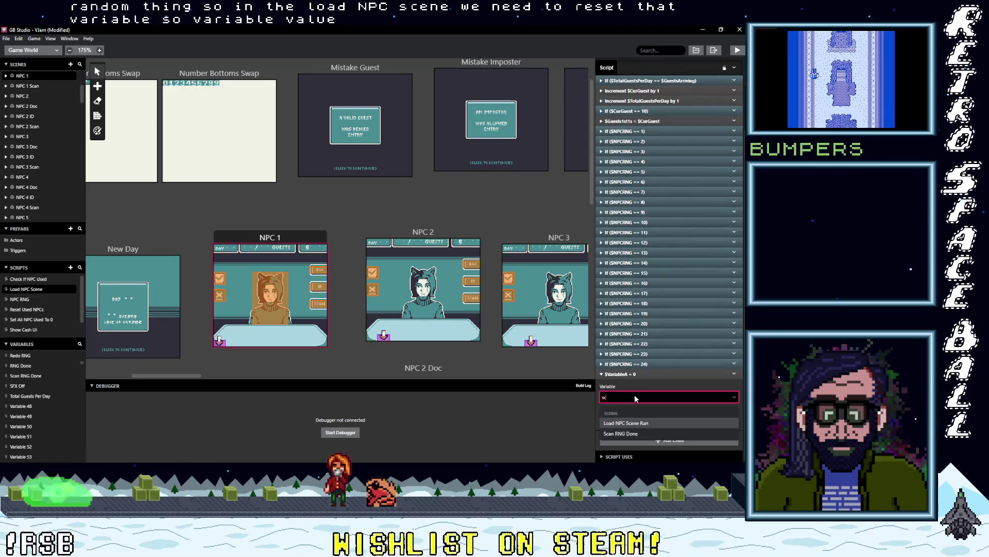
text(an RNG Done)
click(632, 374)
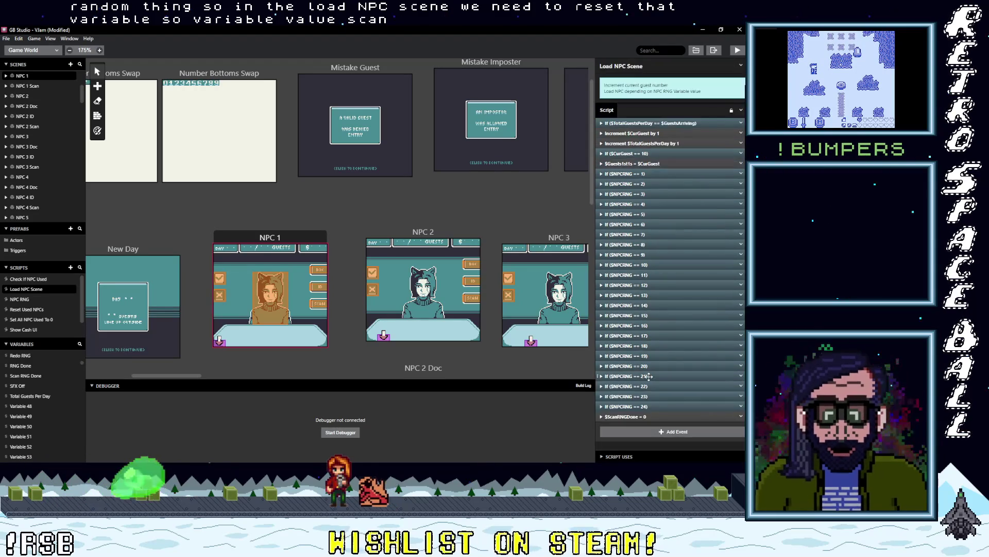
Step: Move the Scan RNG Done reset above the guests-per-day check at the top of the script
mouse_move(651, 410)
mouse_down()
mouse_move(682, 151)
mouse_move(670, 126)
mouse_up()
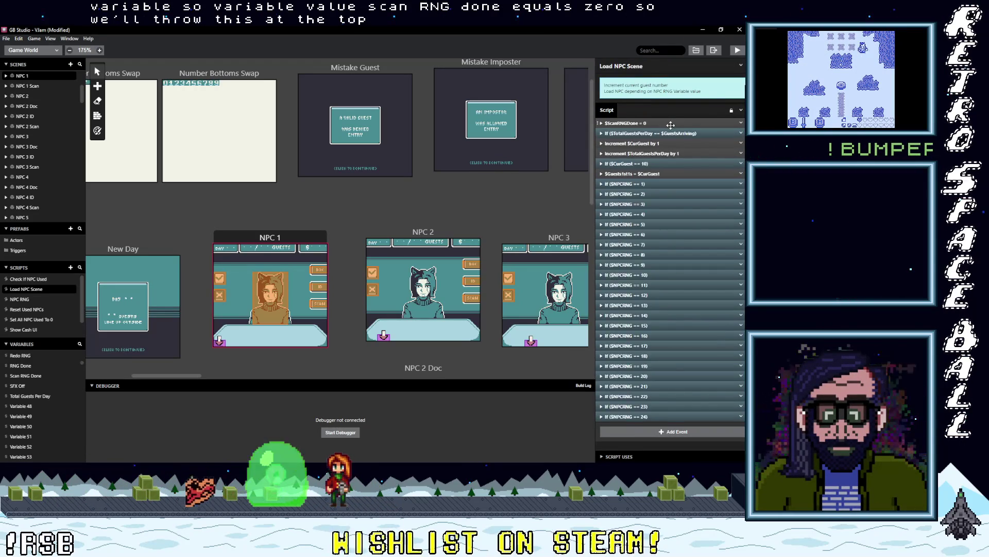
click(659, 133)
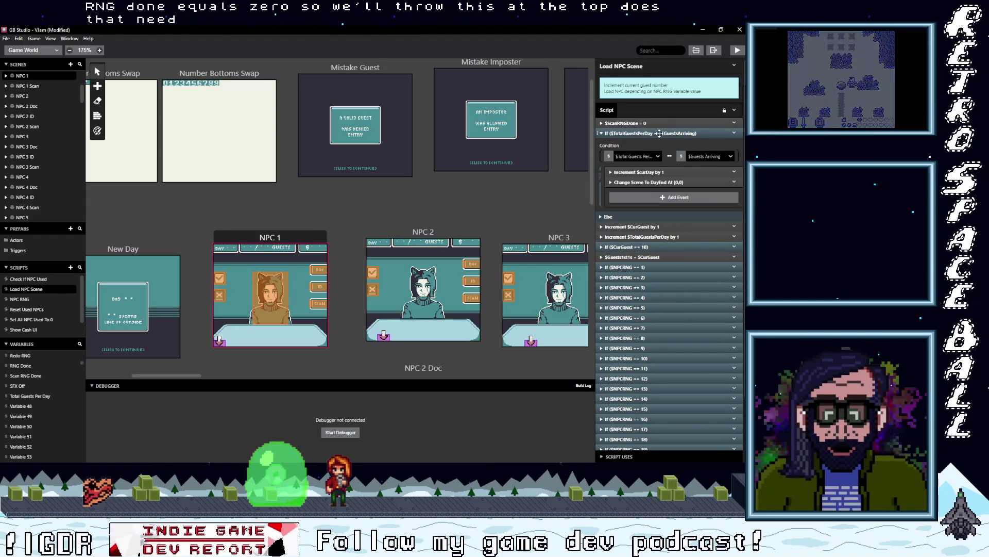
click(659, 133)
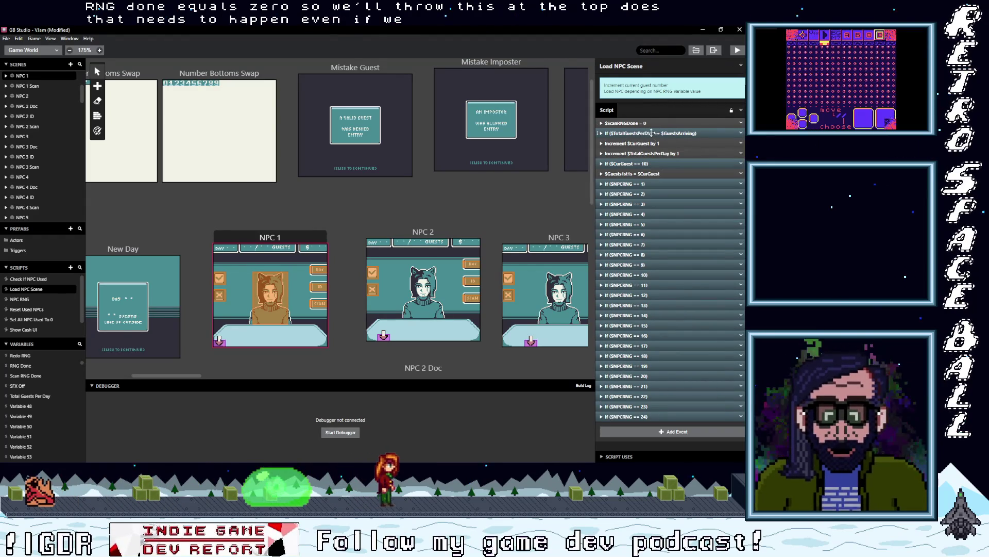
click(652, 133)
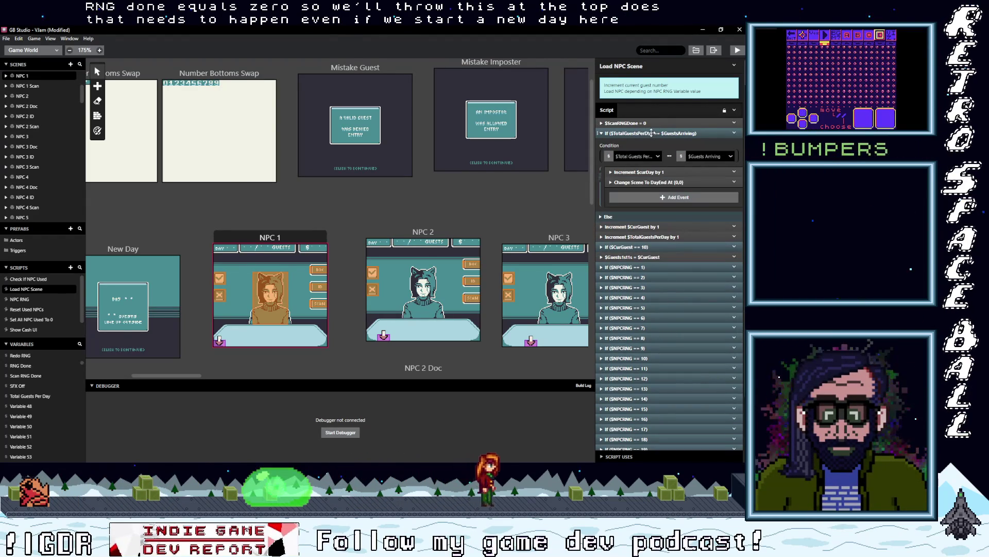
click(651, 133)
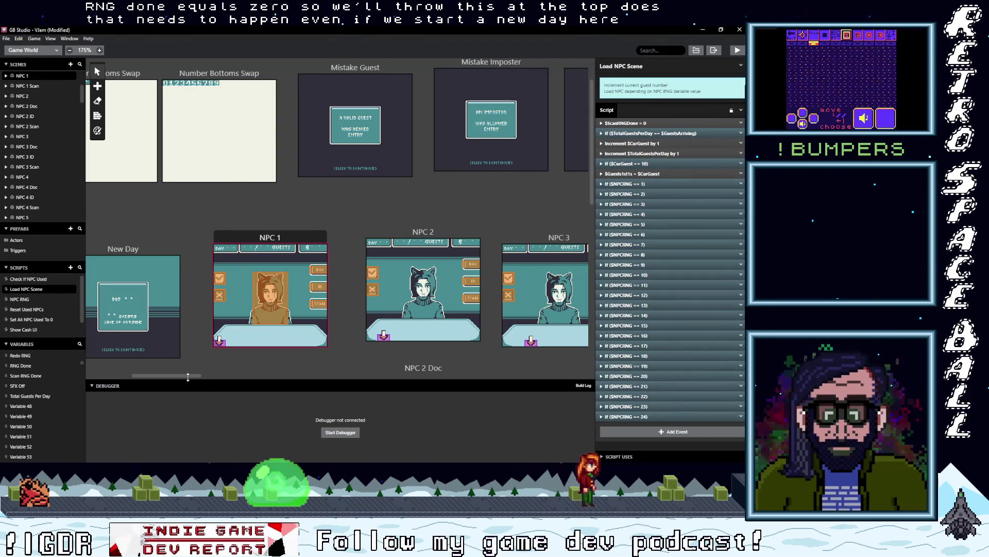
drag(187, 376, 182, 375)
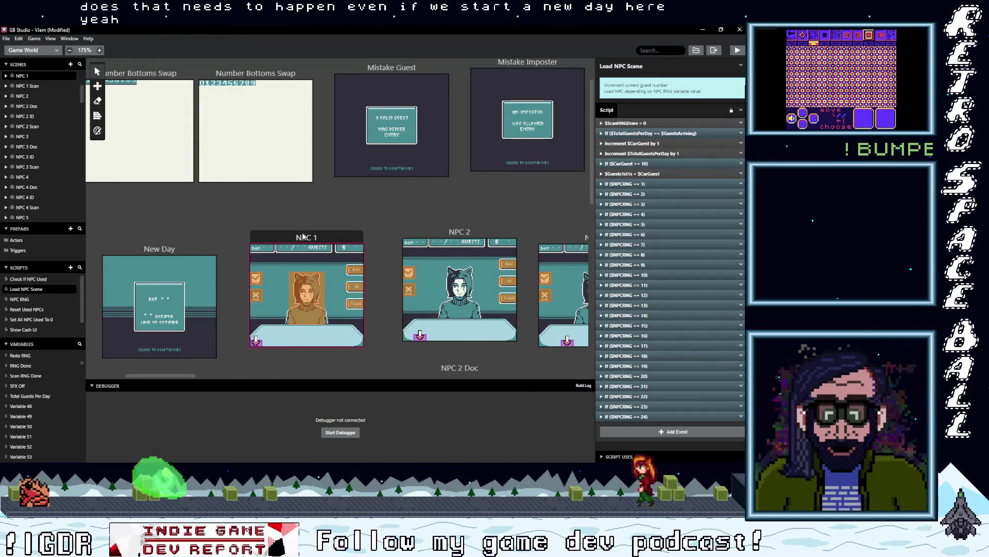
Step: Look through the events of the NPC 1, NPC1 Doc and NPC 1 Scan scenes
click(304, 236)
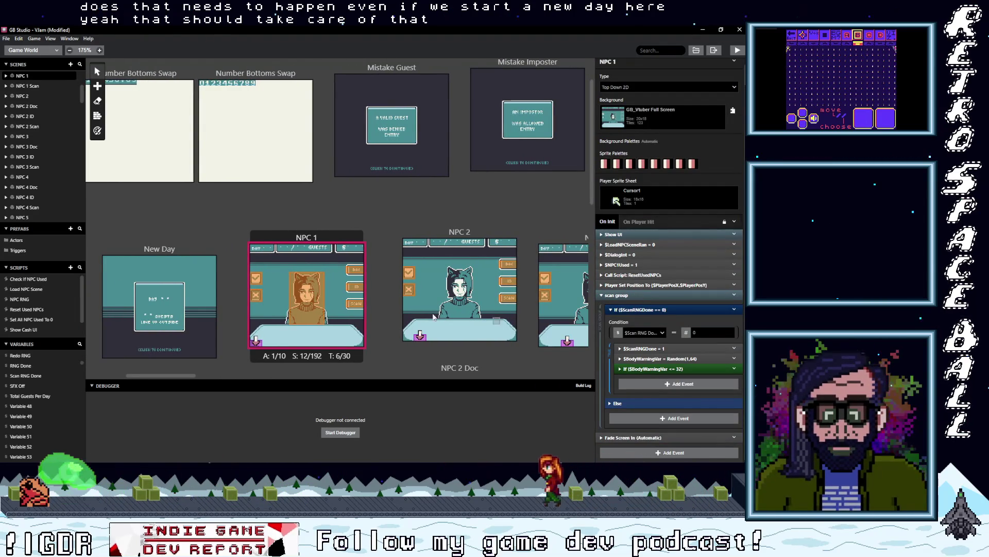
scroll(472, 318, down, 3)
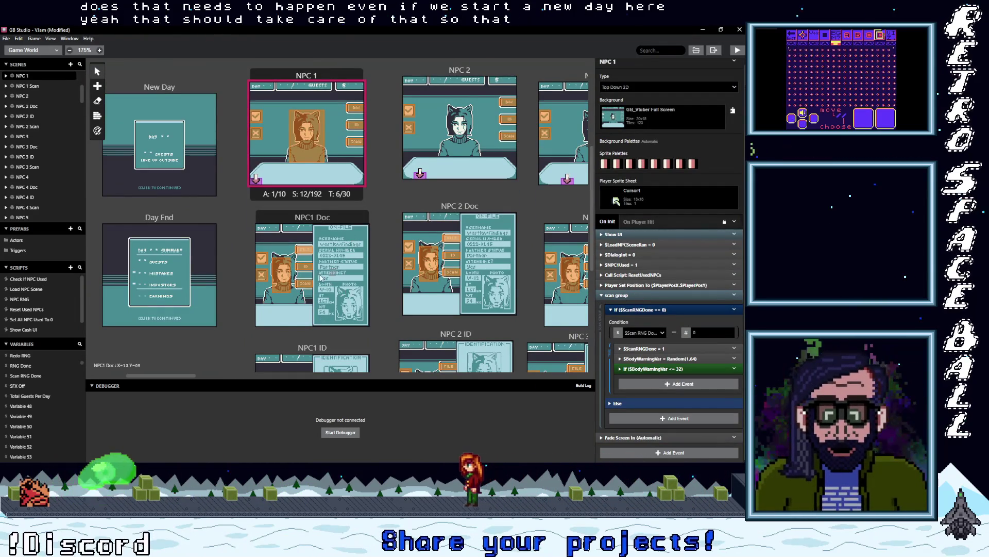
scroll(320, 288, down, 4)
scroll(315, 310, up, 5)
scroll(311, 147, down, 2)
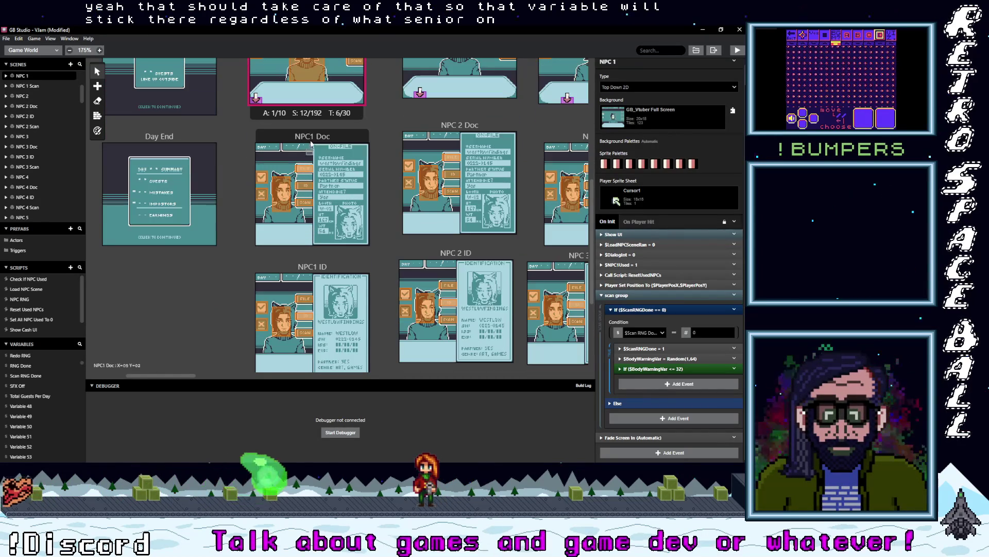
click(312, 147)
scroll(314, 251, down, 3)
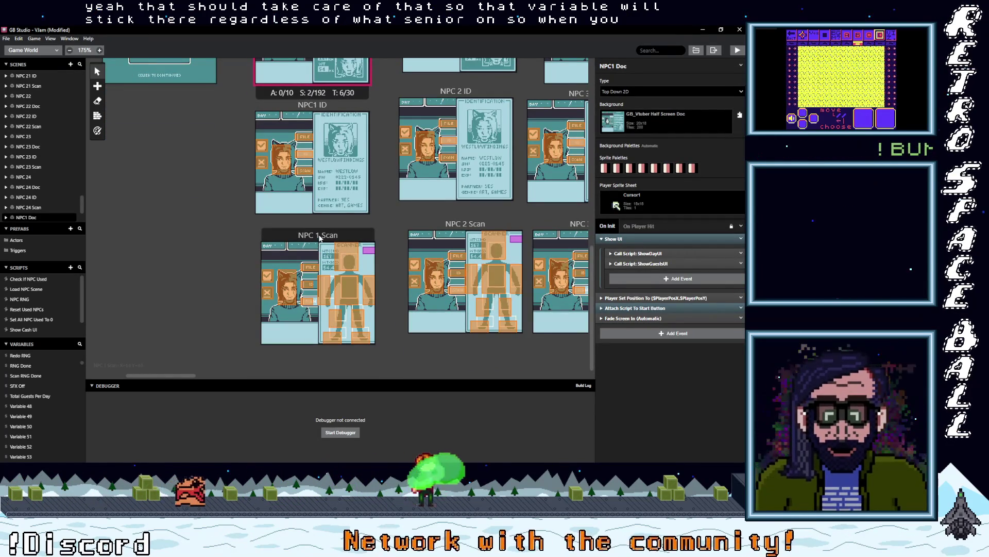
click(313, 258)
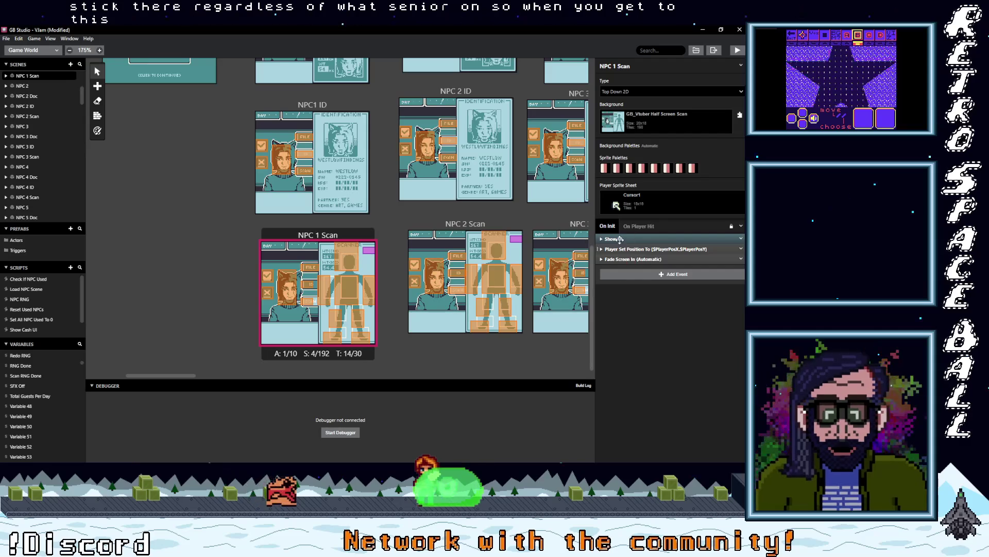
Step: Delete the Attach Script To Start Button event from NPC1 ID's On Init
click(345, 119)
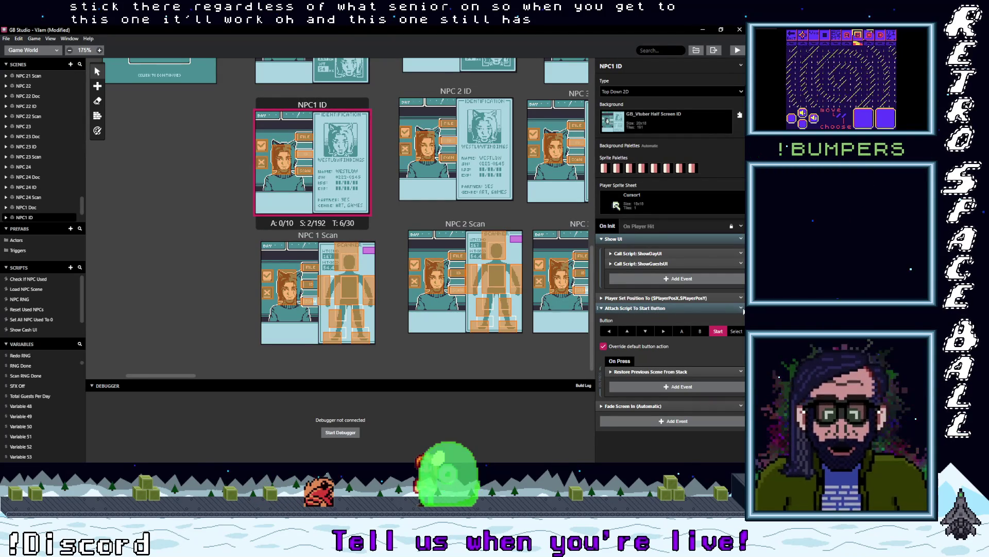
click(741, 308)
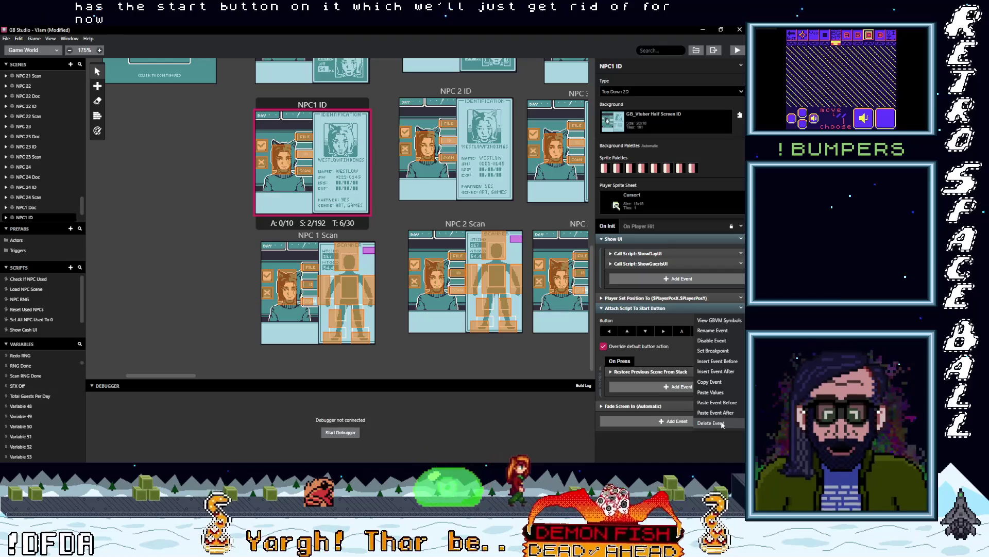
click(722, 422)
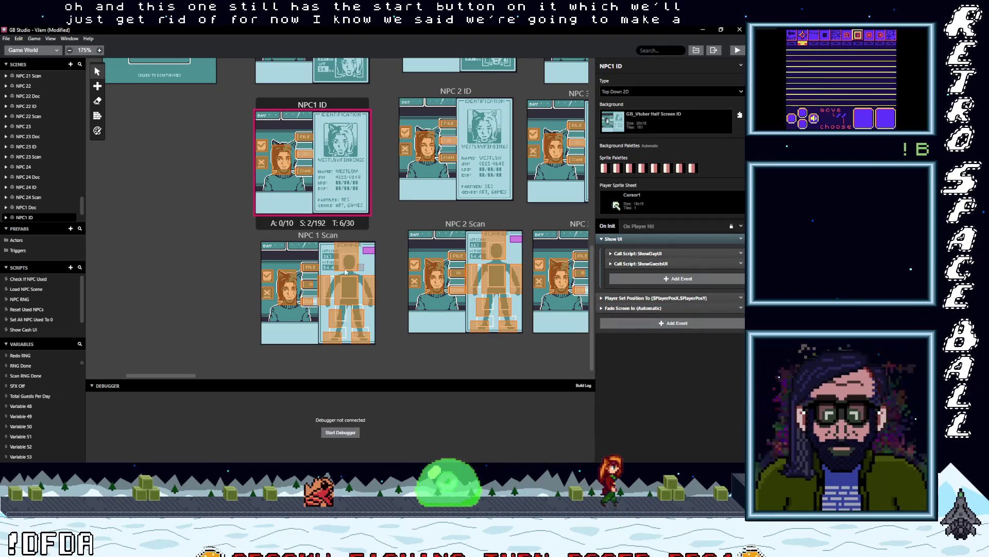
scroll(330, 276, up, 6)
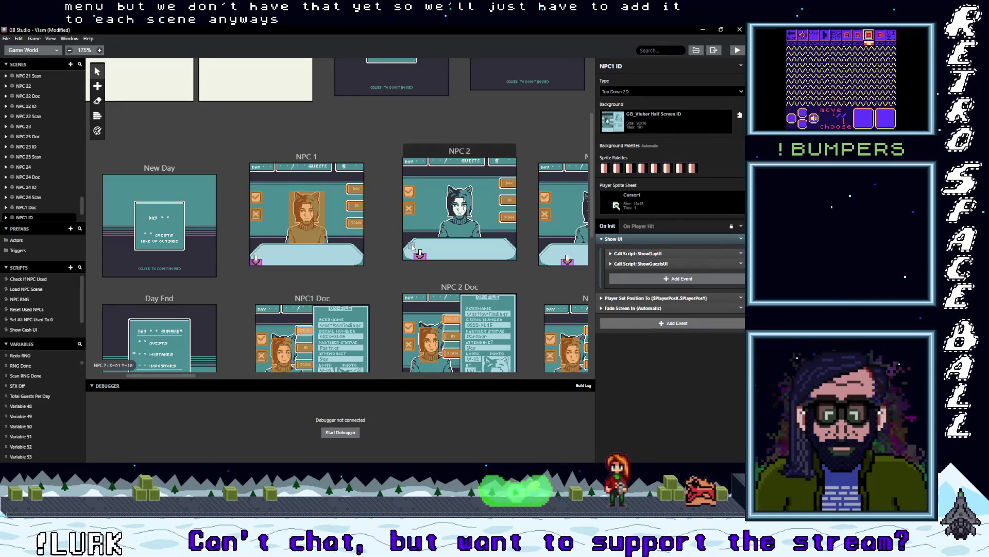
Step: Copy the scan group from NPC 1 and paste it into NPC 2's On Init
click(316, 155)
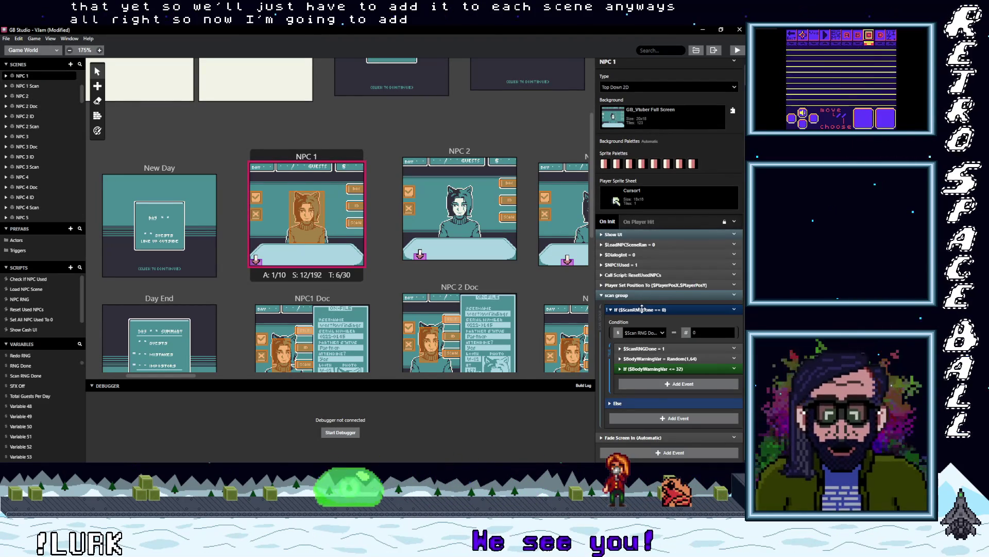
click(649, 295)
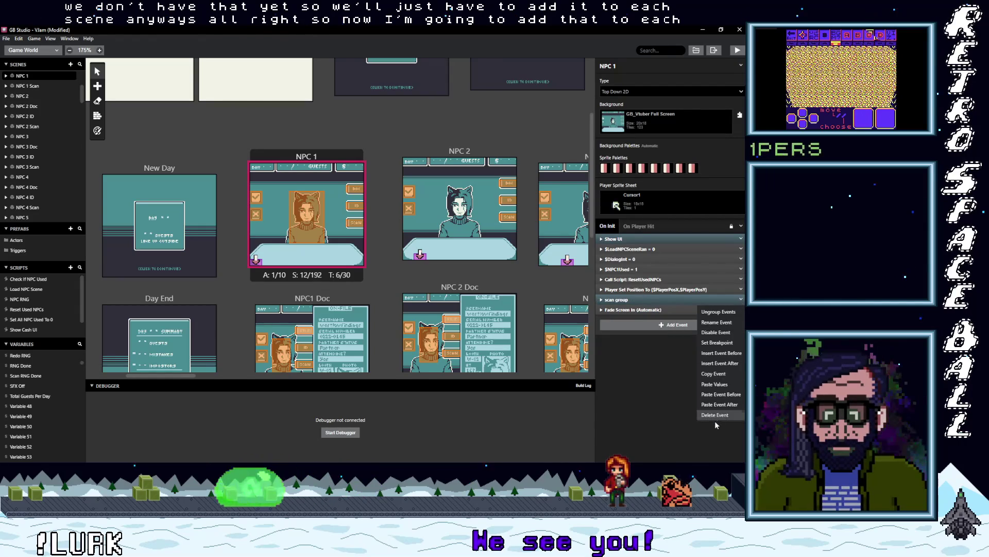
click(700, 374)
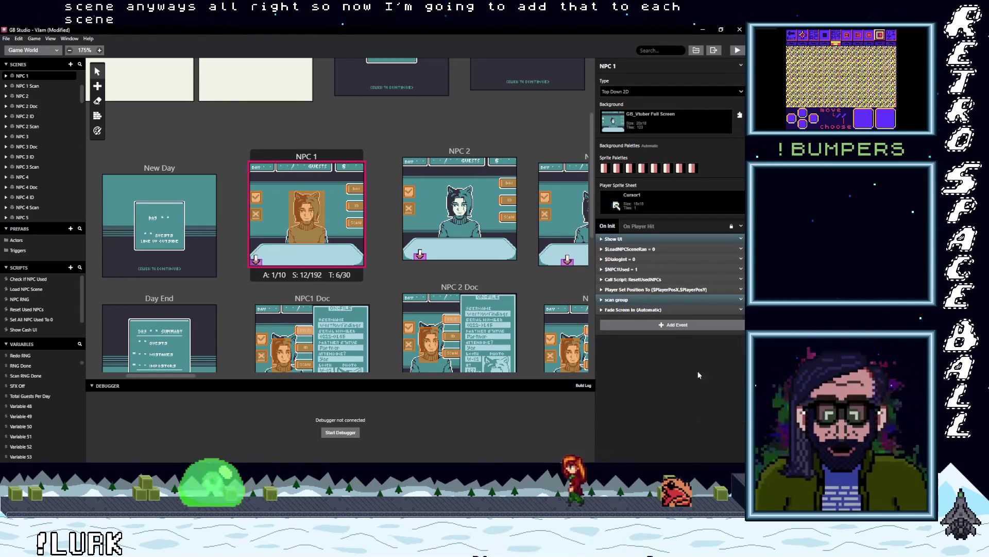
click(458, 153)
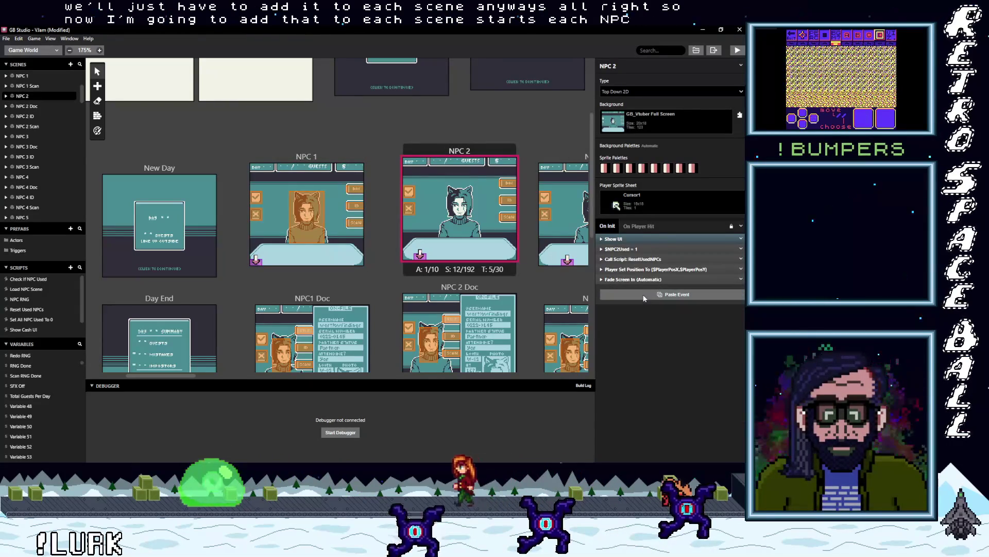
click(651, 297)
Step: Delete the $BodyWarningVar Random and If events from NPC 2 Scan
scroll(447, 279, down, 2)
scroll(447, 278, down, 5)
click(453, 281)
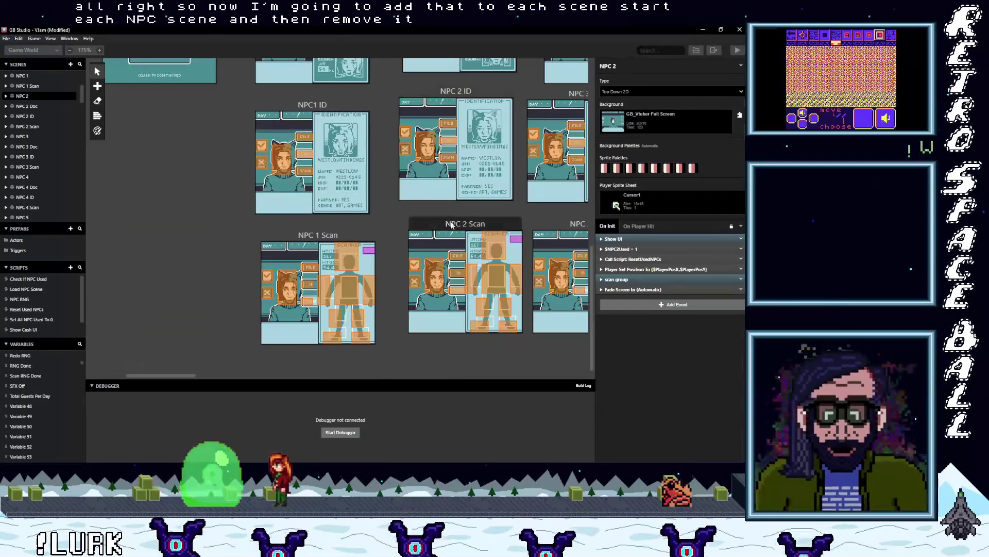
click(665, 344)
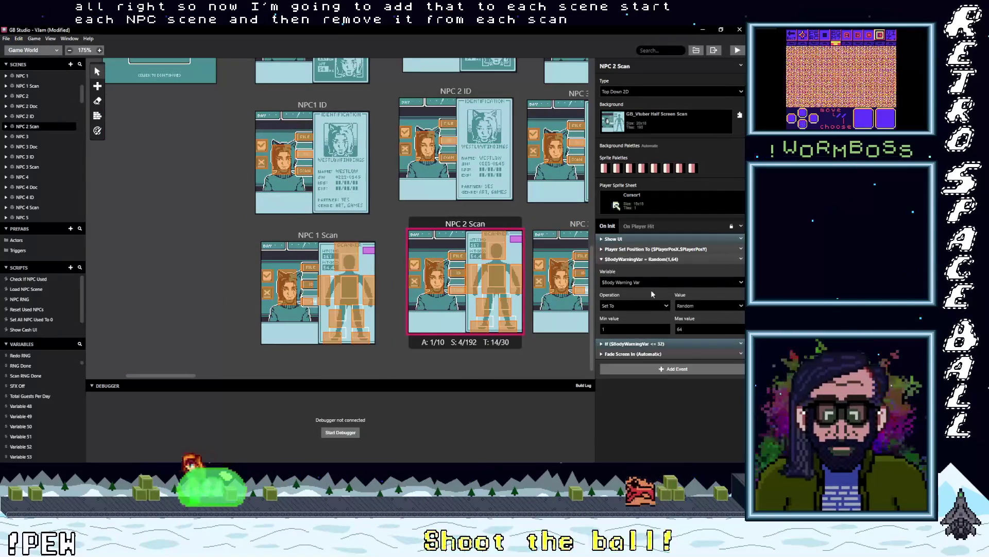
click(646, 260)
shift+click(656, 269)
right_click(699, 269)
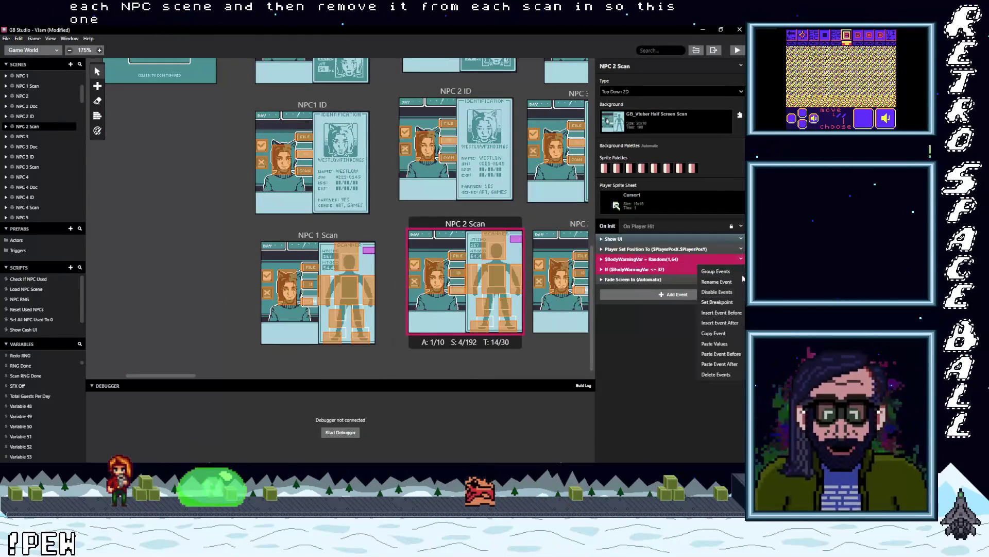
click(723, 375)
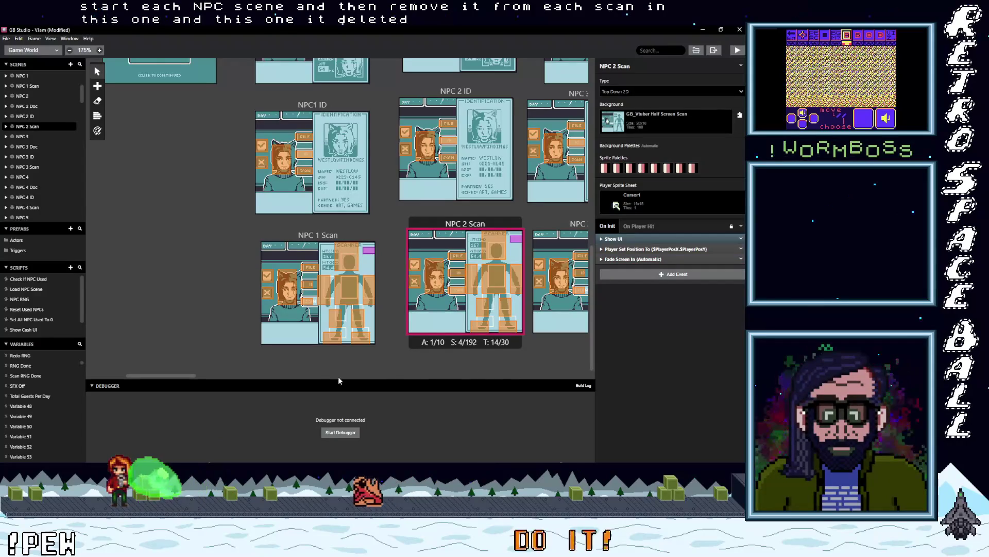
drag(178, 376, 213, 375)
Step: Delete the If and random-number events from NPC 3 Scan
click(330, 242)
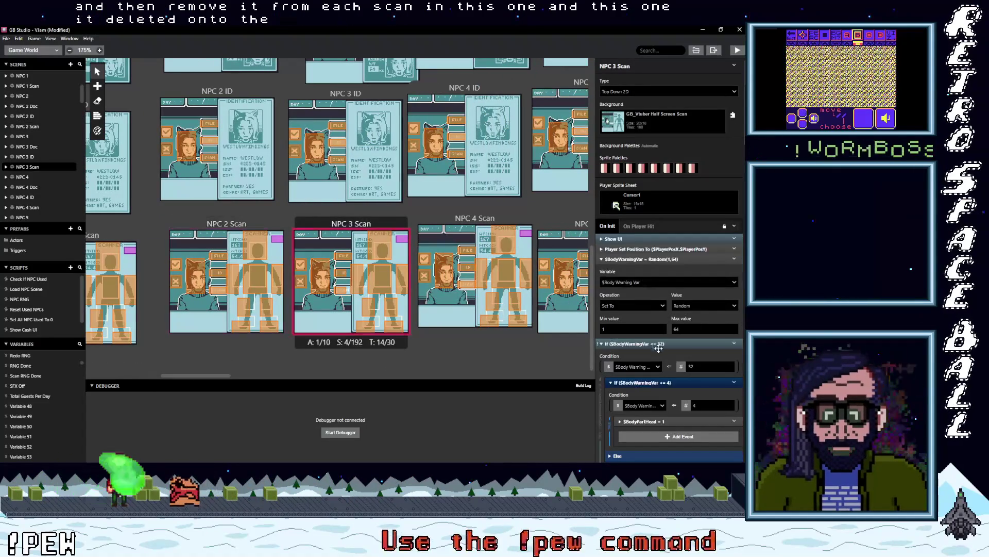
click(653, 343)
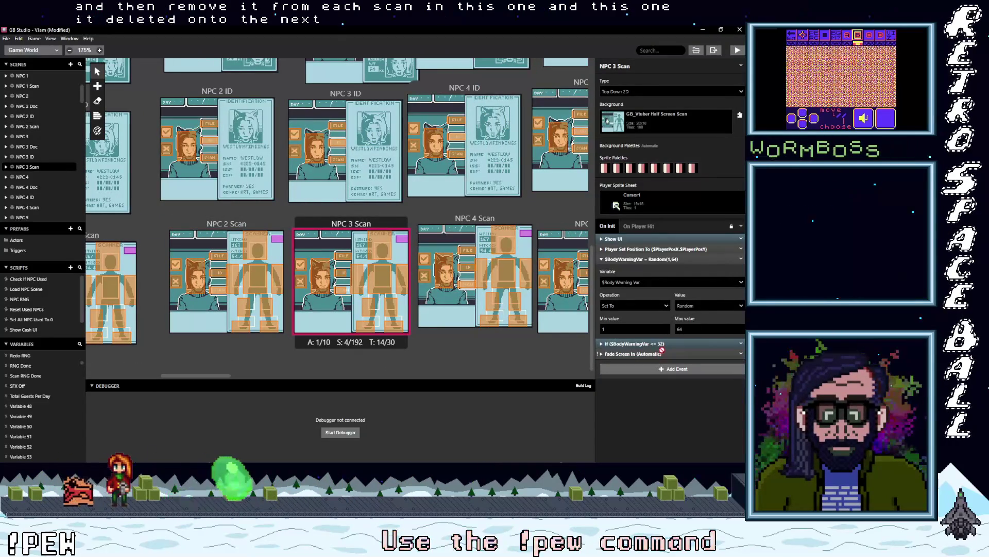
click(741, 343)
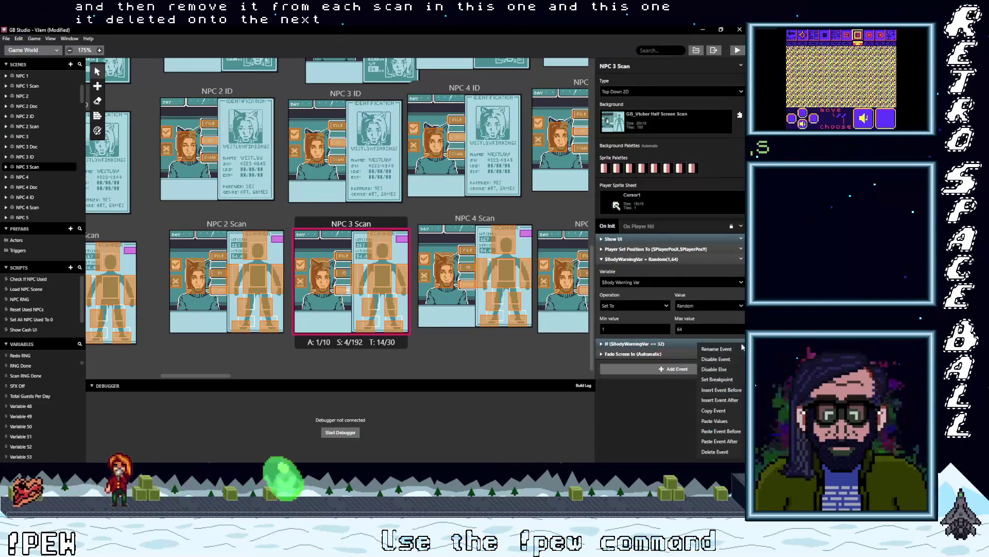
click(723, 448)
click(741, 258)
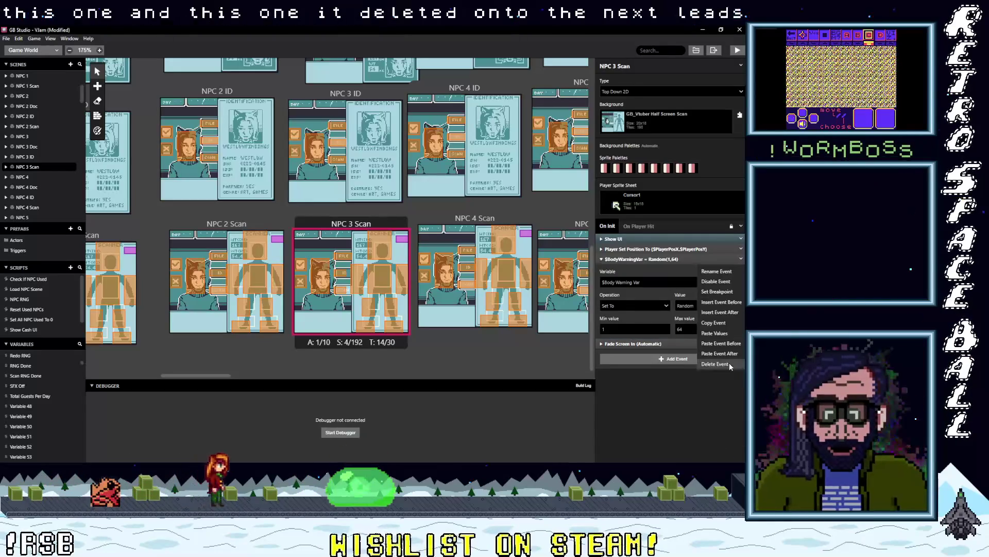
click(729, 361)
scroll(333, 128, up, 5)
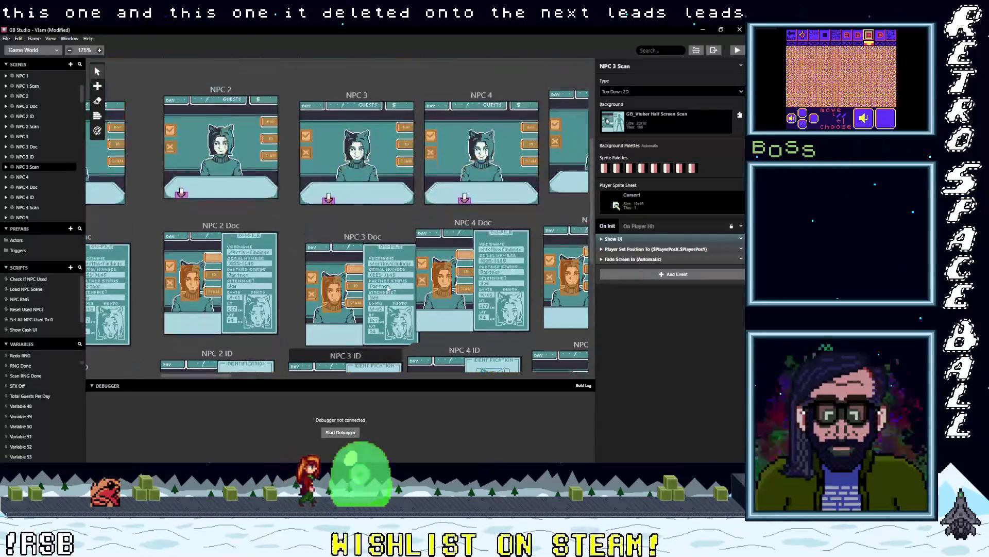
Step: Paste the scan group into the On Init of NPC 3 and NPC 4
click(332, 128)
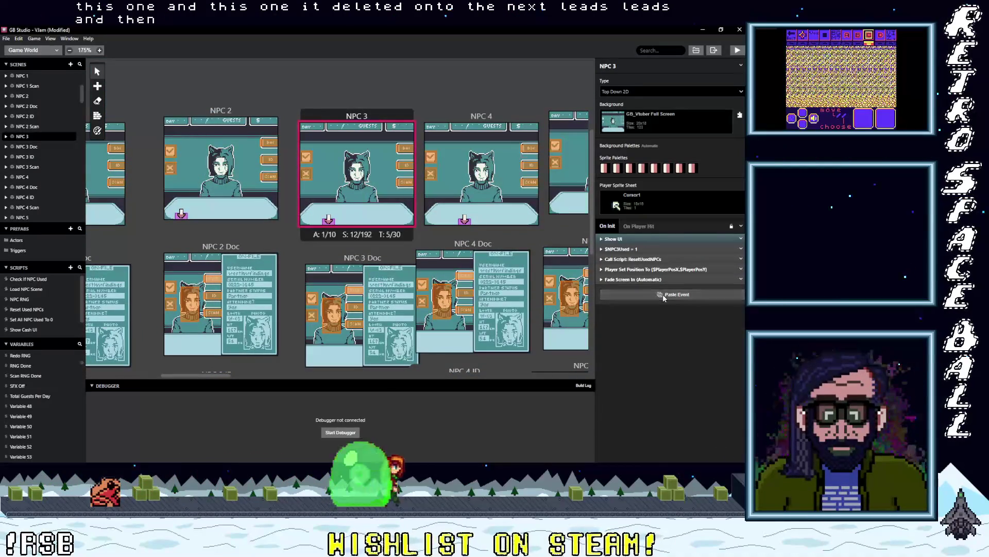
click(641, 302)
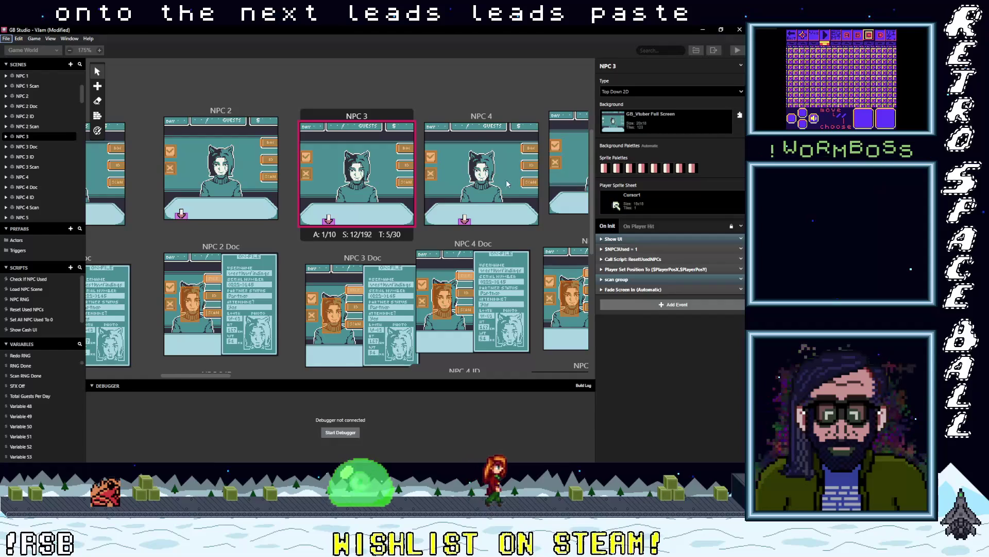
click(469, 124)
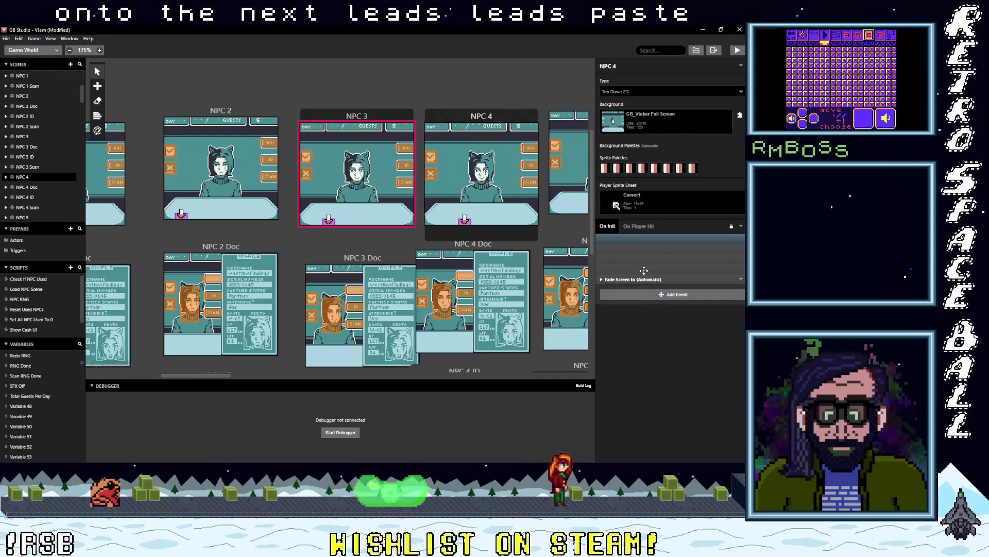
click(651, 298)
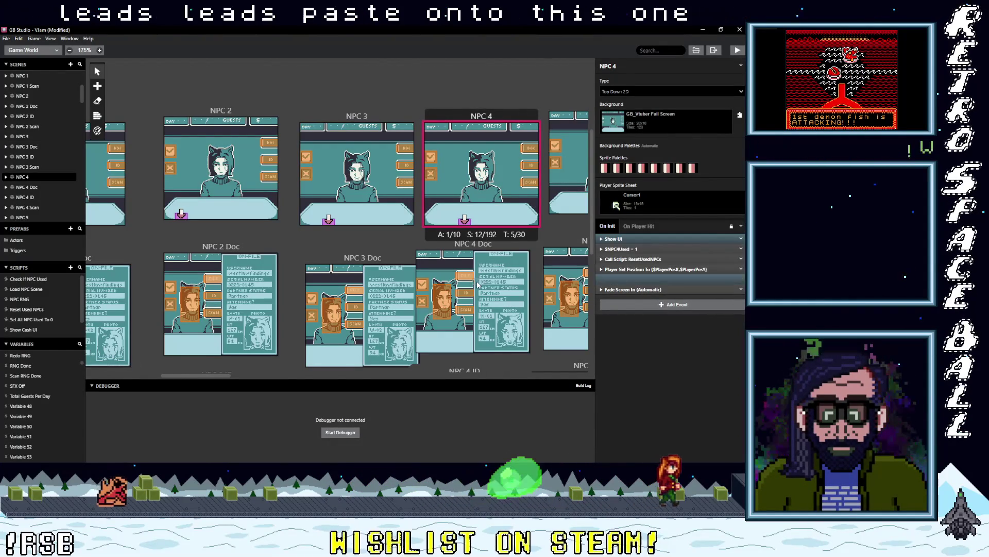
Step: Delete the two RNG events from NPC 4 Scan
scroll(477, 287, down, 3)
scroll(477, 284, down, 3)
click(468, 218)
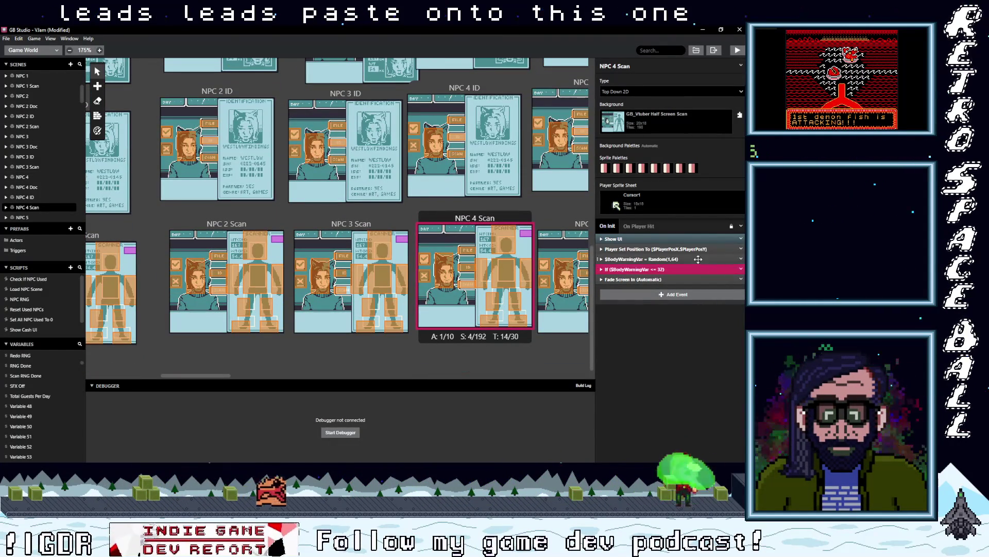
click(741, 260)
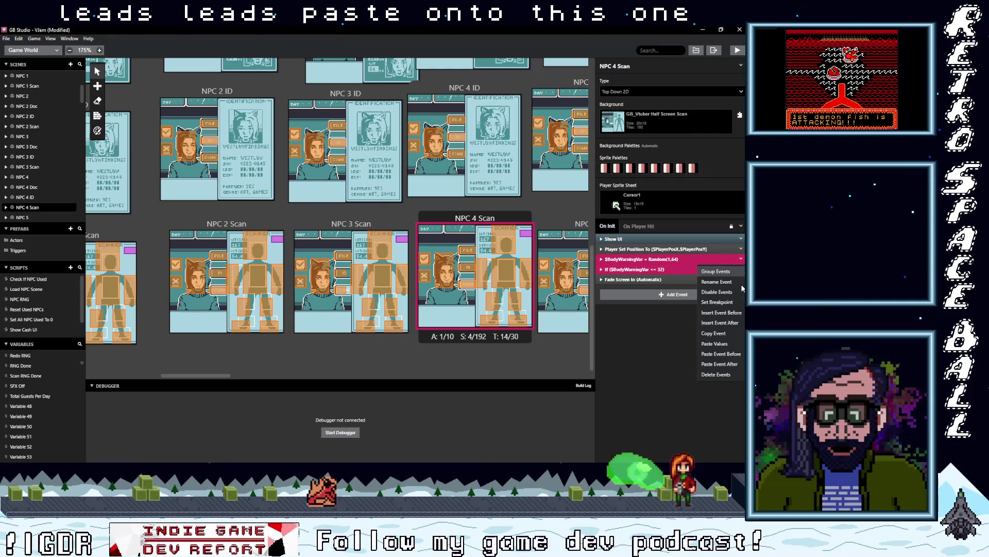
click(721, 374)
drag(217, 375, 253, 374)
Step: Delete the $BodyWarningVar Random and If events from NPC 5 Scan
click(332, 226)
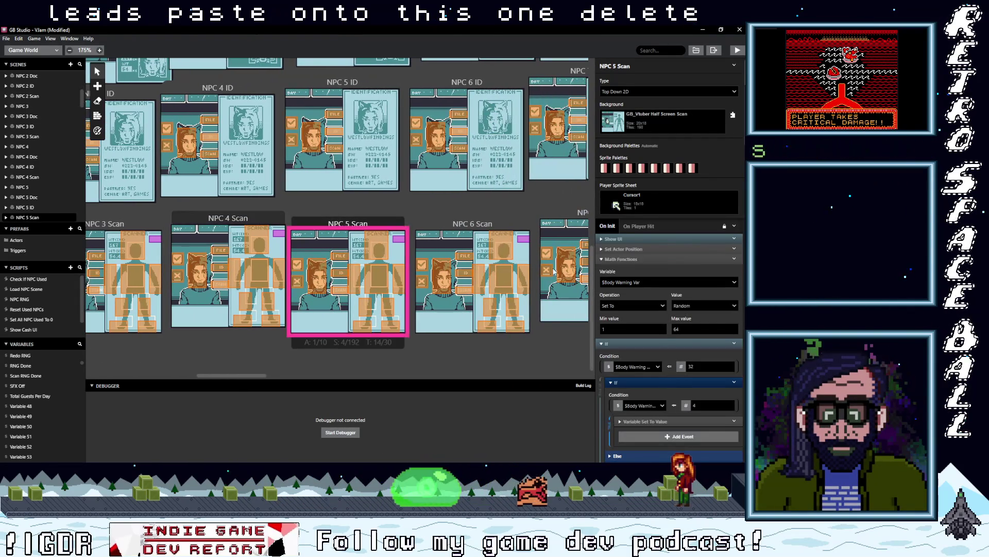
click(648, 260)
click(652, 269)
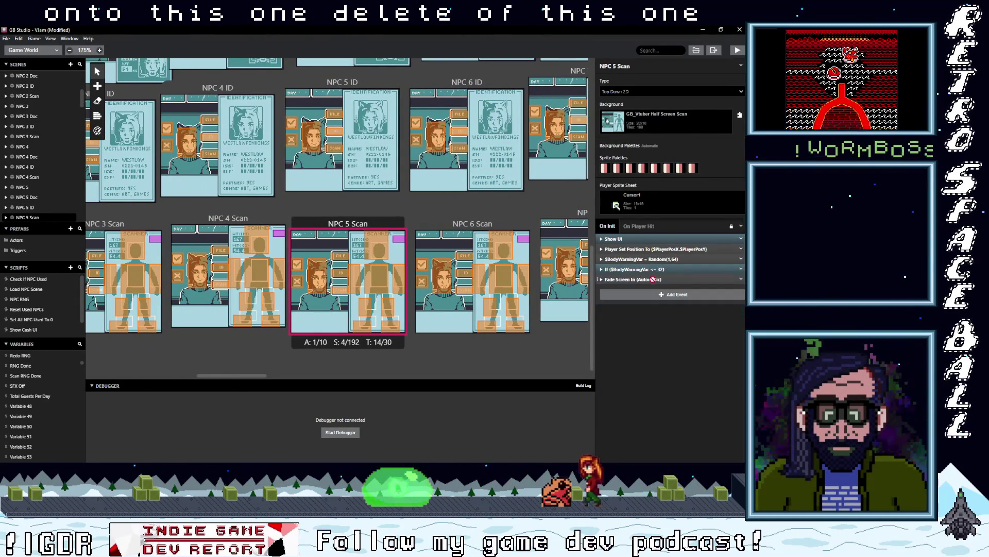
click(742, 260)
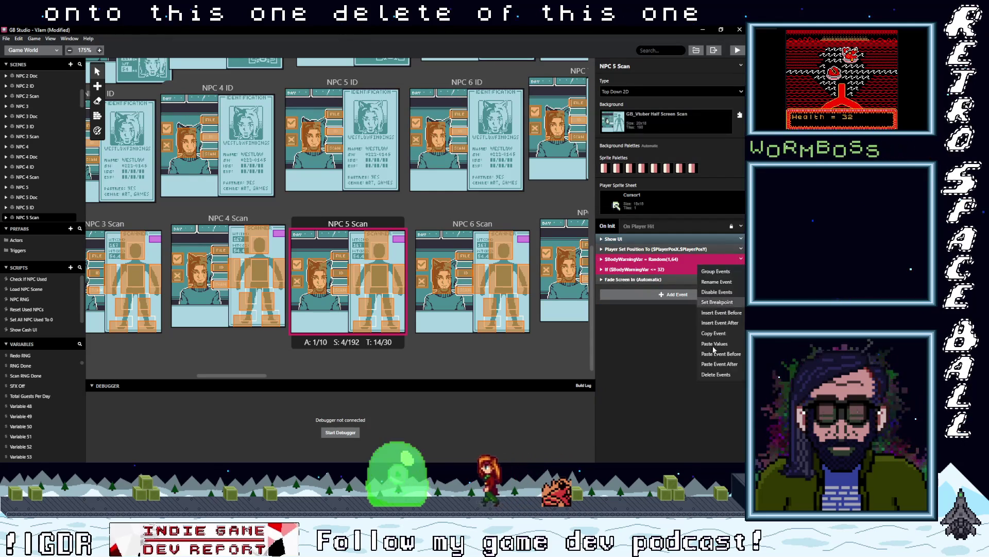
click(724, 376)
scroll(364, 251, up, 5)
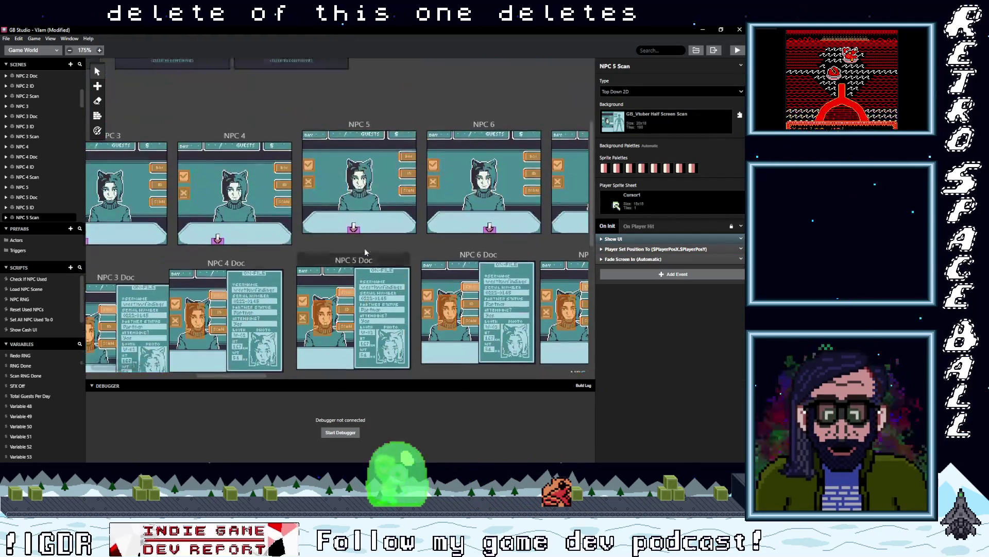
Step: Paste the scan group into the On Init of NPC 5 and NPC 6
click(363, 216)
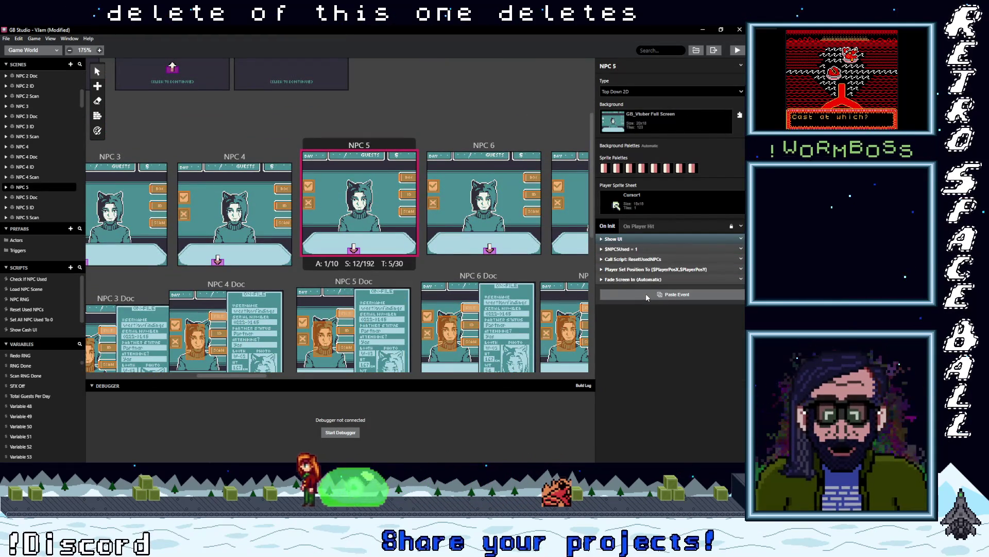
click(644, 294)
click(480, 150)
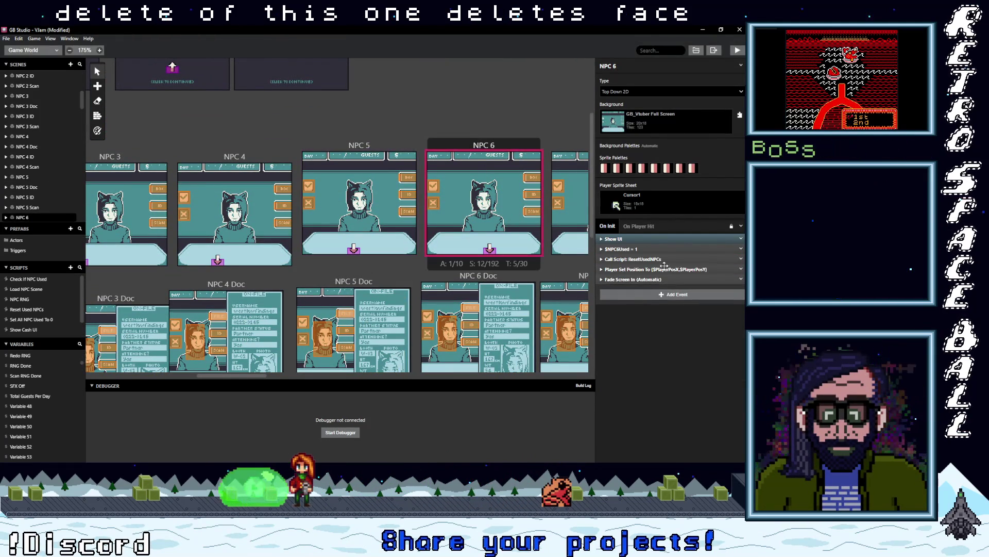
click(670, 294)
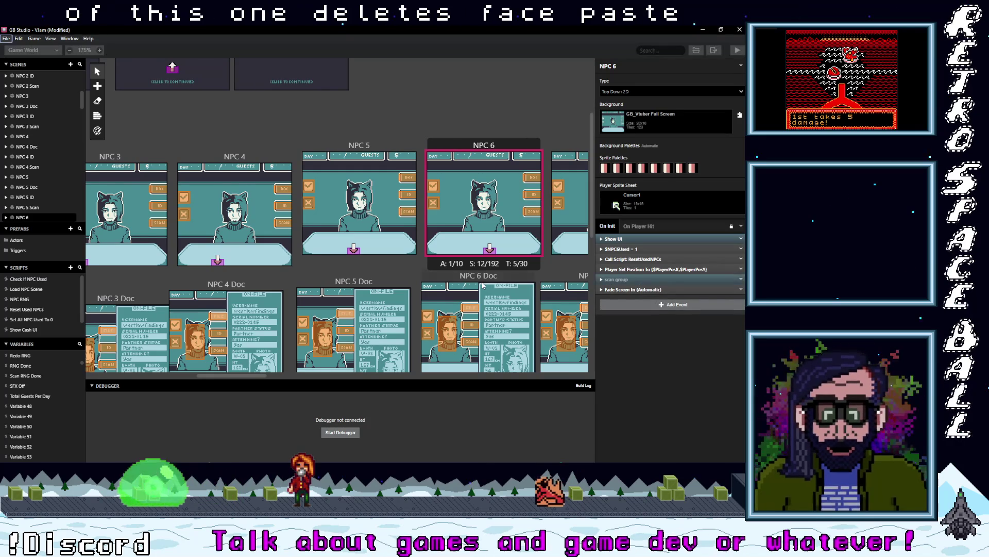
Step: Delete the $BodyWarningVar Random and If events from NPC 6 Scan
scroll(483, 285, down, 5)
scroll(483, 285, down, 3)
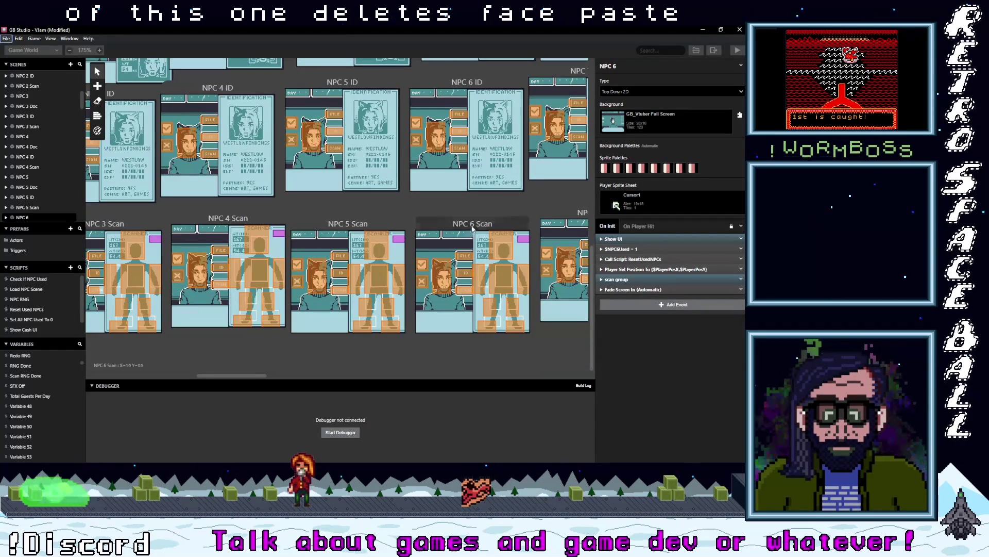
click(472, 230)
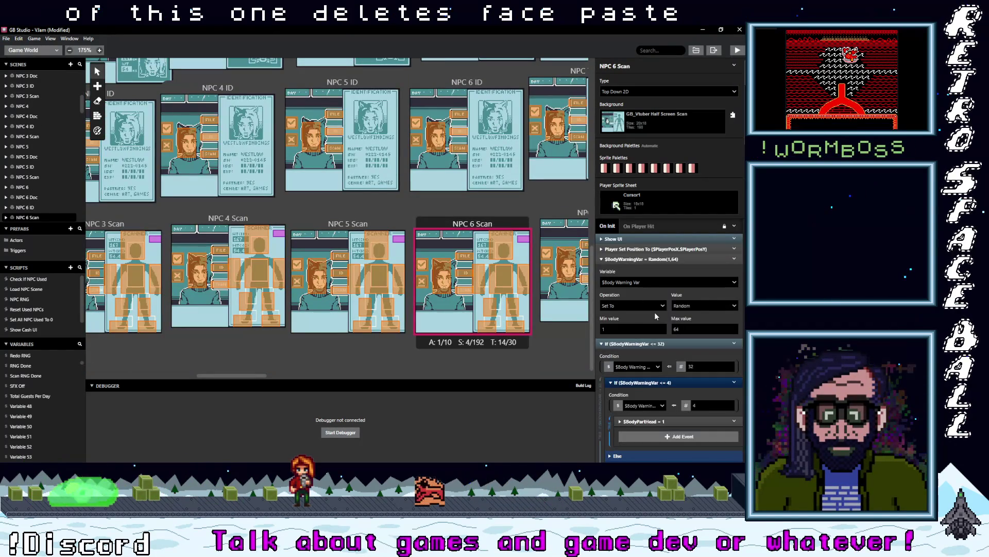
click(646, 259)
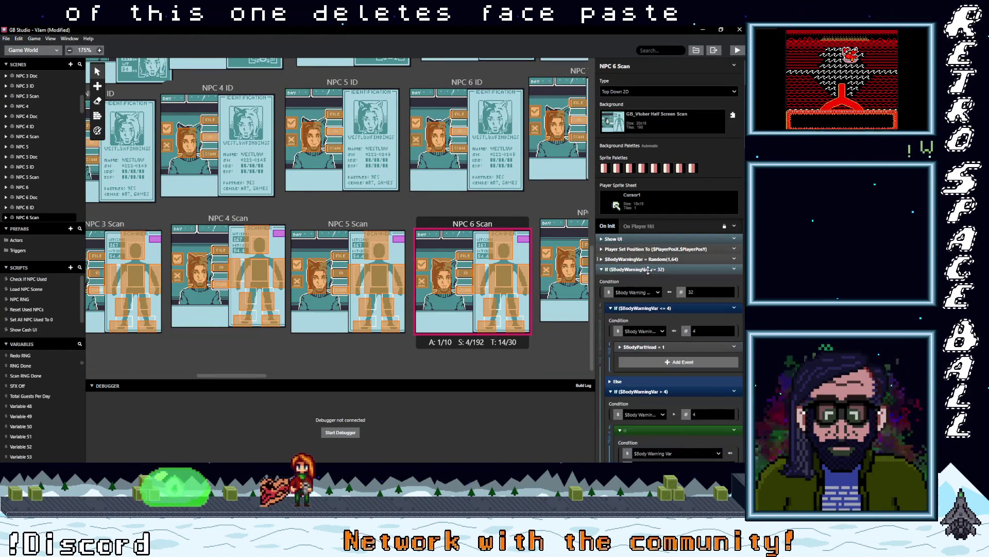
click(648, 268)
shift+click(713, 263)
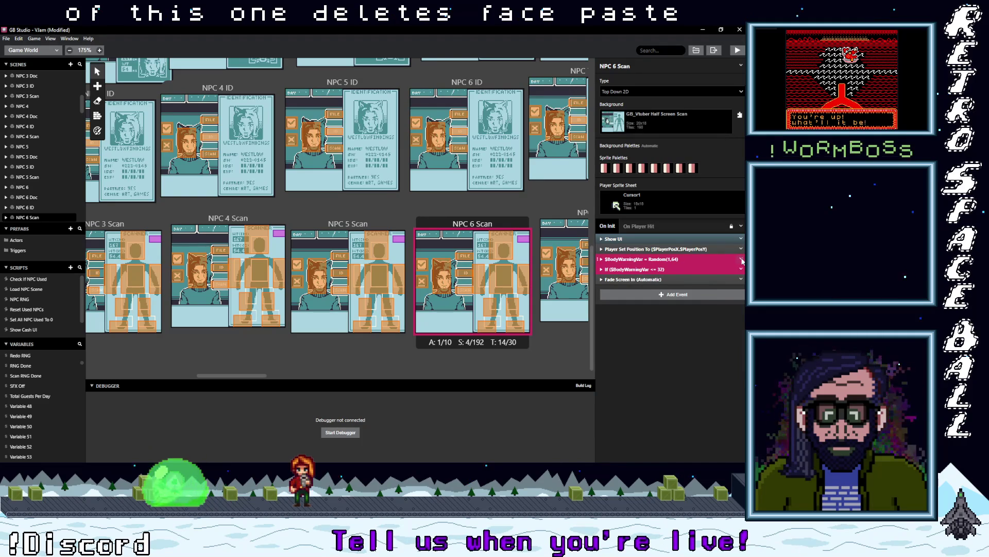
click(716, 374)
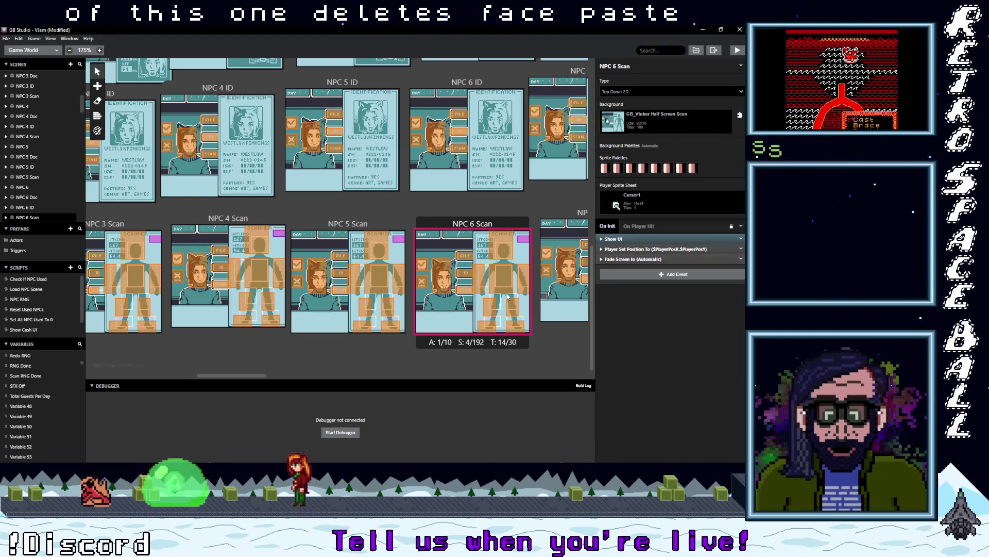
Step: Delete the RNG events from NPC 7 Scan
click(554, 214)
right_click(658, 259)
click(670, 329)
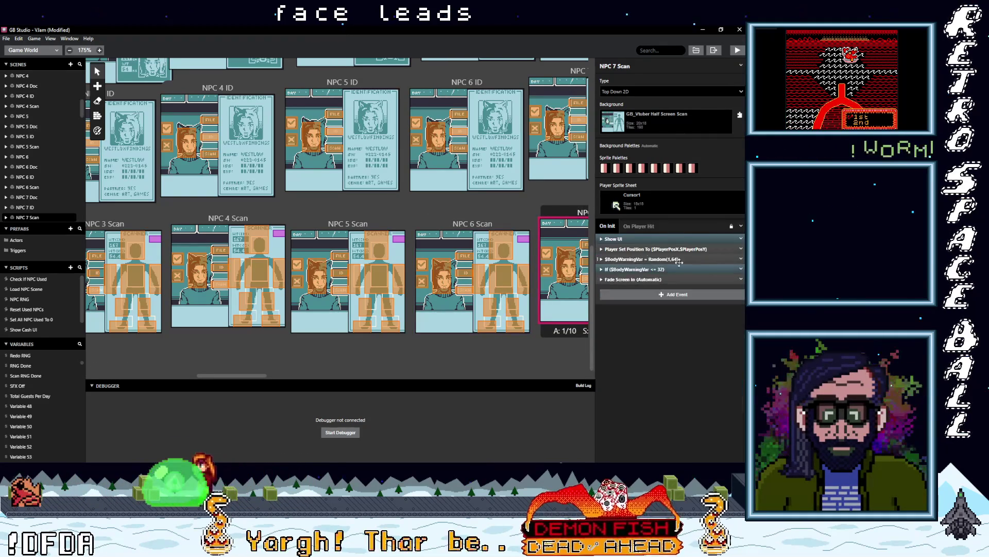
click(703, 260)
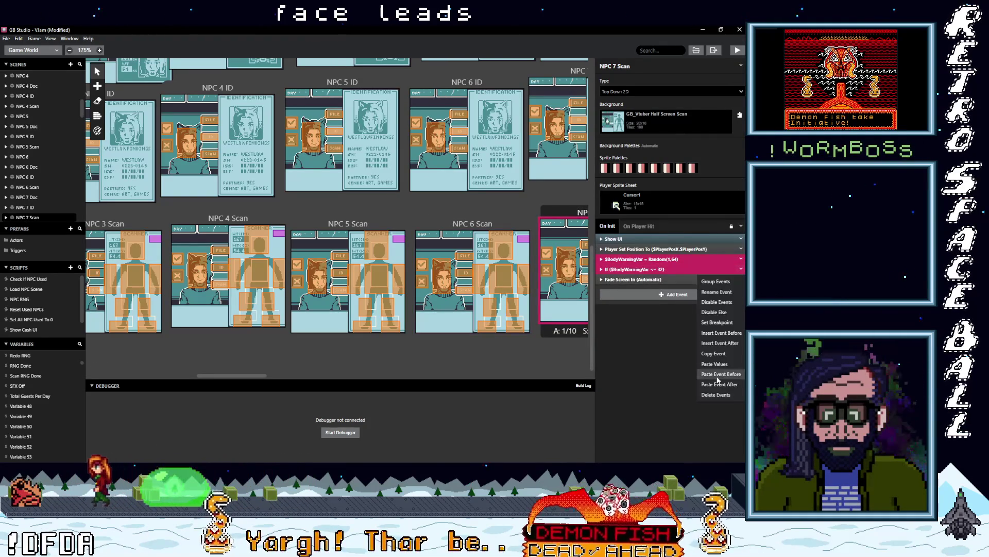
click(716, 394)
scroll(555, 295, up, 5)
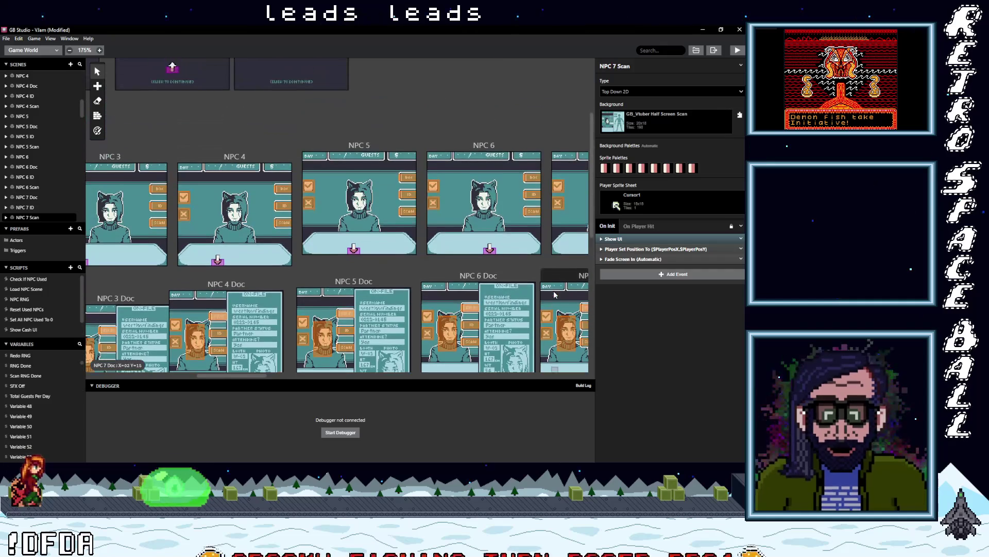
Step: Paste the scan group into the On Init of NPC 7 and NPC 8
click(562, 149)
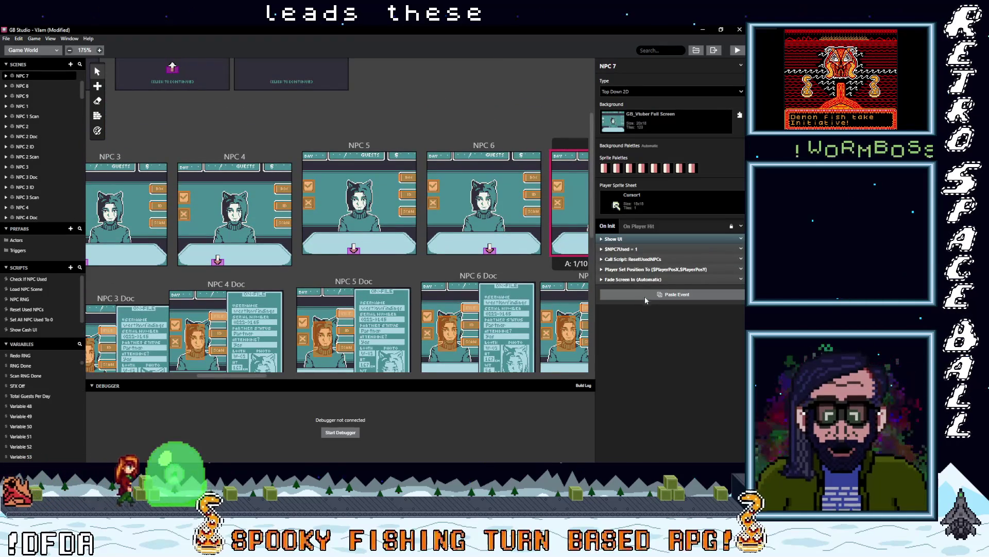
drag(253, 376, 315, 379)
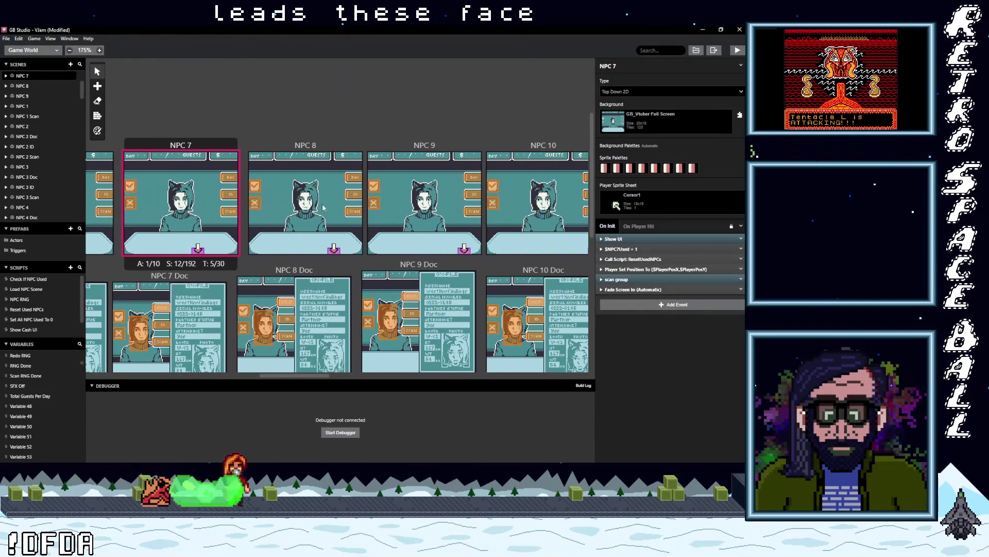
click(336, 150)
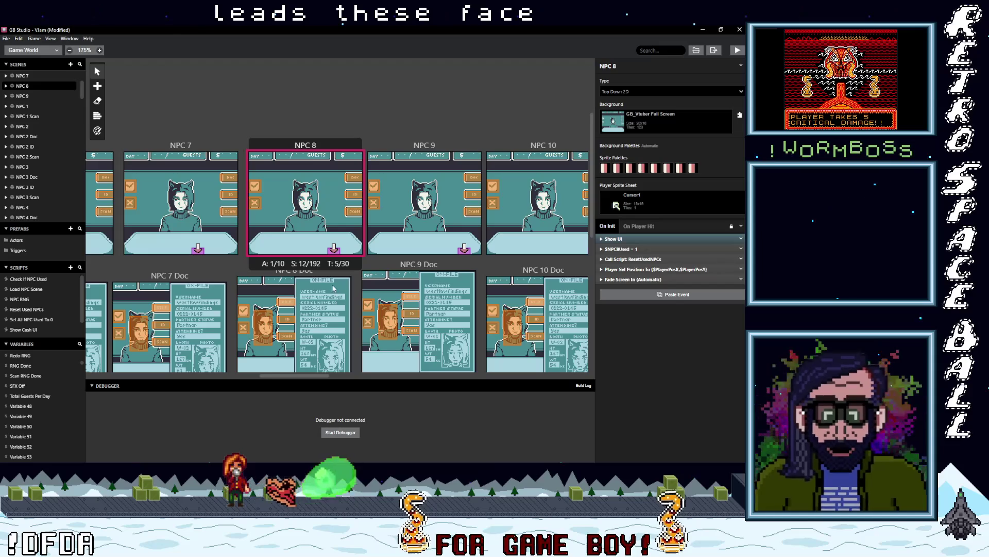
key(ctrl+v)
scroll(310, 299, down, 6)
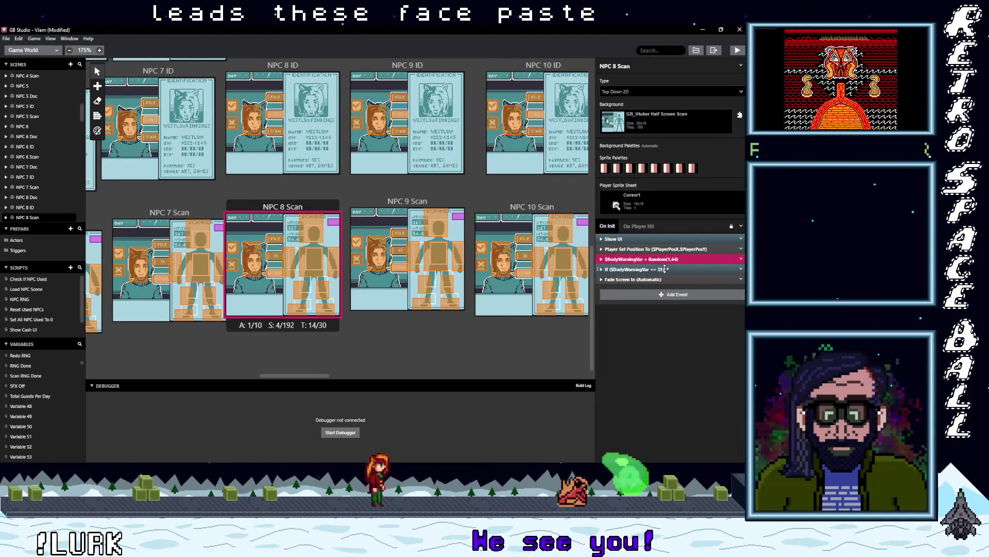
click(741, 269)
Step: Delete the $BodyWarningVar Random and If events from NPC 8 Scan and NPC 9 Scan
click(721, 395)
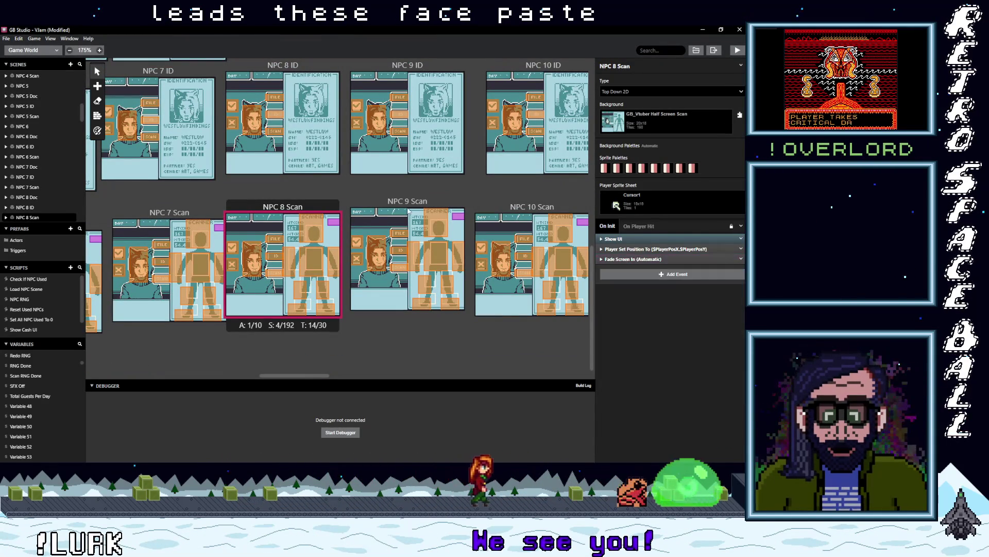
click(397, 203)
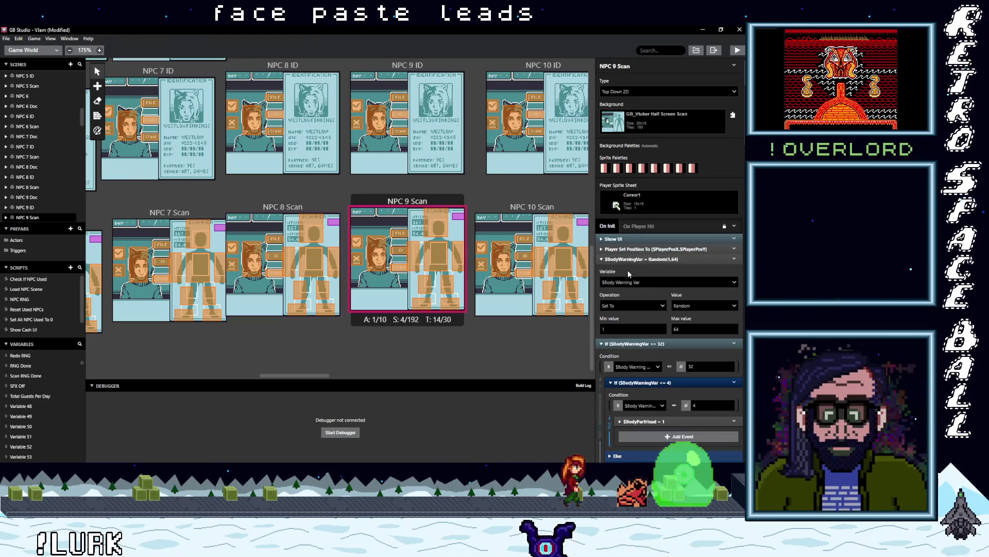
click(639, 343)
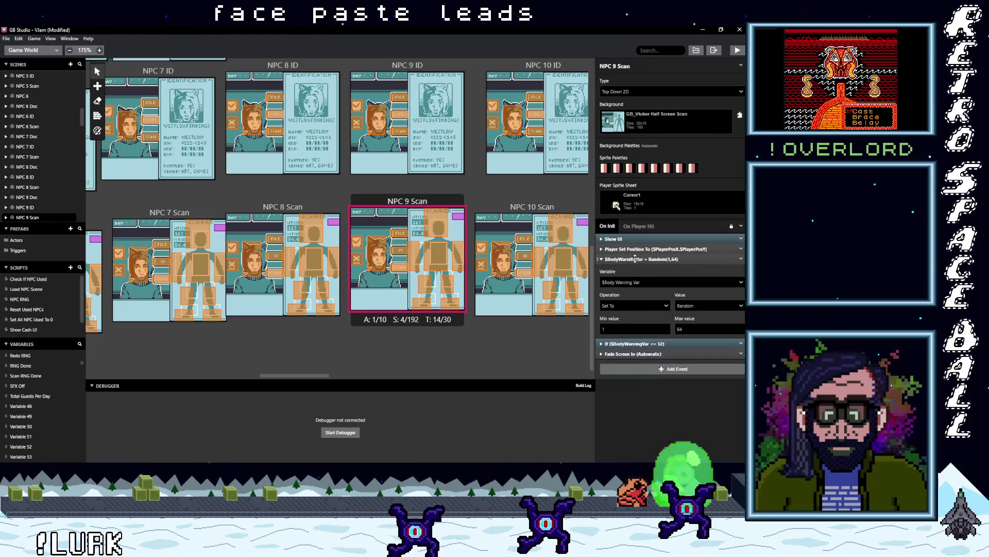
click(639, 259)
shift+click(728, 256)
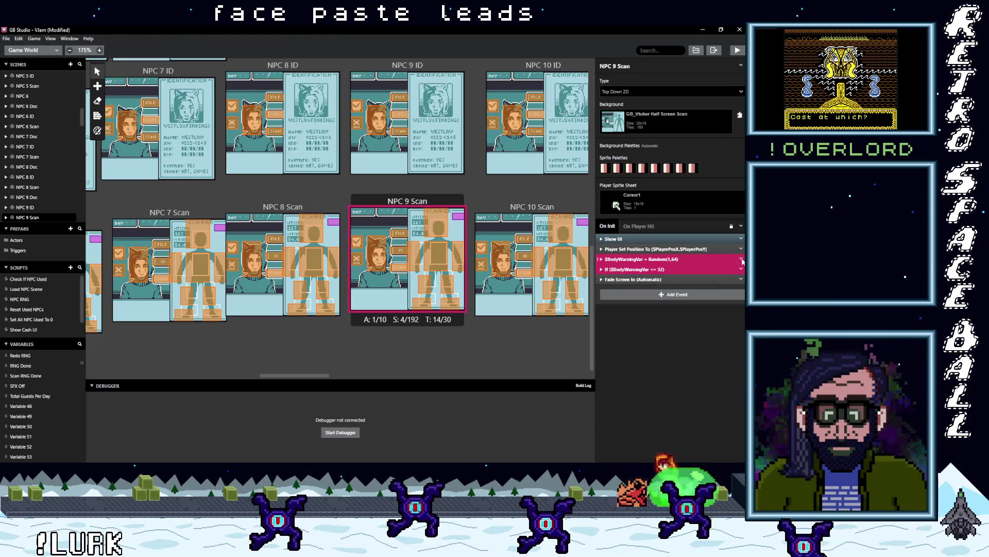
click(742, 262)
click(716, 444)
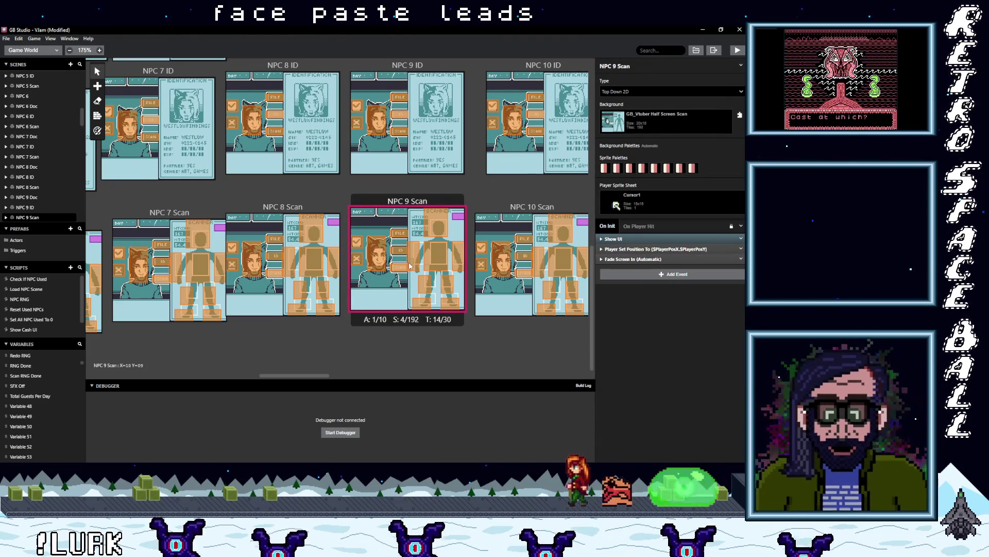
scroll(410, 266, up, 8)
Step: Paste the copied scan group into NPC 10's On Init
click(412, 281)
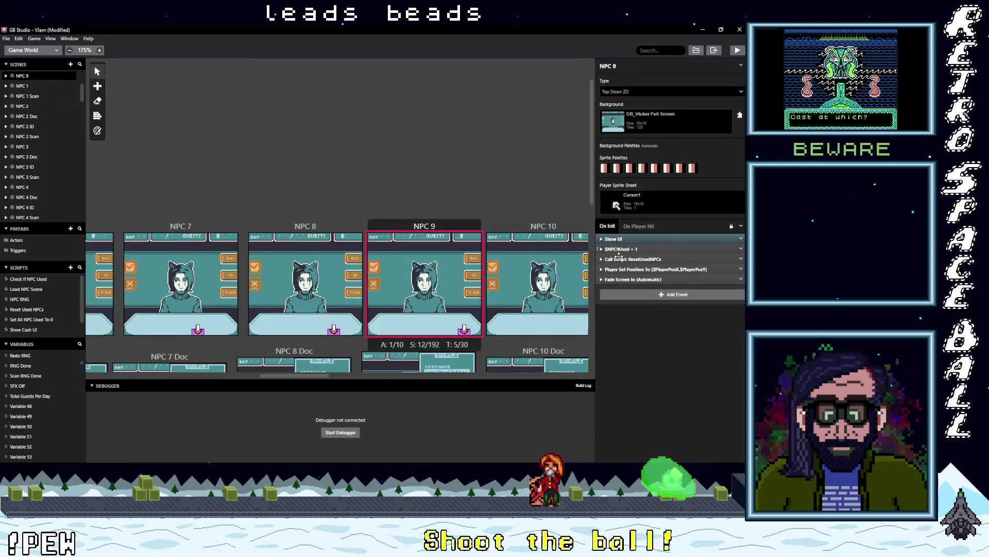
key(alt)
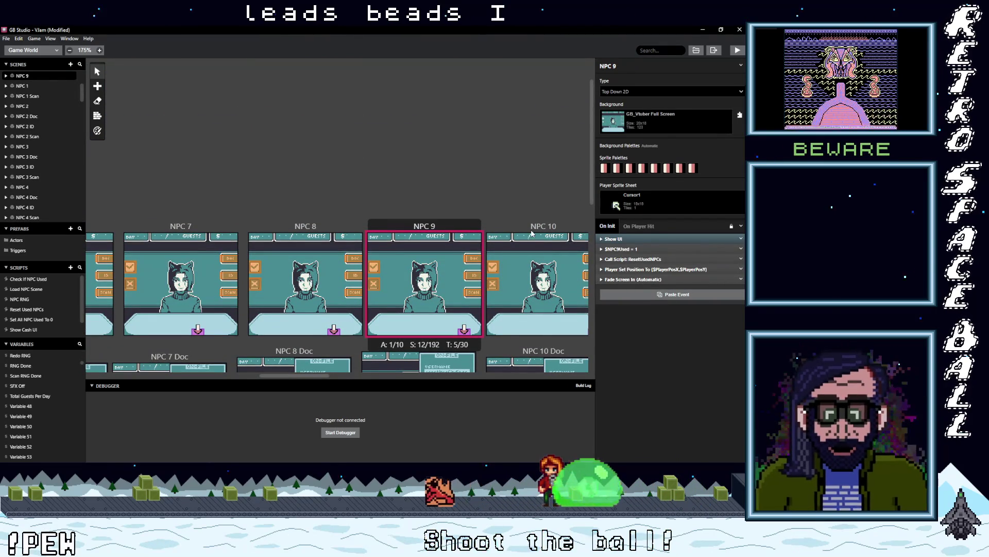
click(533, 235)
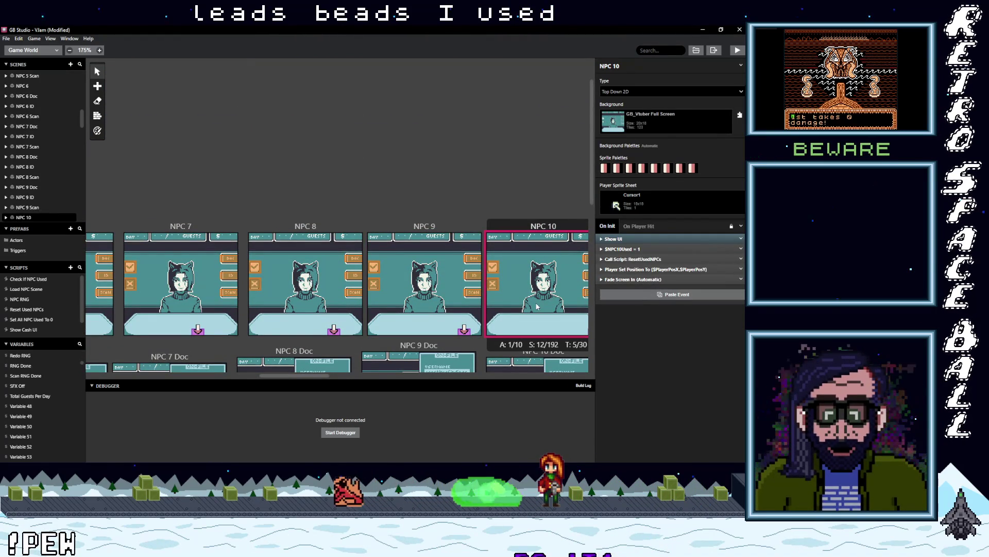
key(ctrl+v)
Step: Delete the $BodyWarningVar Random and If events from NPC 10 Scan
scroll(535, 307, down, 7)
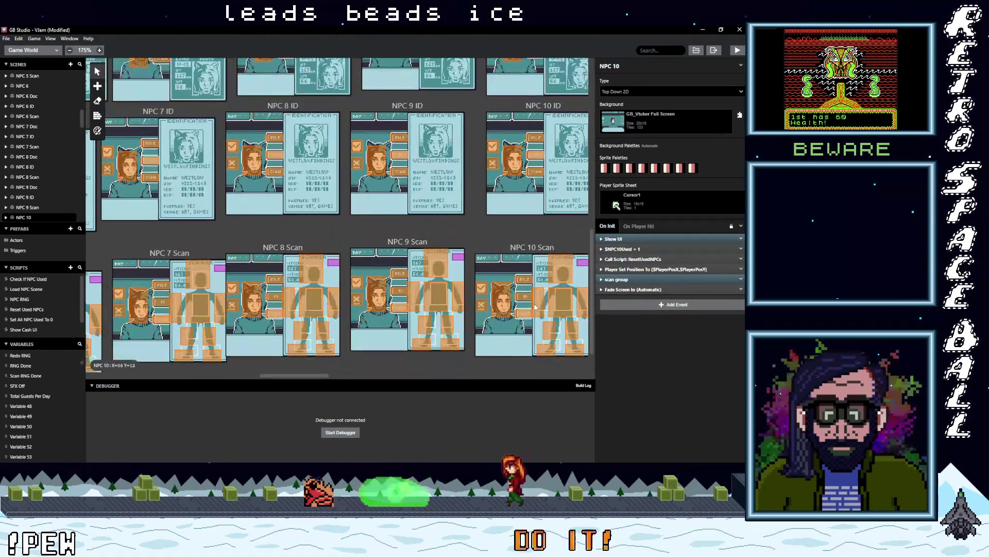
scroll(535, 307, down, 2)
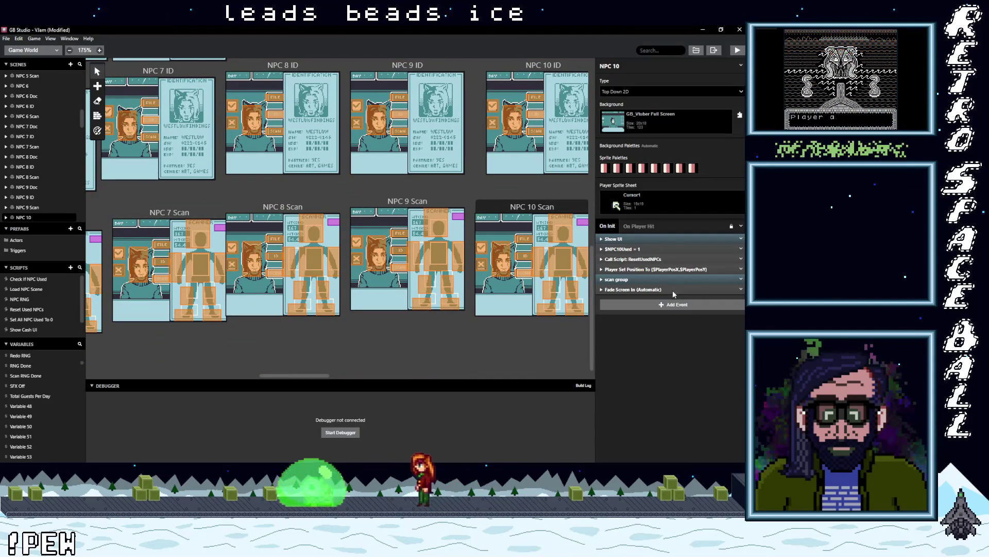
click(564, 253)
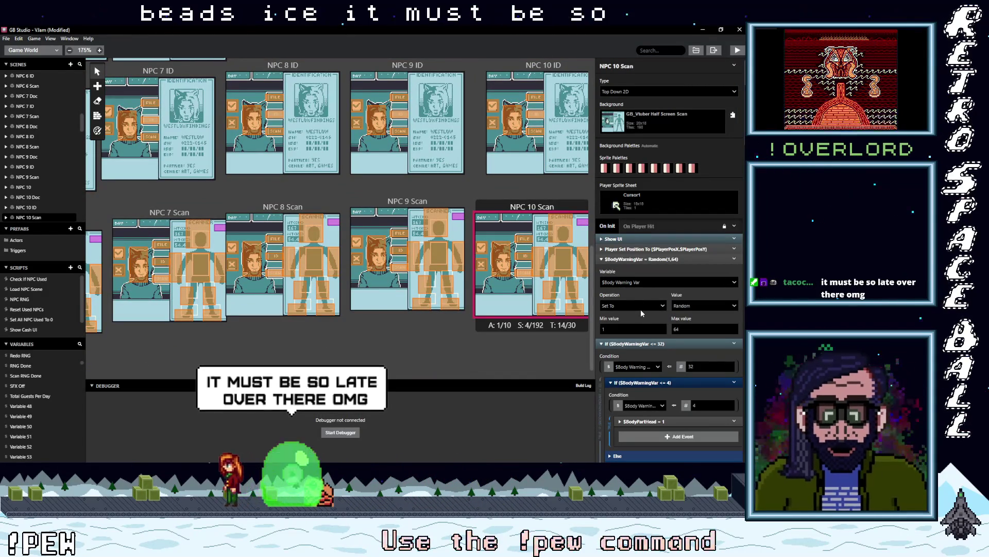
click(633, 259)
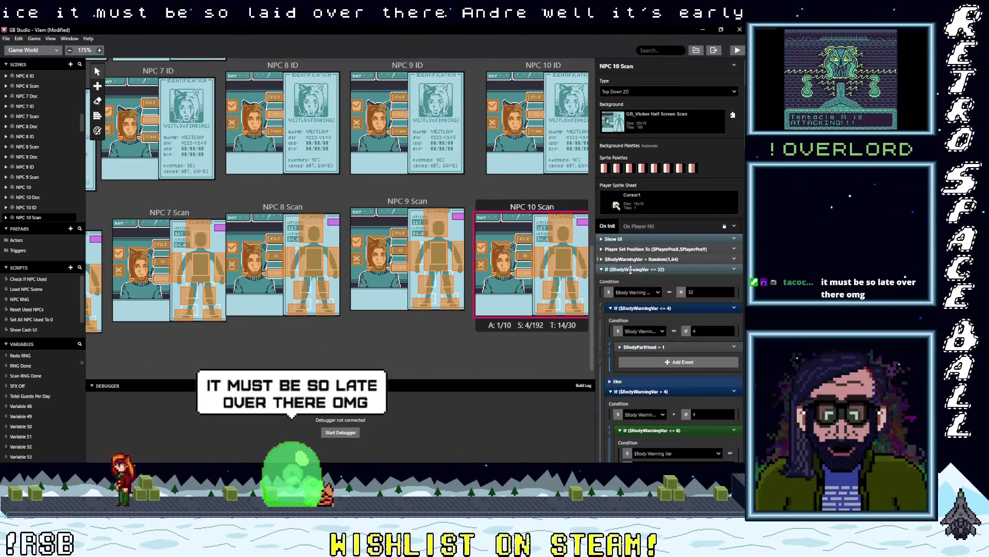
click(739, 269)
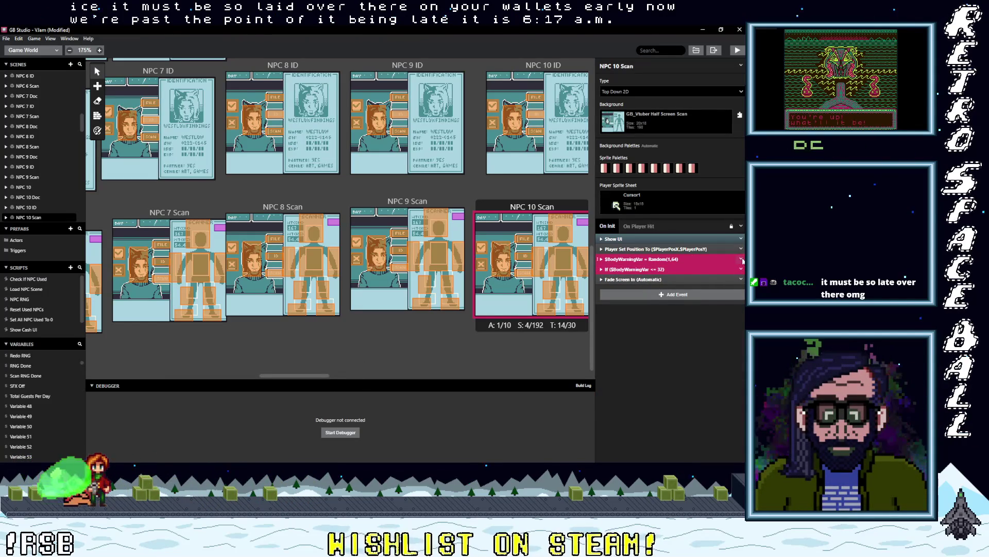
click(742, 259)
click(723, 375)
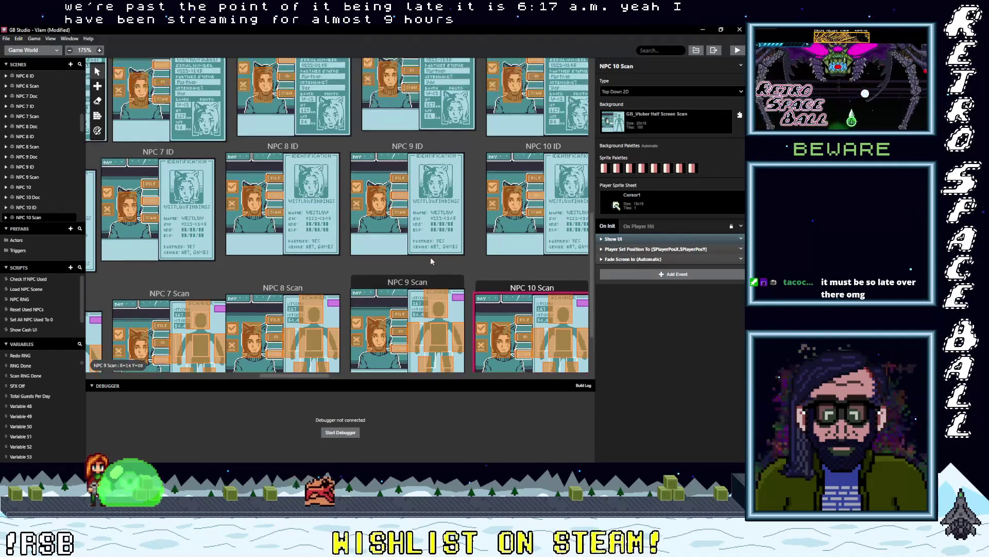
Step: Recheck the NPC 10 and NPC 10 Scan scenes' events
scroll(517, 276, up, 5)
scroll(518, 277, up, 1)
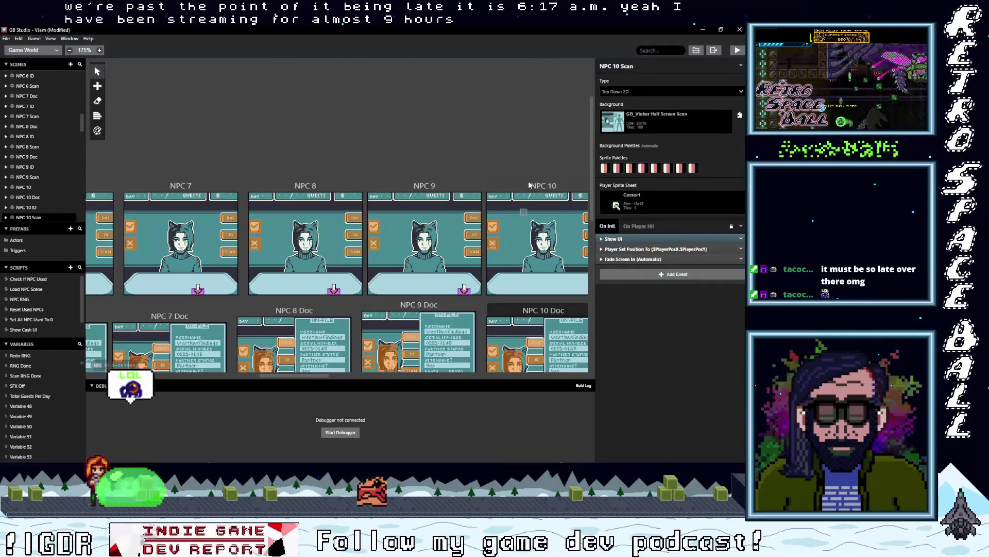
click(533, 187)
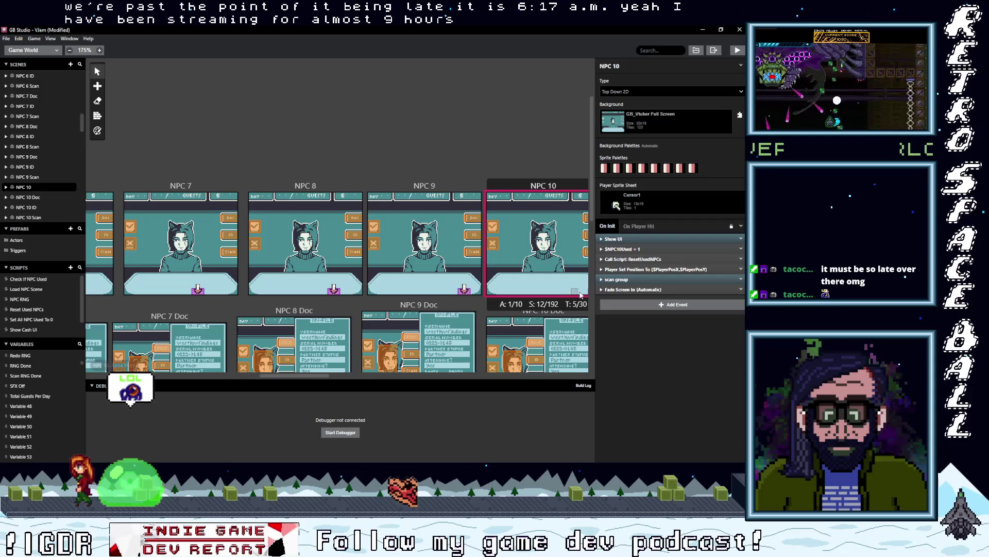
scroll(567, 299, down, 7)
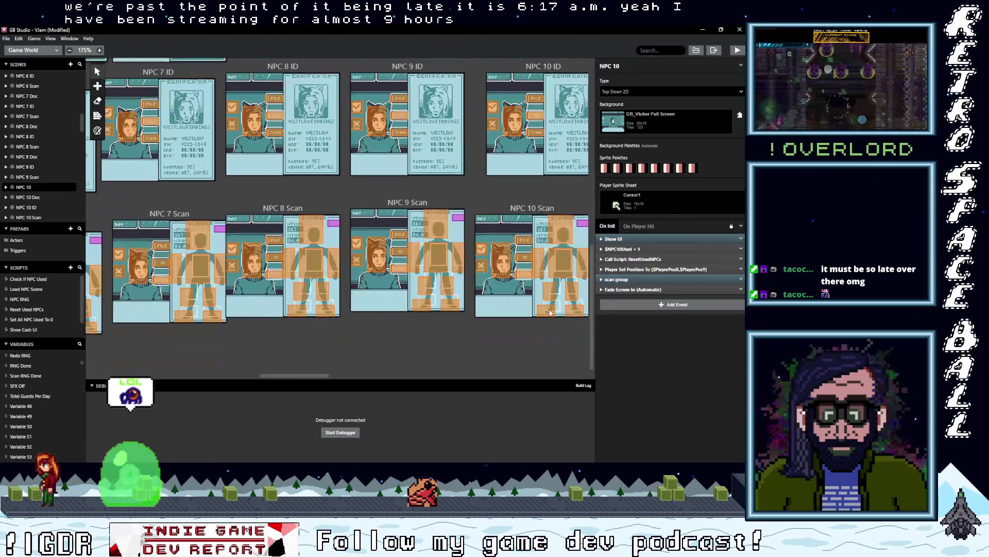
click(533, 209)
drag(305, 375, 361, 374)
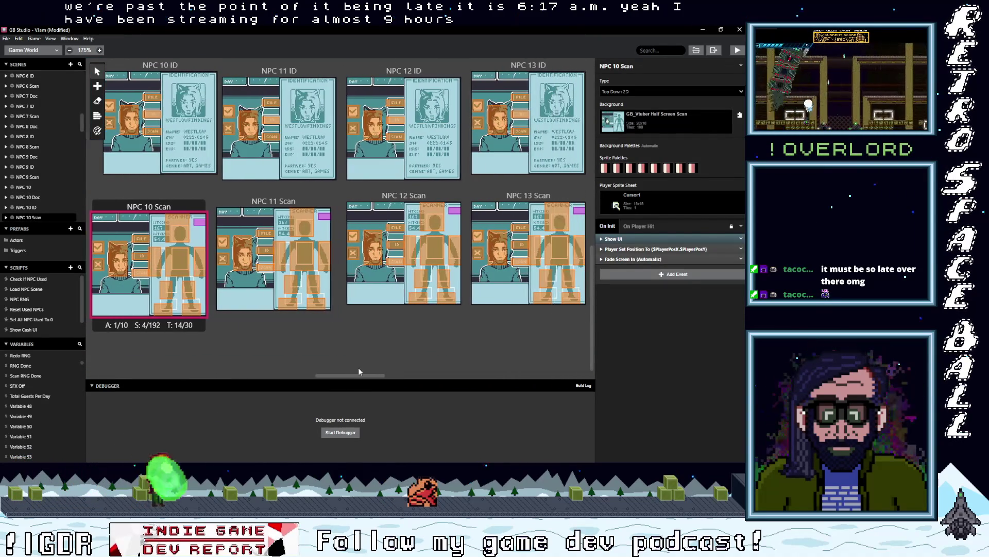
Step: Delete the RNG events from NPC 11 Scan and paste the scan group into NPC 11's On Init
click(271, 202)
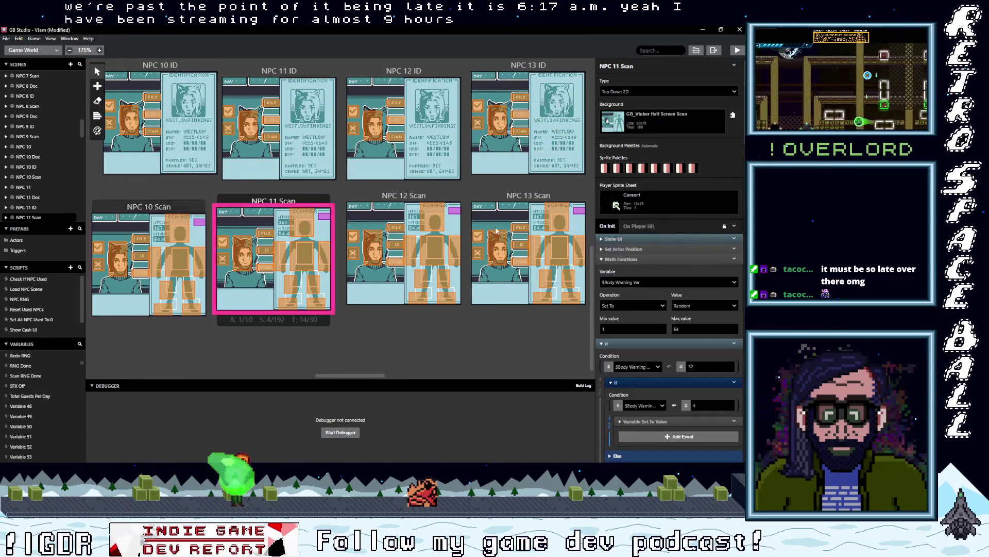
click(629, 259)
click(699, 270)
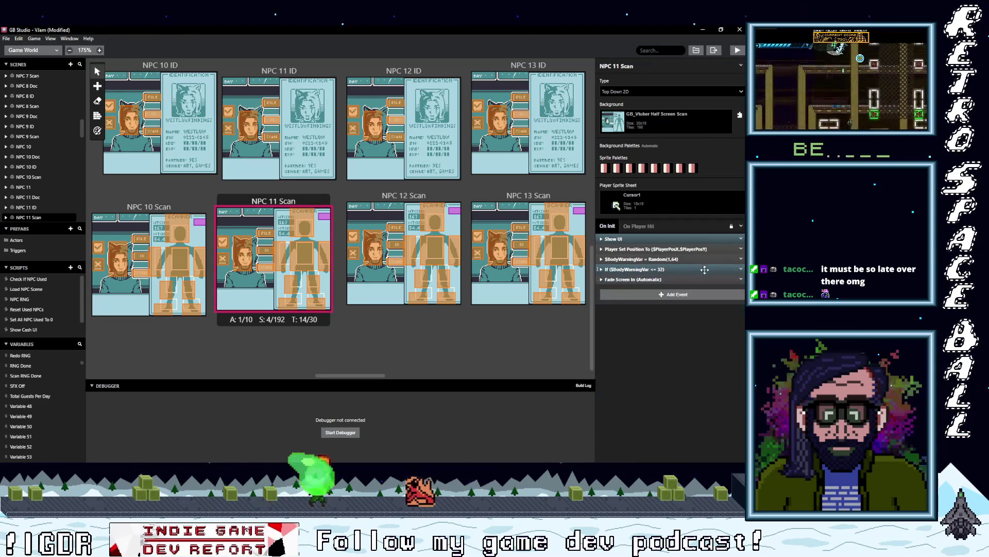
right_click(730, 268)
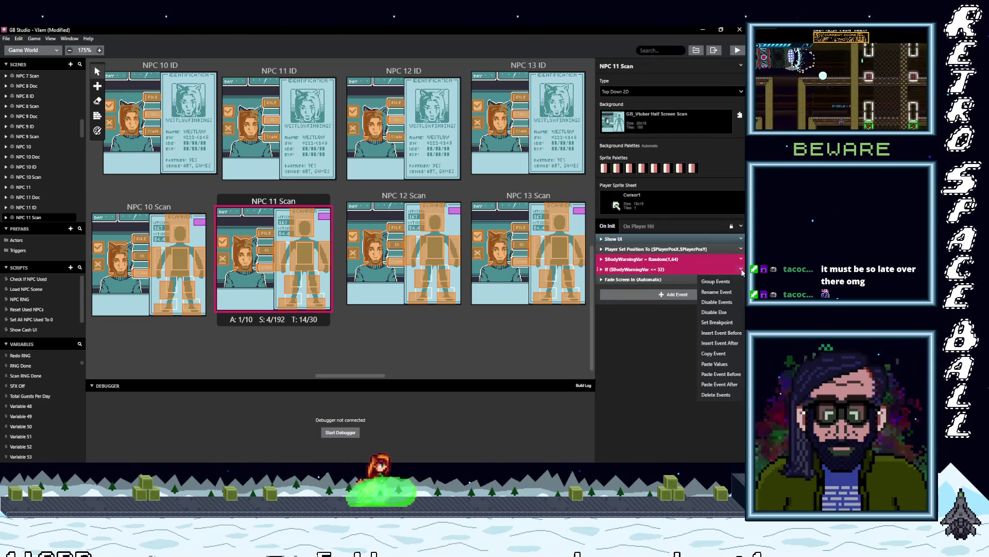
click(722, 395)
scroll(330, 217, up, 5)
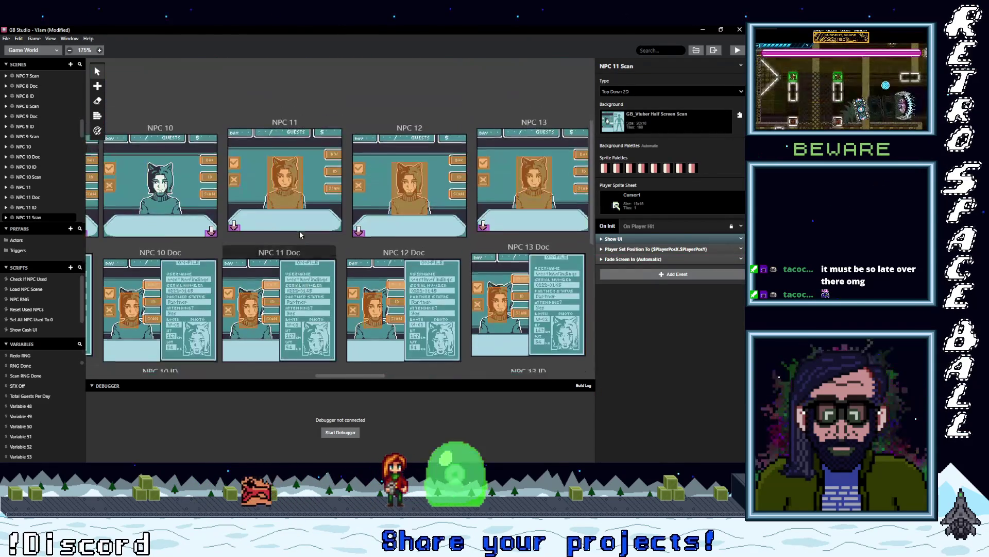
click(303, 138)
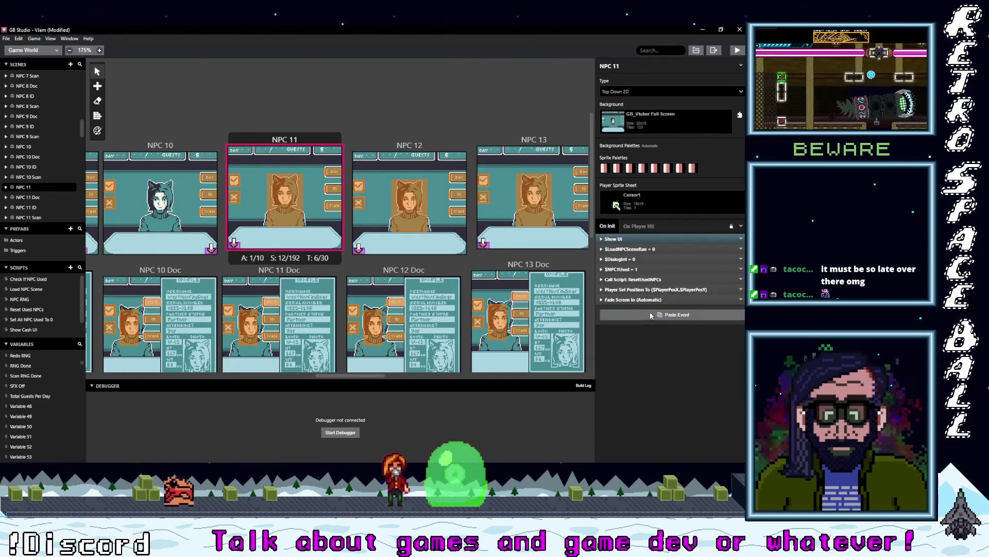
alt+click(605, 301)
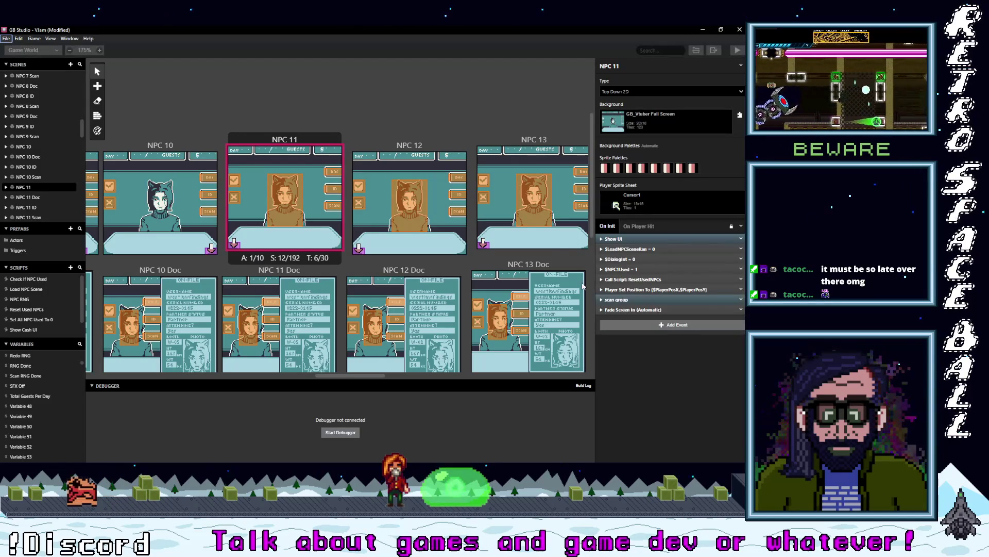
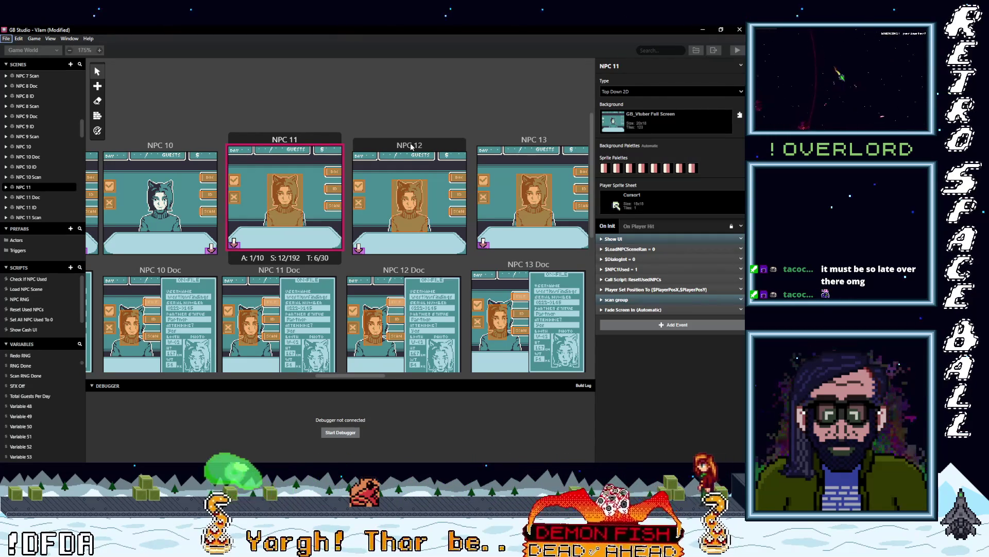
Step: After checking the ResetUsedNPCs call, paste the copied scan group event into NPC 12's startup script
click(638, 279)
click(638, 279)
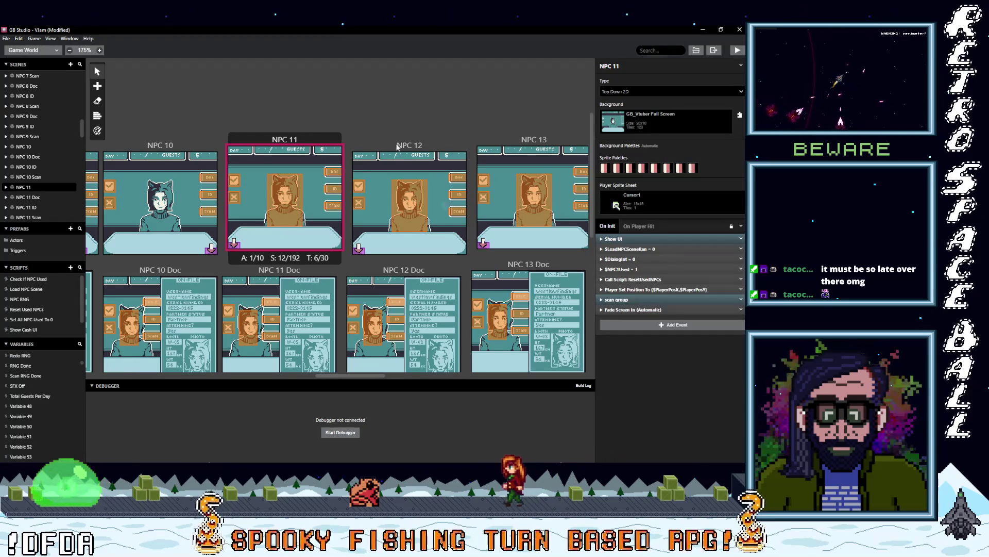
click(410, 201)
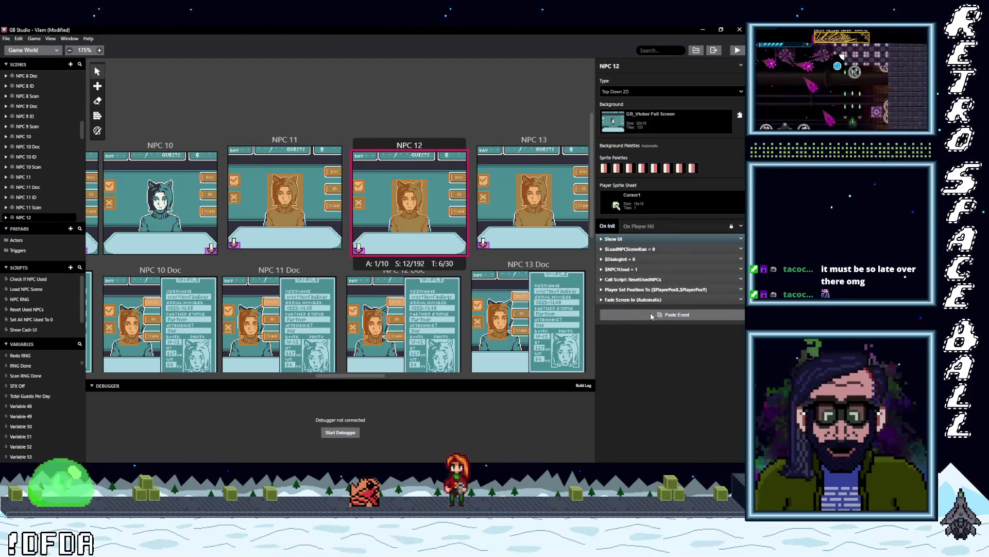
key(alt)
key(ctrl+v)
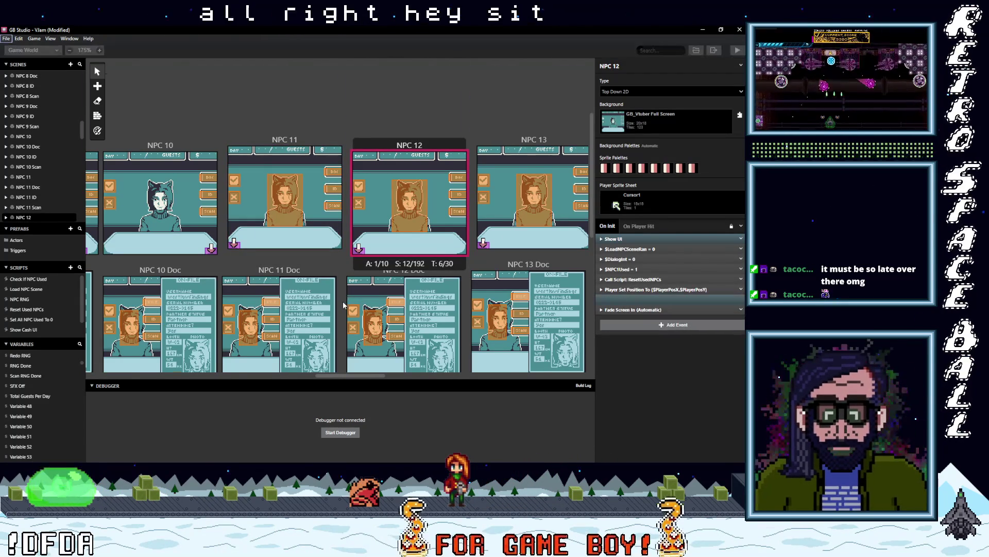
scroll(342, 302, down, 5)
click(291, 206)
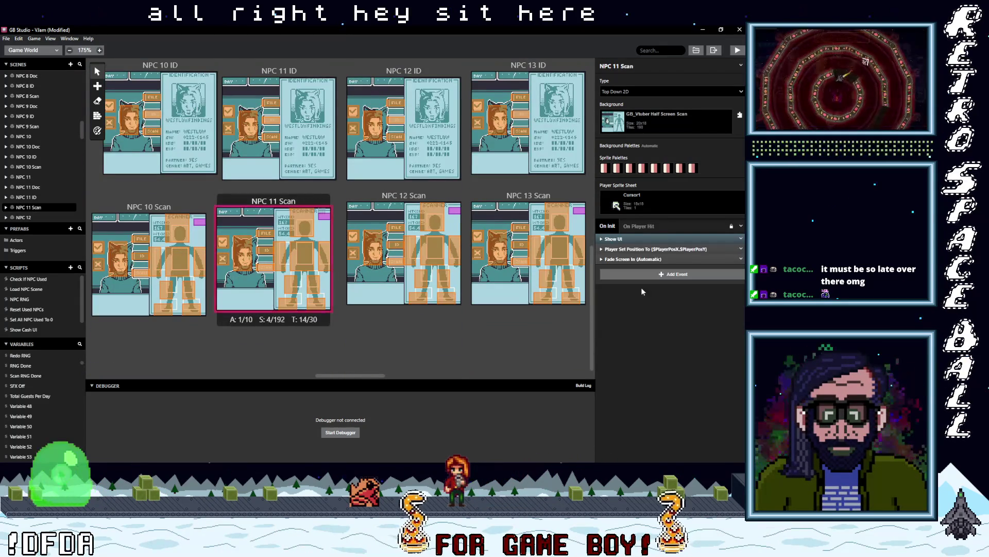
Step: Delete the Random and If body-warning events from the NPC 12 Scan and NPC 13 Scan scenes
click(393, 197)
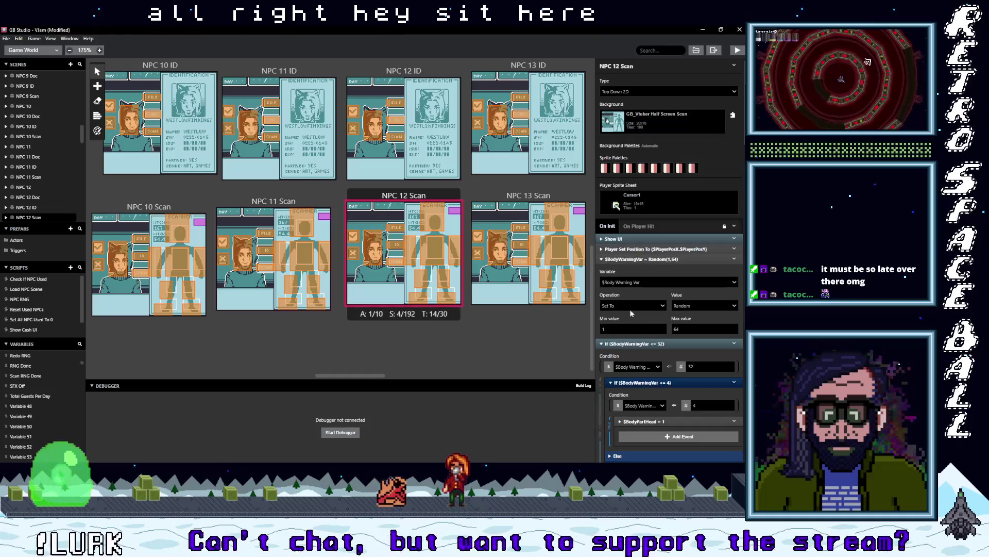
click(638, 269)
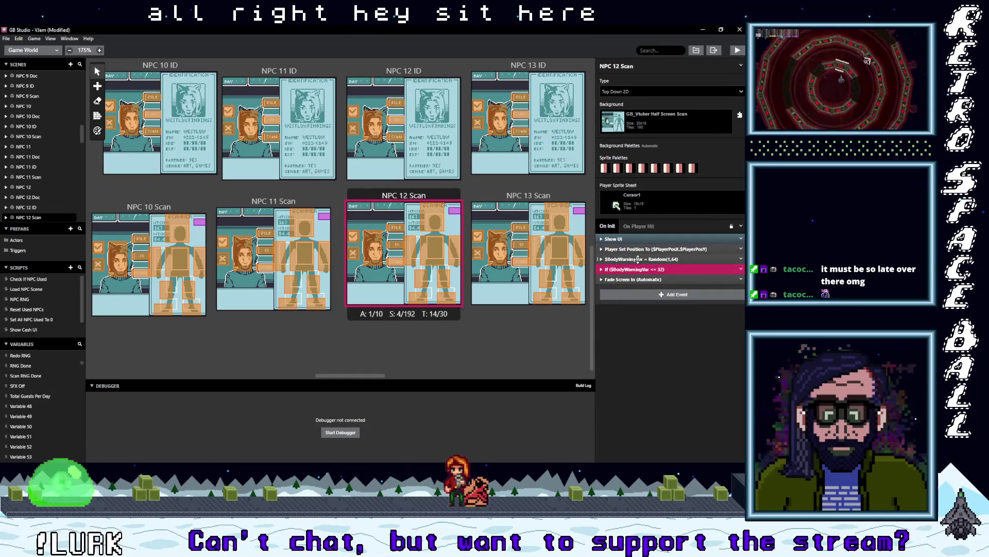
click(716, 374)
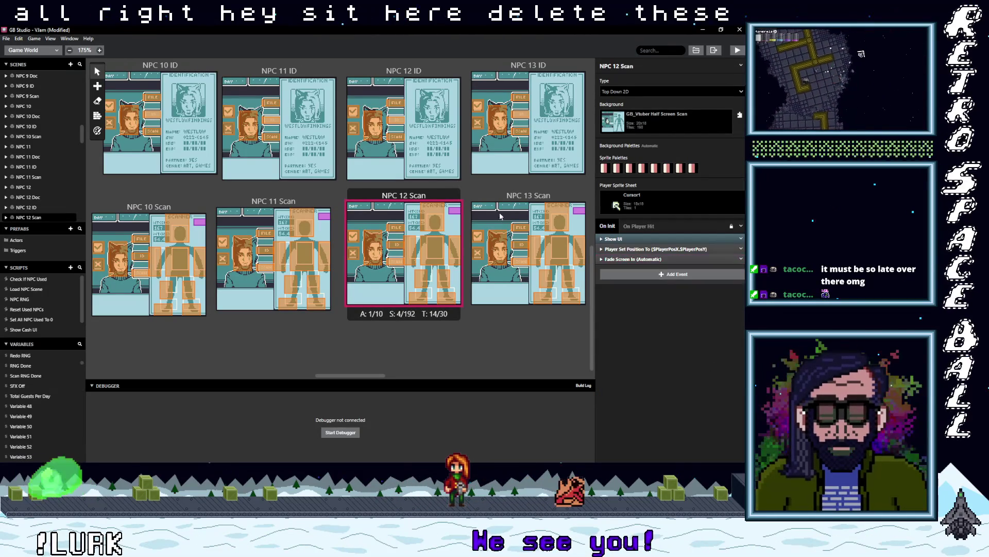
click(507, 202)
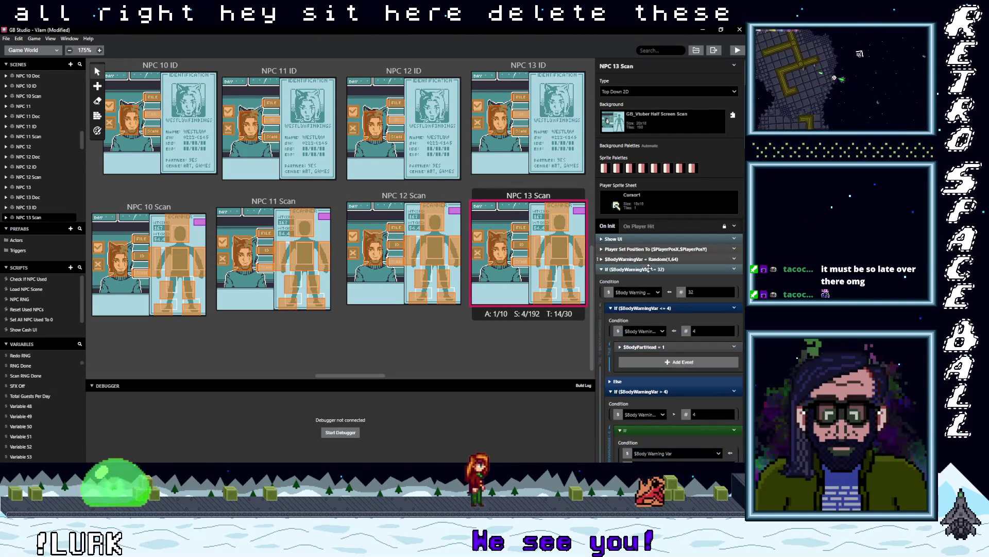
click(649, 269)
shift+click(725, 259)
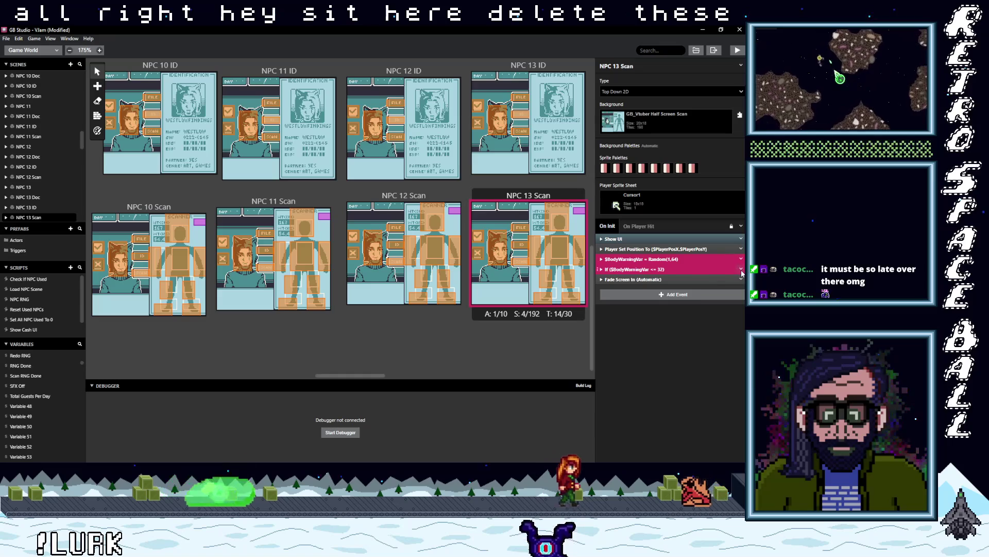
click(741, 269)
click(716, 374)
Step: Paste the copied scan group into NPC 13's events
scroll(526, 268, up, 5)
scroll(526, 268, up, 3)
click(515, 178)
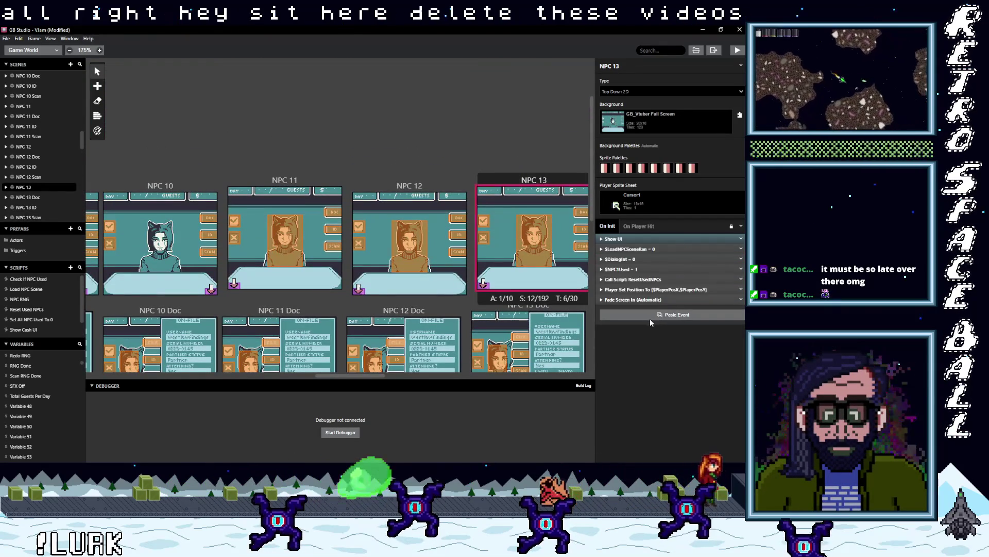
key(ctrl+v)
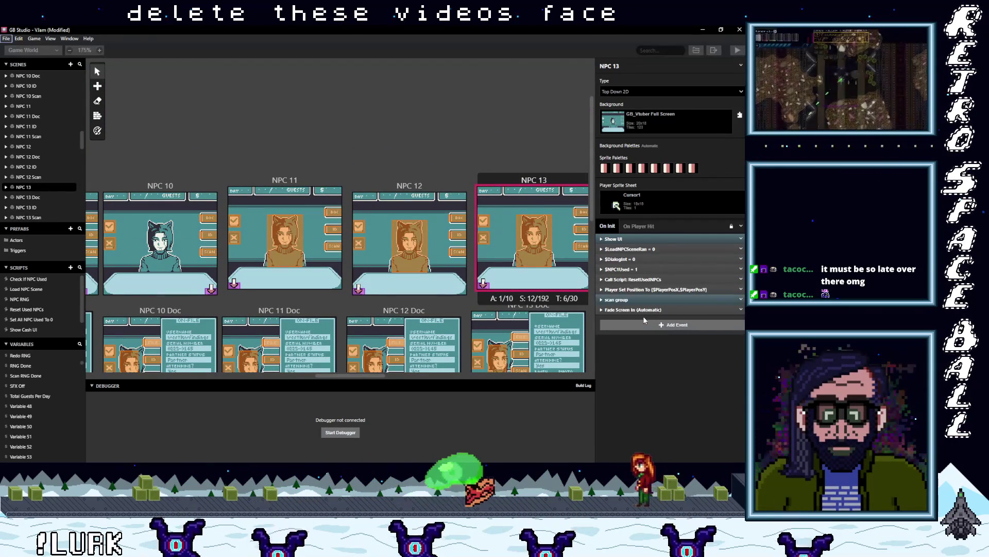
Step: Expand NPC 13's scan group and its body-warning range check, scrolling through the nested conditions
click(631, 300)
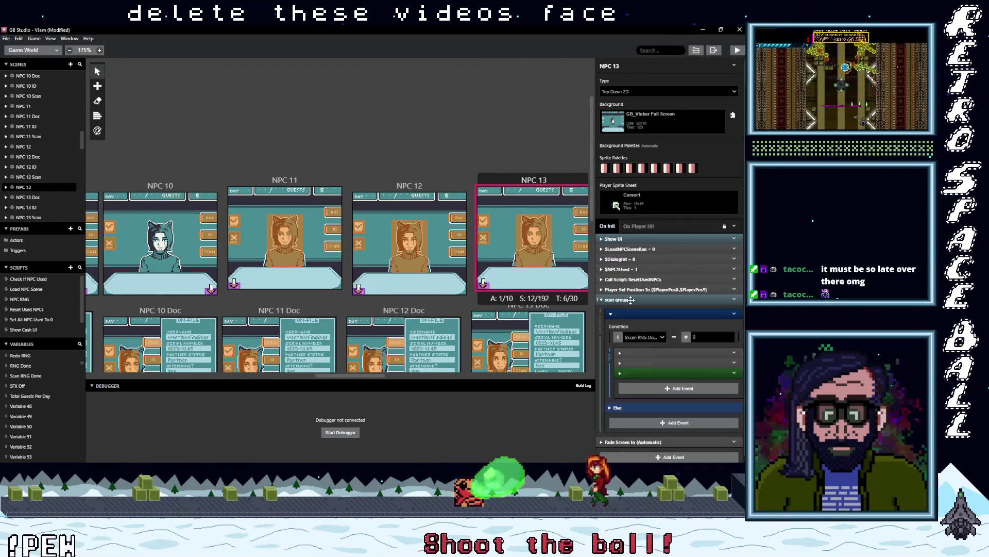
click(652, 373)
scroll(653, 376, down, 5)
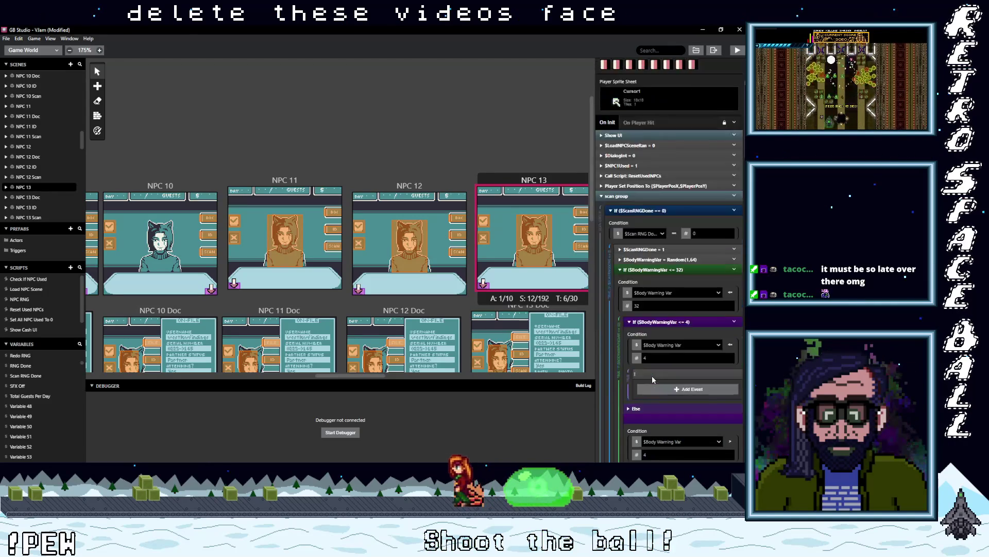
scroll(638, 371, down, 7)
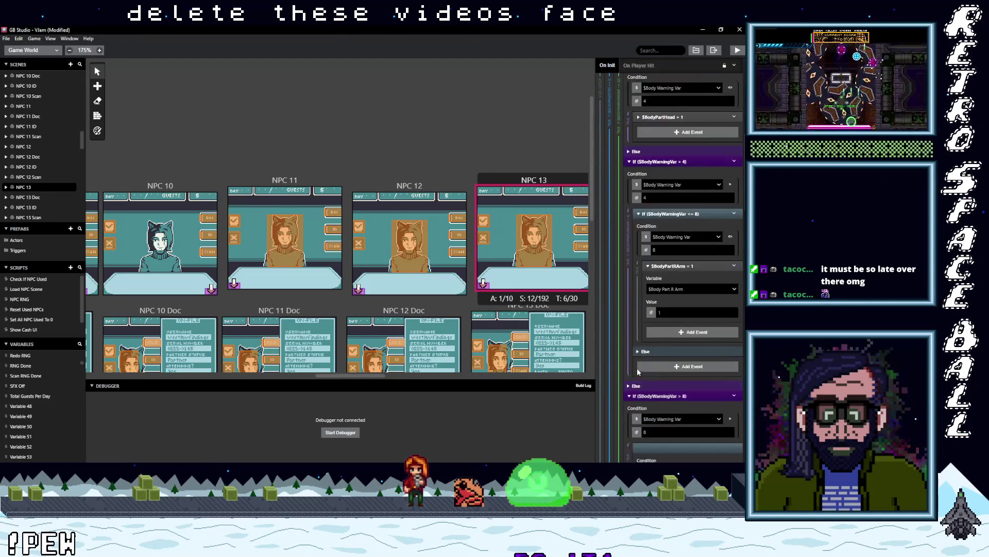
scroll(635, 366, down, 3)
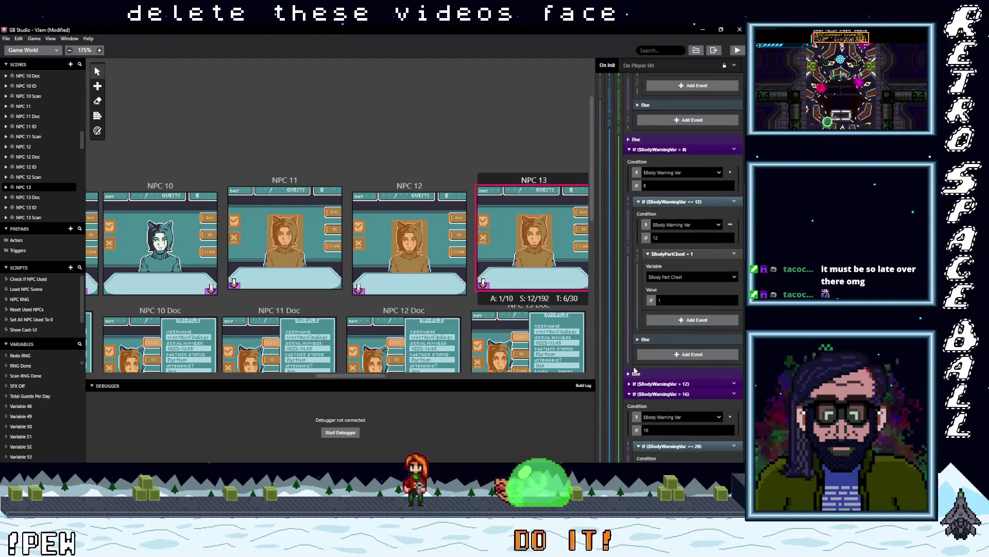
scroll(635, 369, down, 2)
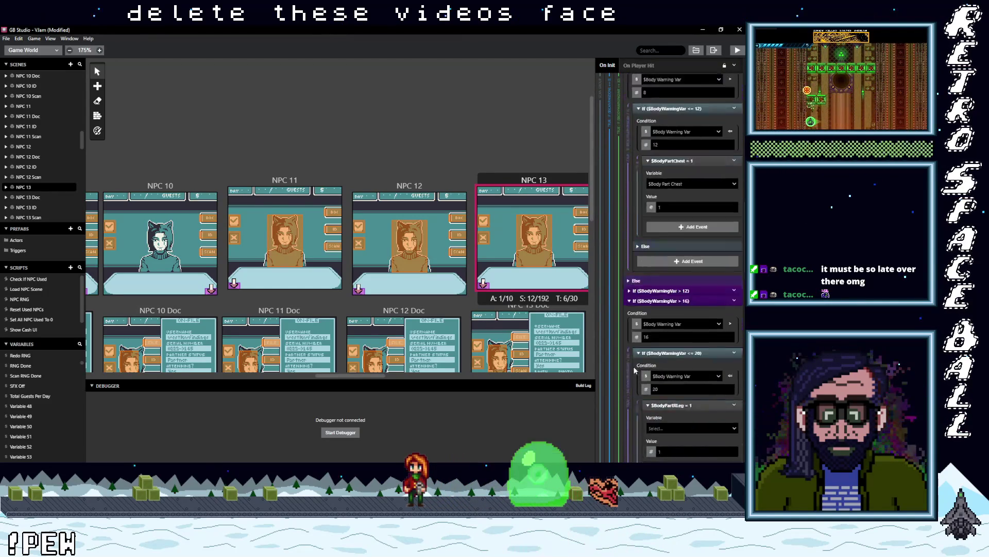
scroll(635, 369, down, 2)
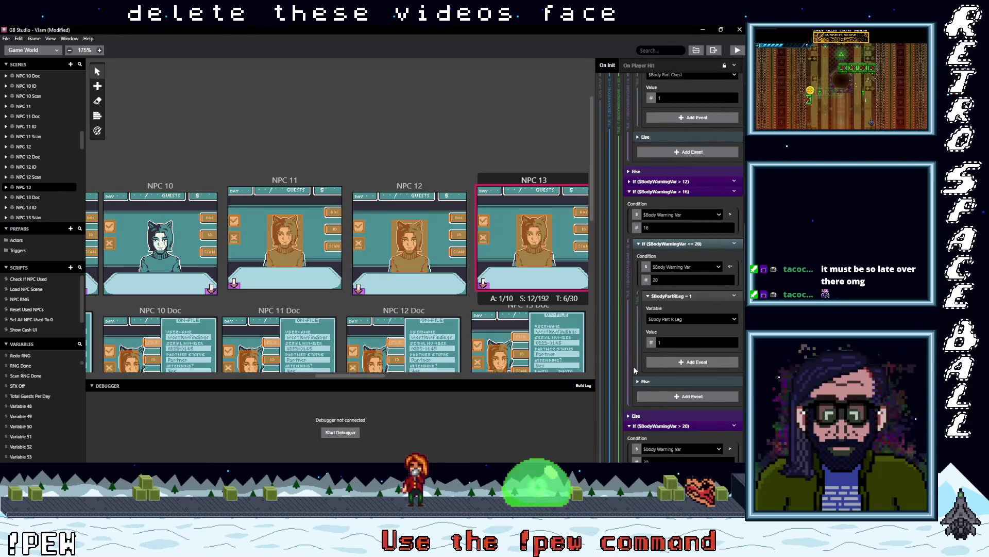
scroll(634, 369, down, 4)
scroll(633, 367, down, 9)
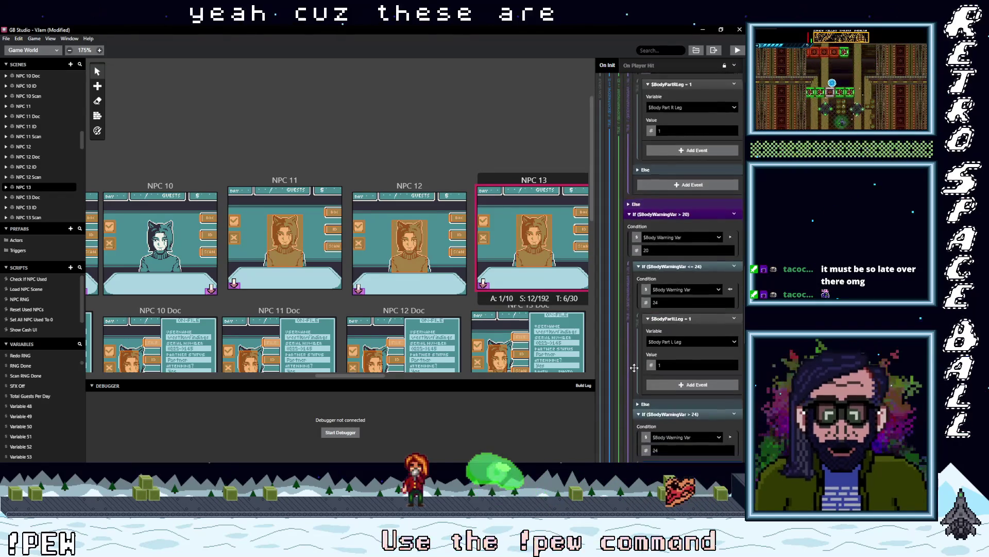
scroll(634, 367, down, 5)
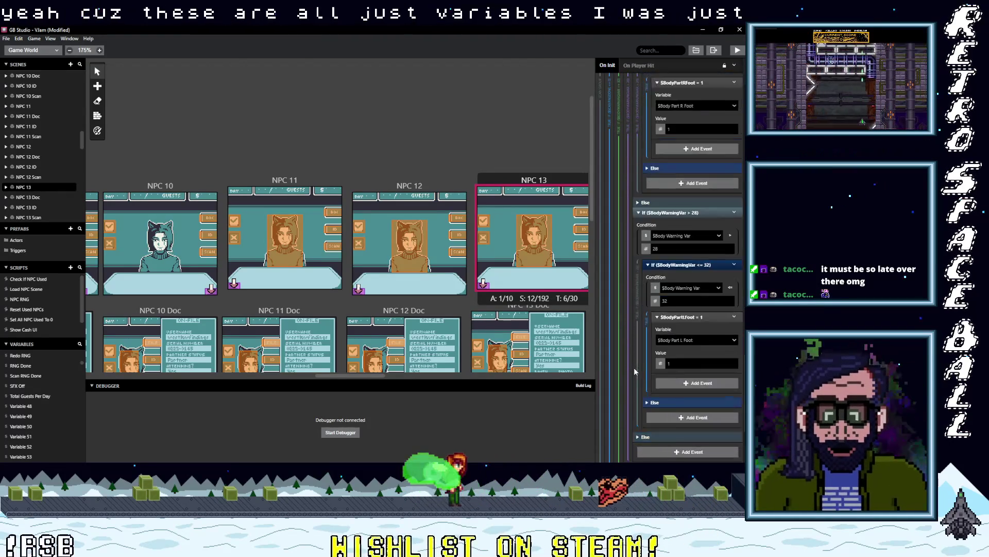
scroll(484, 330, down, 7)
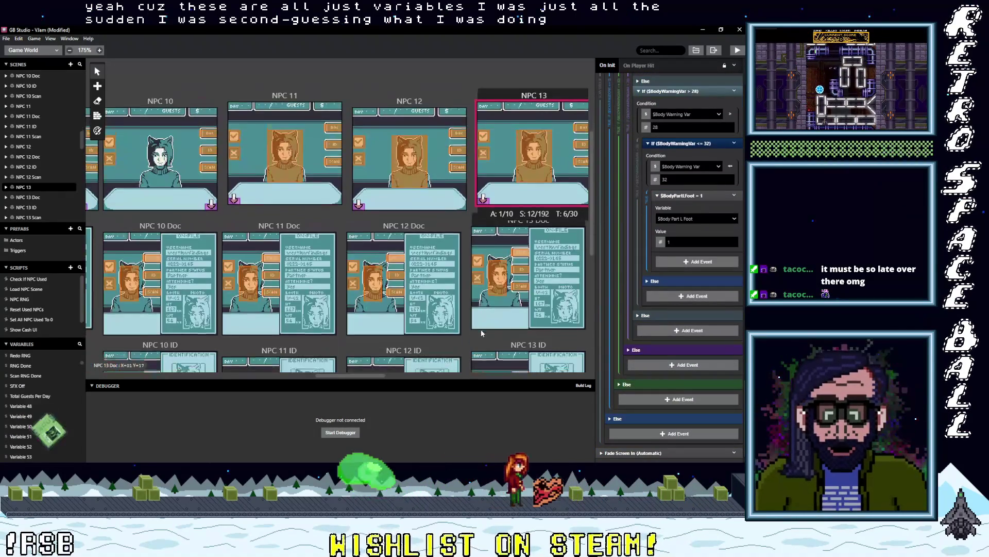
click(437, 228)
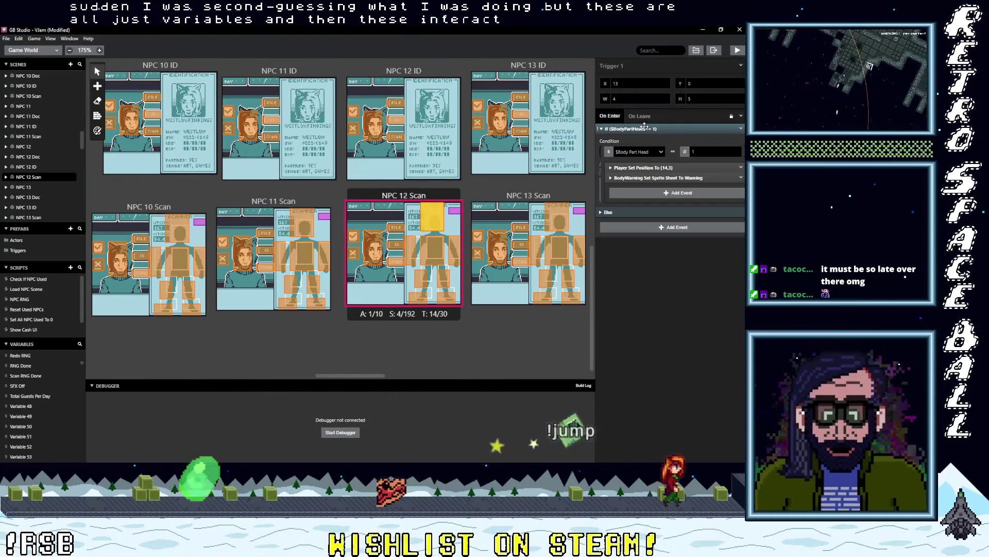
Step: Inspect the Player Set Position To event in NPC 12 Scan's head trigger
click(635, 167)
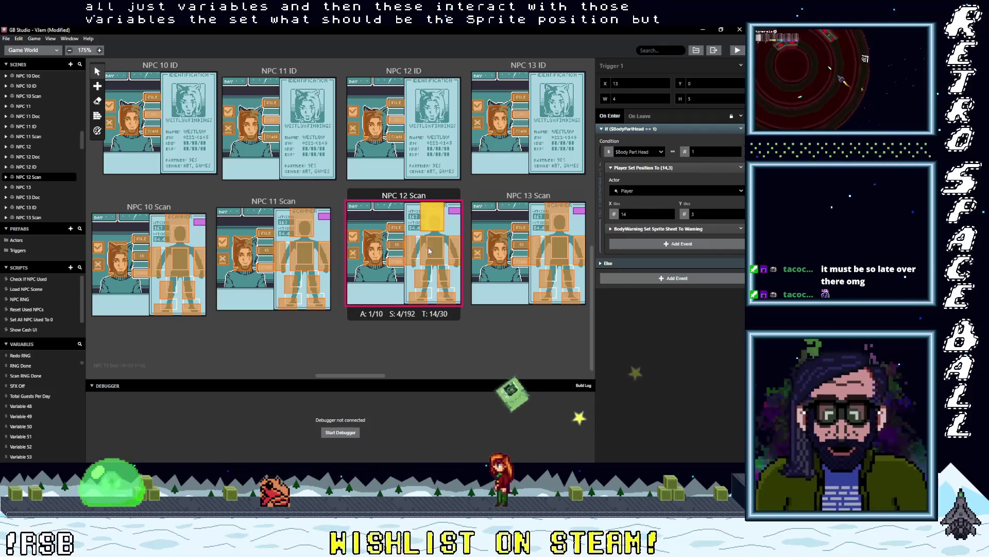
scroll(408, 248, up, 3)
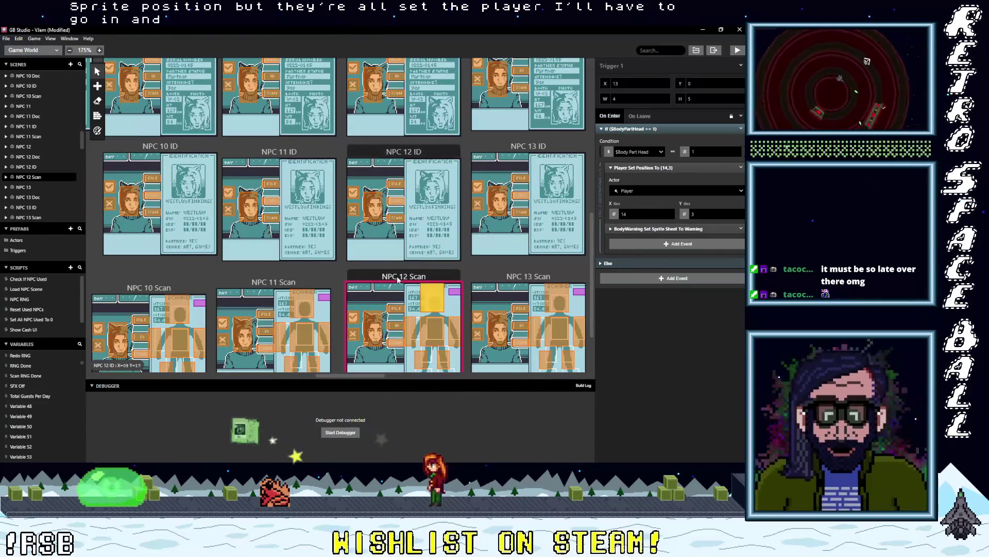
click(397, 280)
Step: Go back through the NPC 12 and NPC 13 scenes to NPC 13 Scan's events
scroll(437, 281, up, 8)
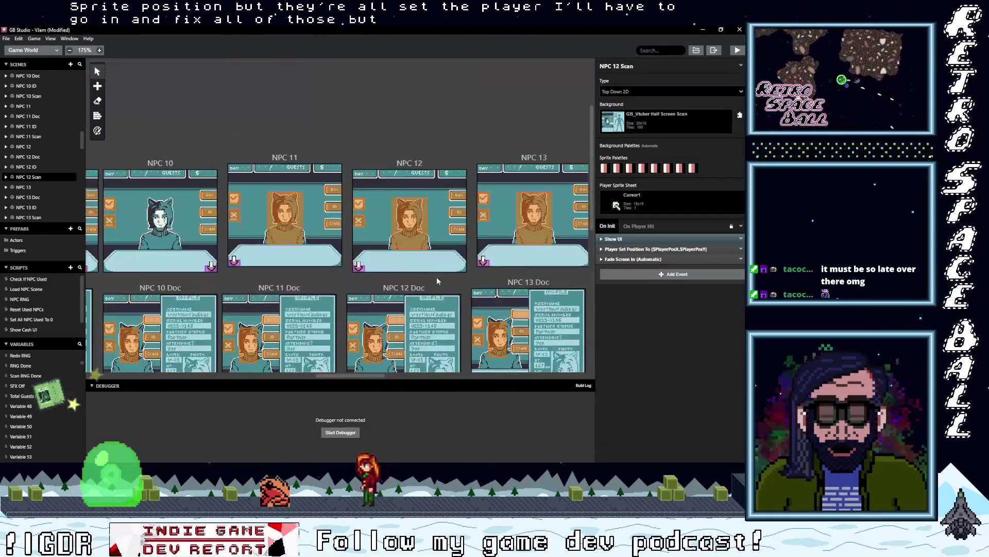
scroll(437, 281, up, 1)
click(421, 185)
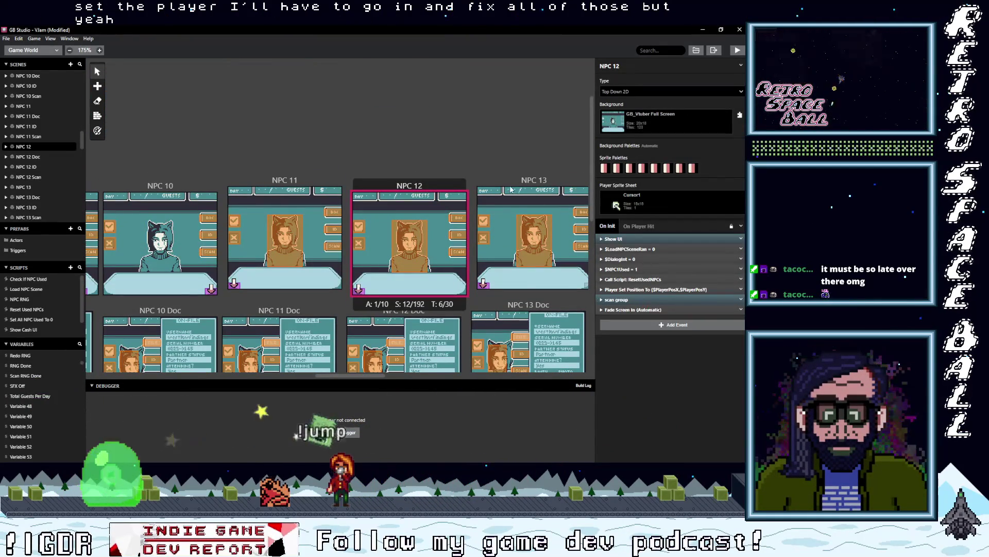
click(534, 180)
scroll(641, 266, down, 5)
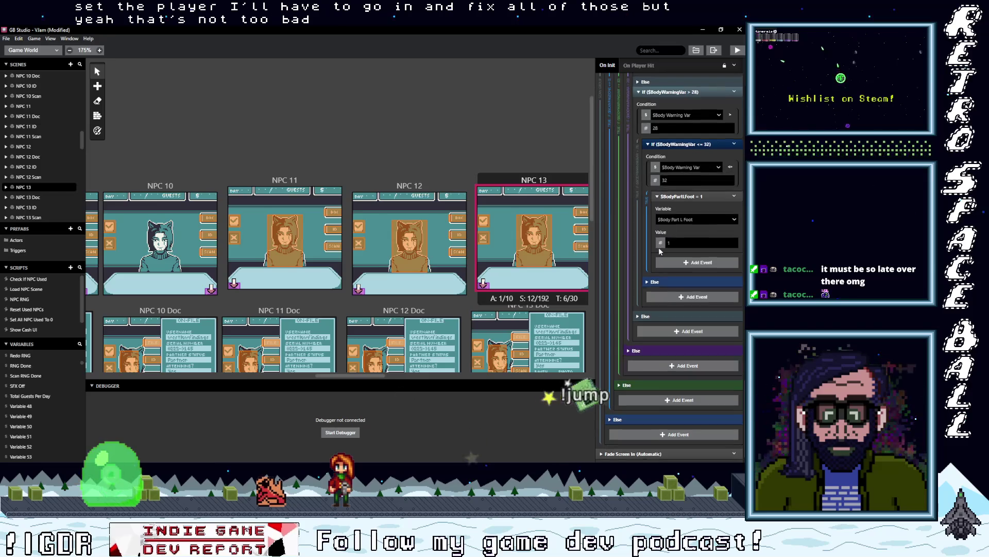
scroll(658, 246, down, 10)
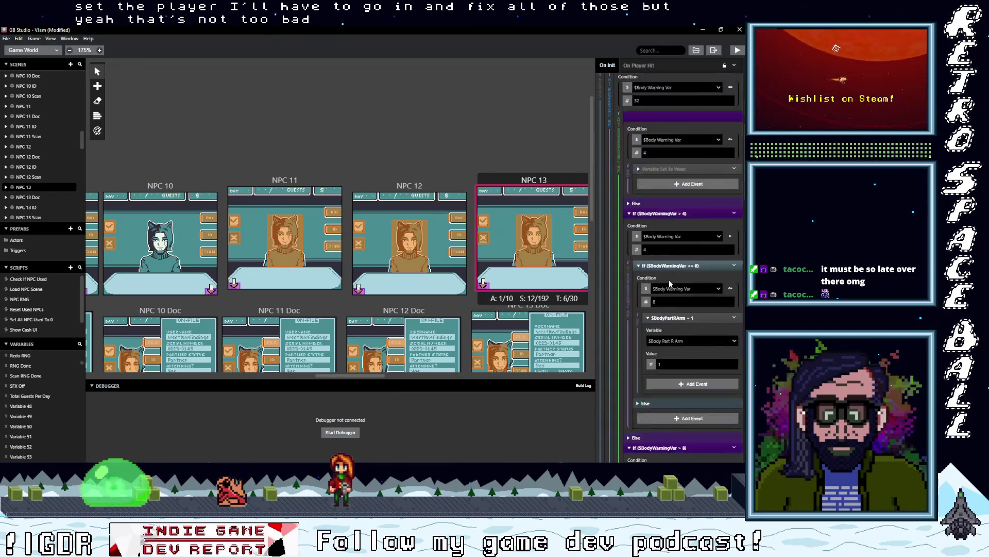
scroll(669, 279, up, 15)
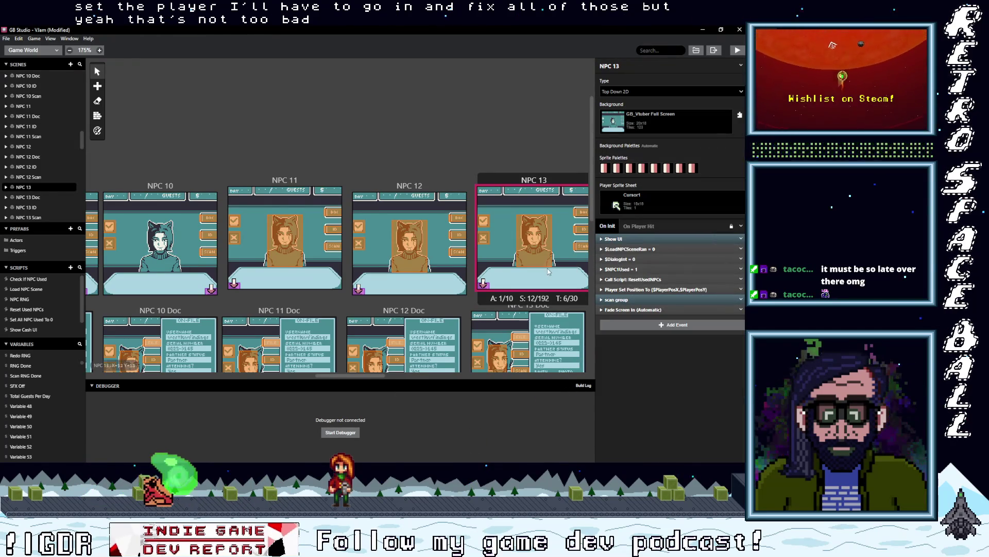
scroll(546, 269, down, 7)
click(535, 196)
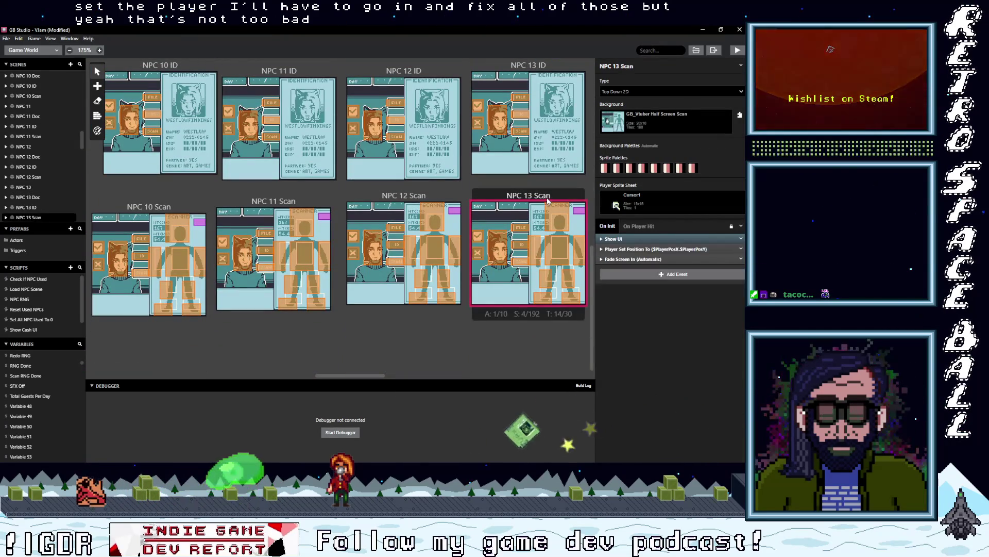
Step: Delete the Random and If $BodyWarningVar <= 32 events from NPC 14 Scan's On Init
drag(381, 374, 441, 376)
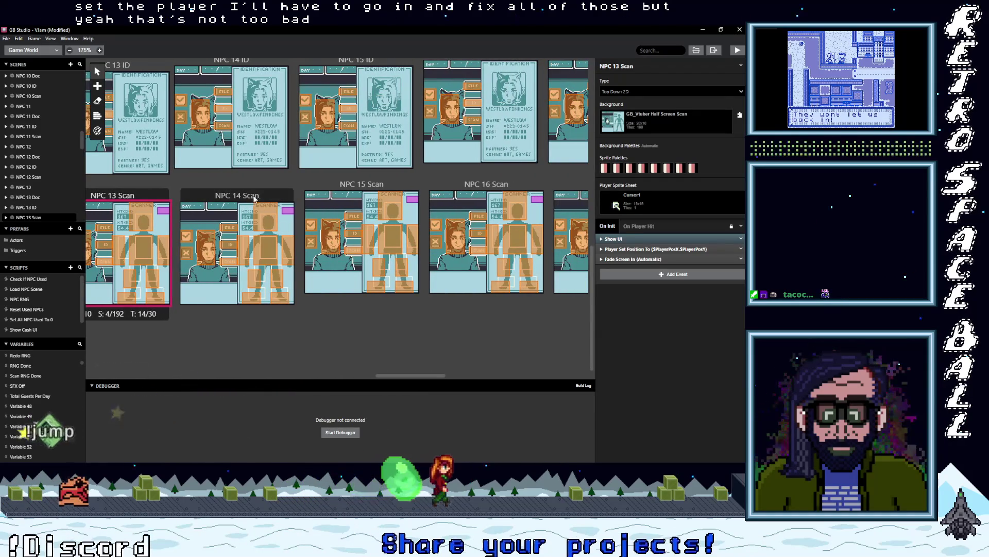
click(254, 199)
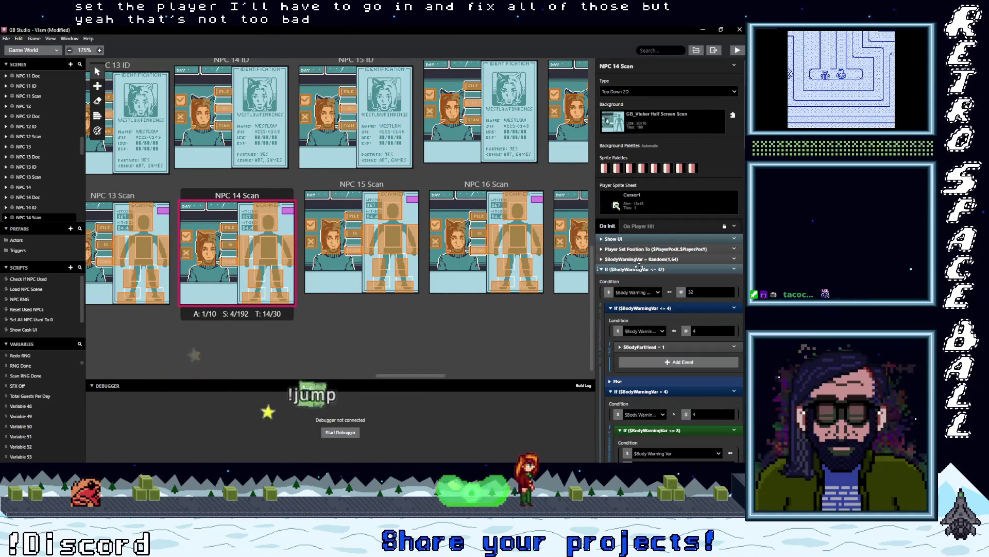
click(638, 269)
shift+click(639, 259)
click(741, 268)
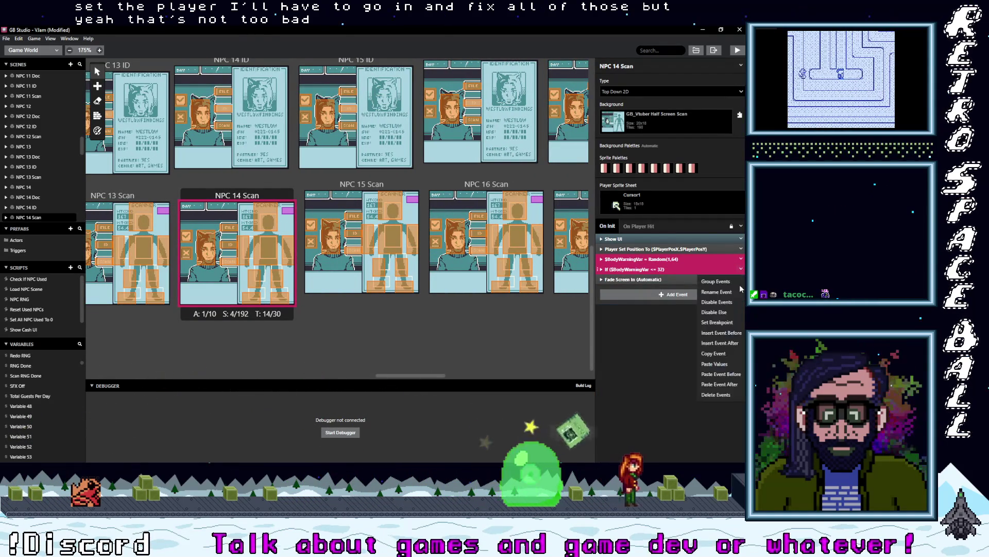
click(718, 394)
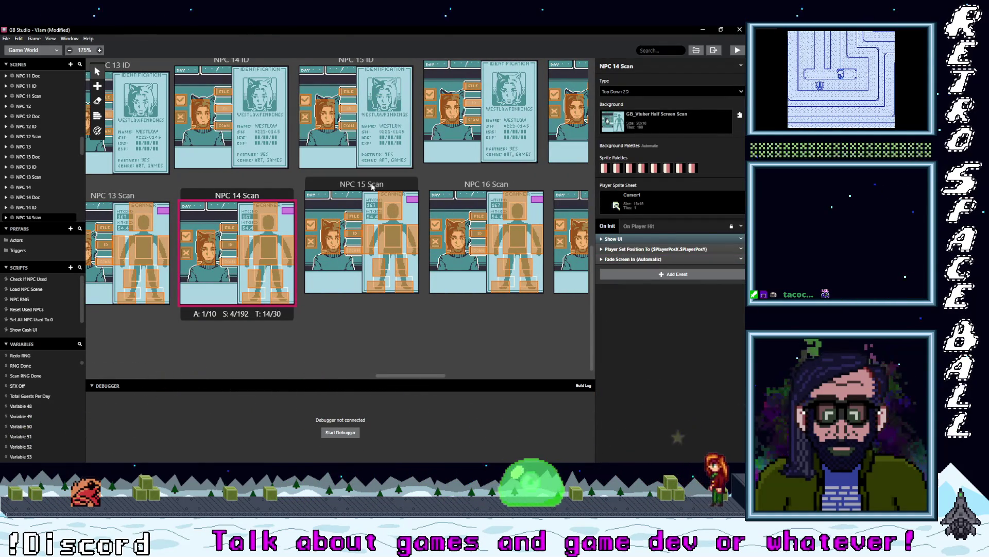
Step: Delete the same Random and If events from NPC 15 Scan, then save the project
click(387, 235)
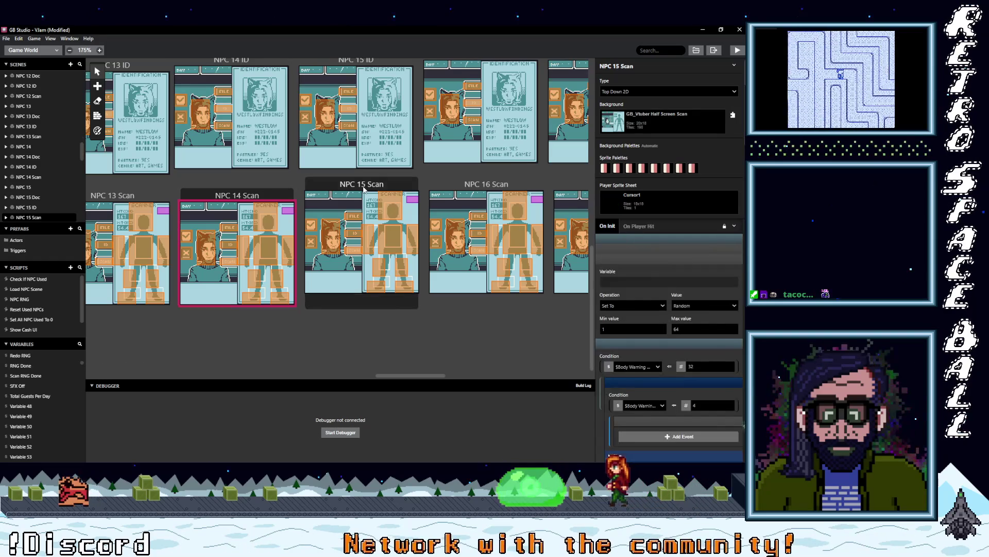
click(635, 260)
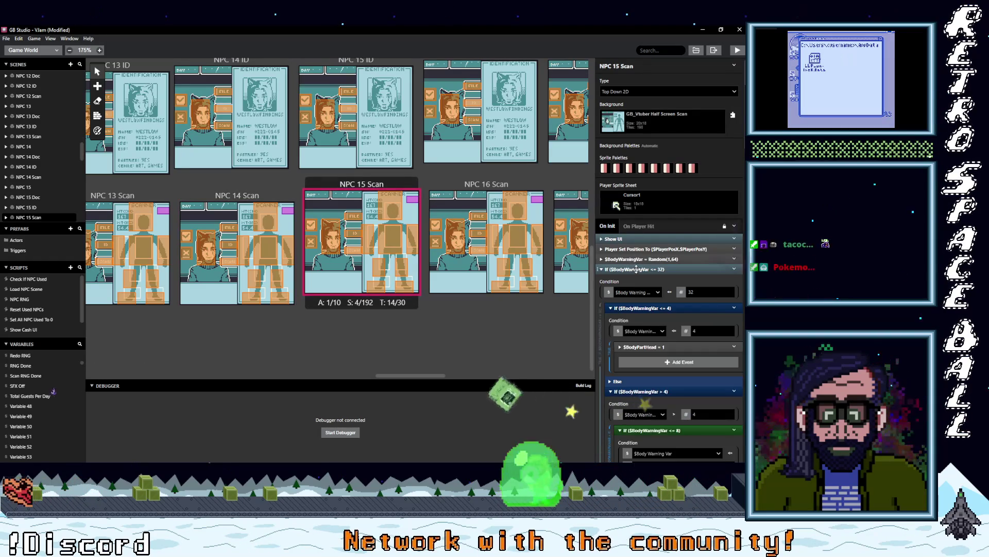
click(638, 268)
shift+click(639, 259)
click(740, 269)
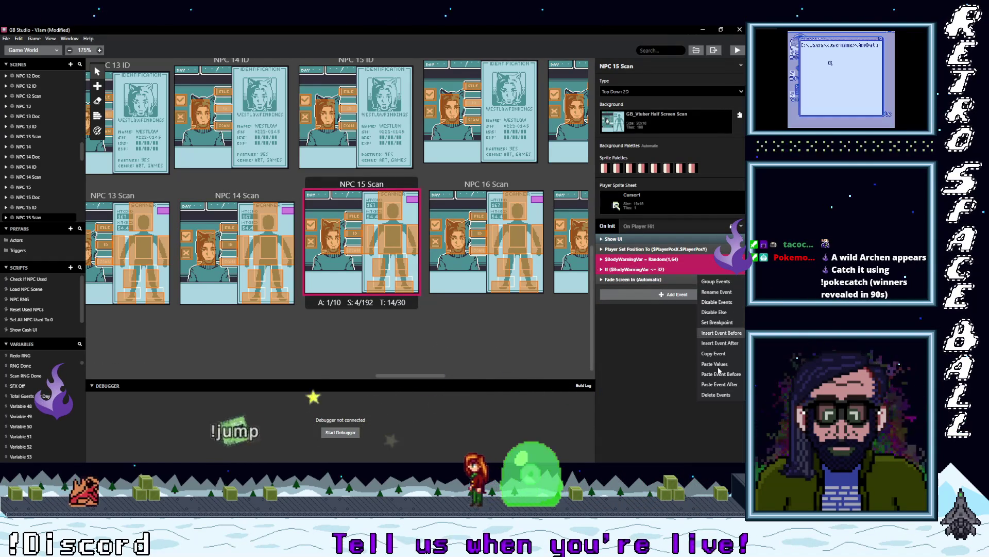
click(722, 395)
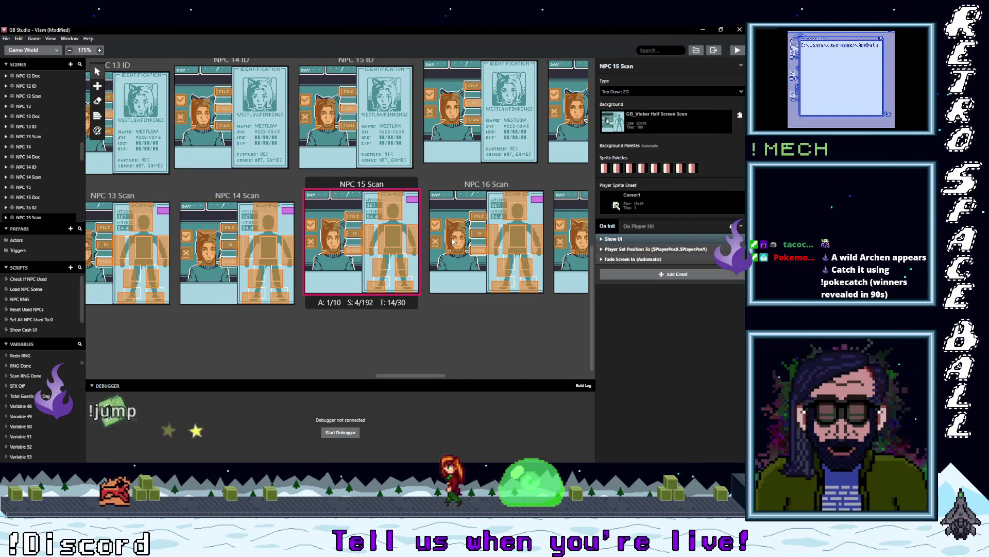
click(18, 38)
click(30, 82)
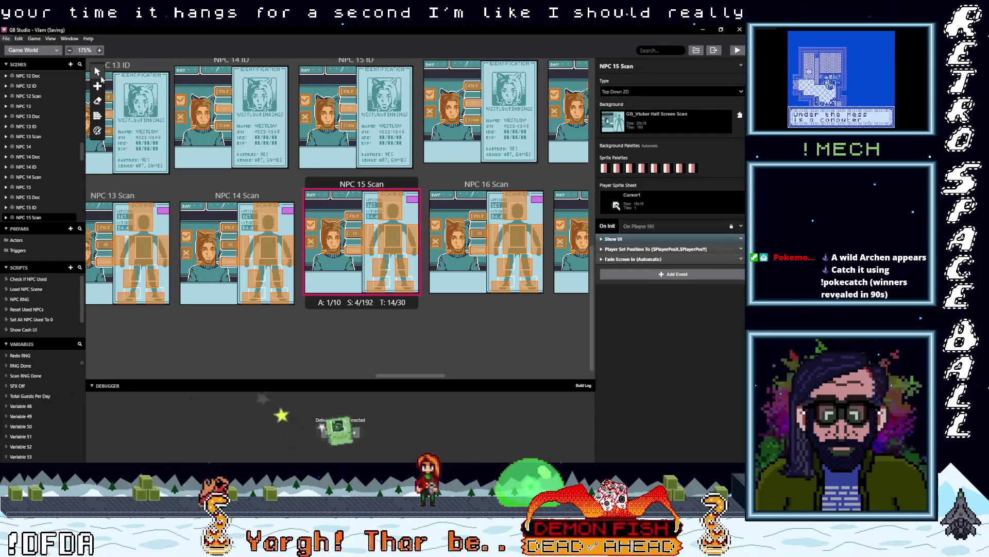
Step: Remove the Random and If body-warning events from NPC 16 Scan via right-click Delete Events
click(485, 185)
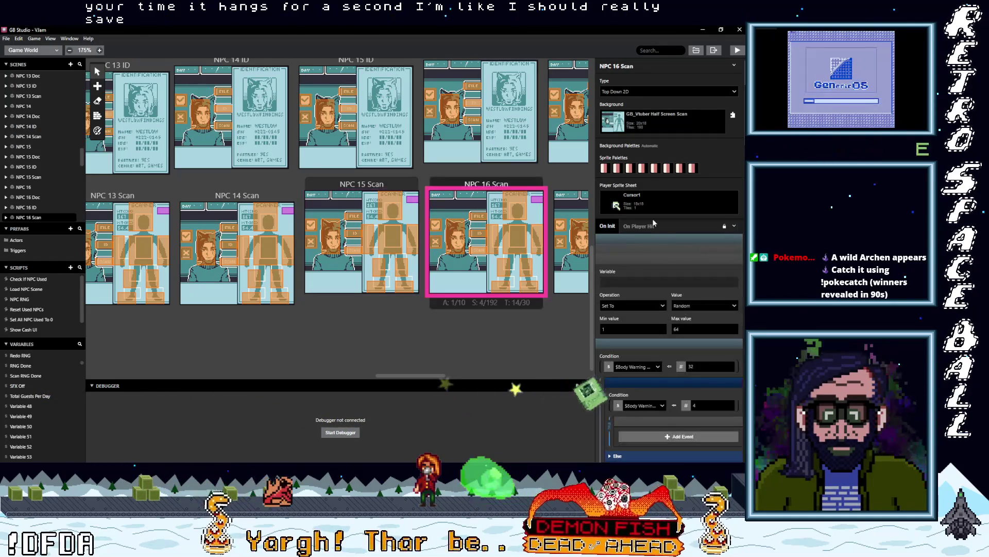
click(642, 258)
click(670, 269)
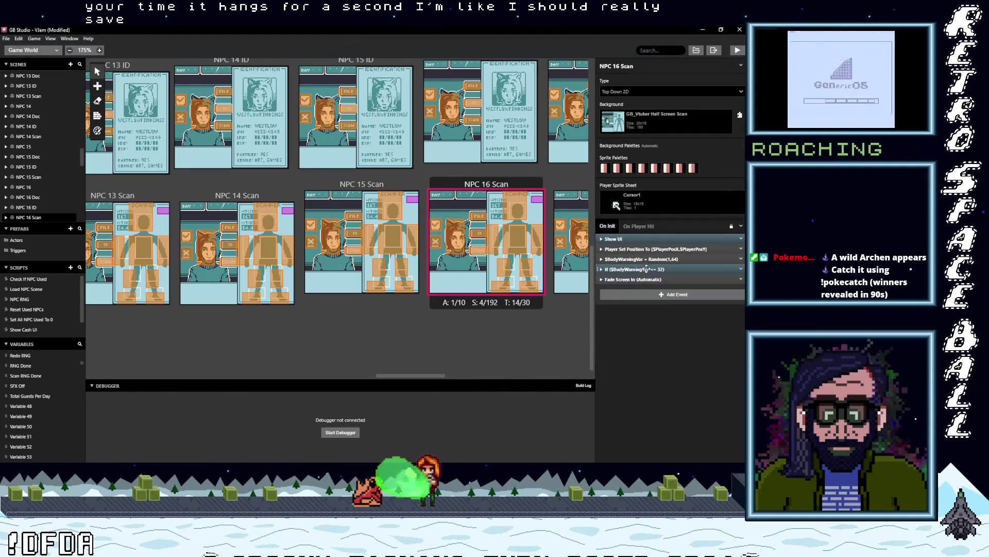
shift+click(722, 268)
right_click(722, 268)
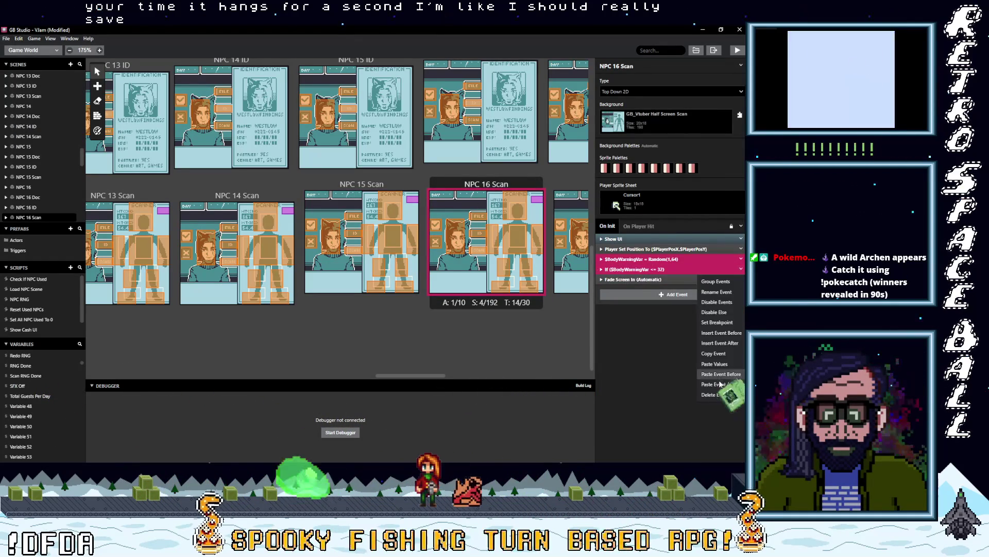
click(726, 400)
Step: Remove the Random and If body-warning events from NPC 17 Scan
click(566, 204)
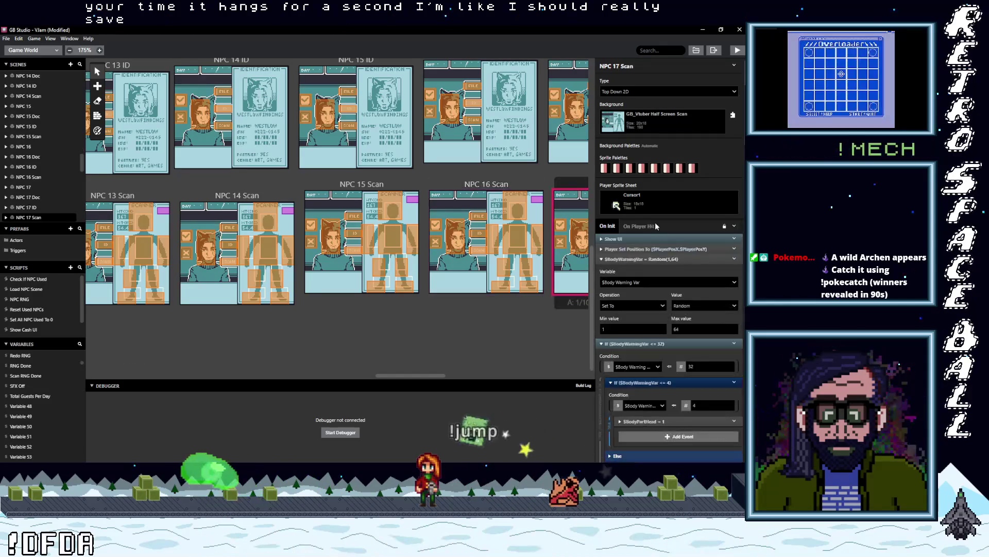
click(642, 259)
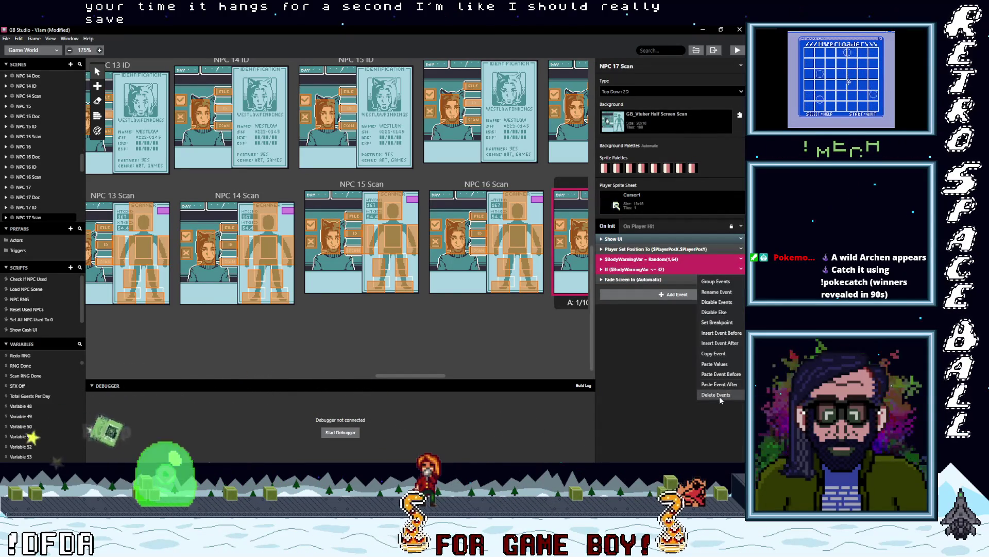
click(719, 395)
scroll(324, 246, up, 5)
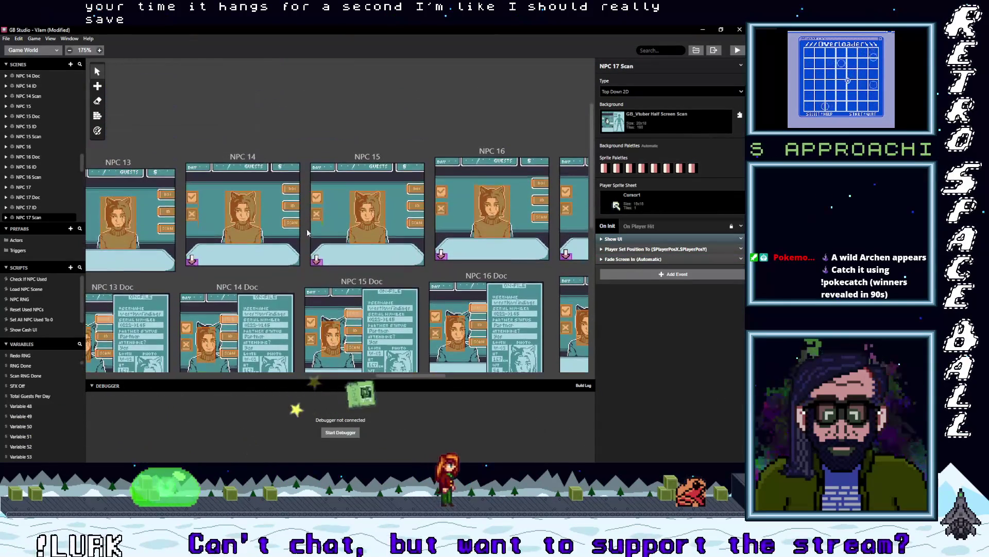
Step: Review the On Init scripts of the NPC 13 to NPC 16 scenes
click(249, 174)
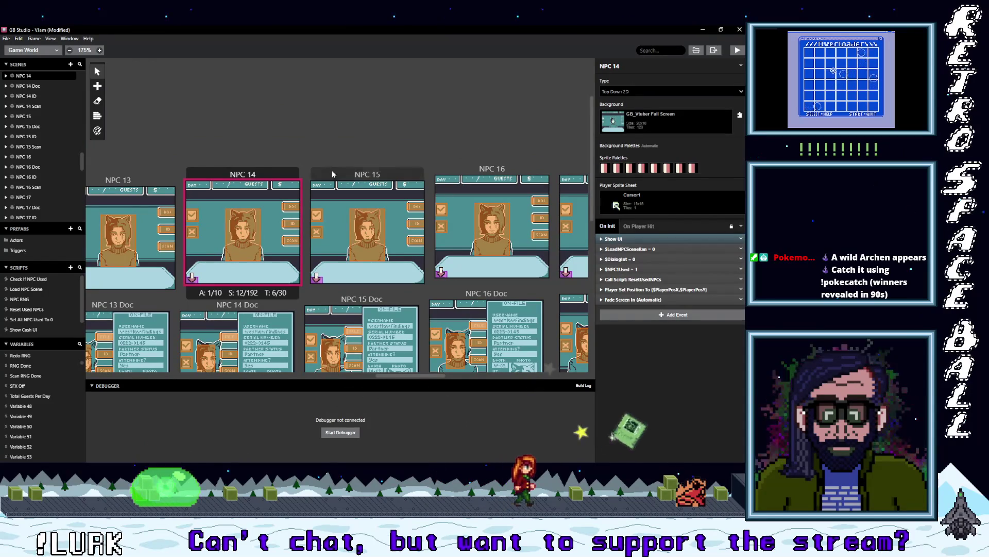
click(171, 180)
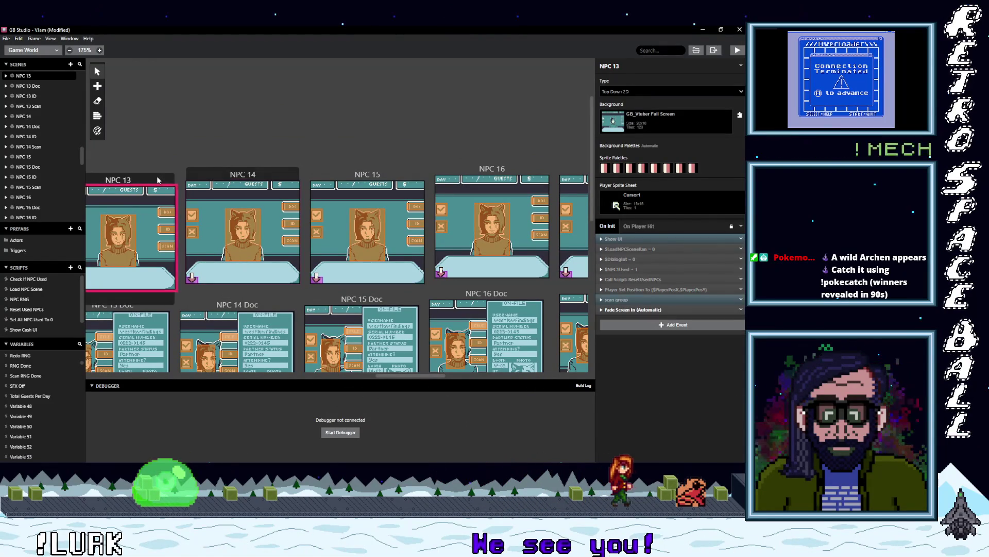
click(242, 175)
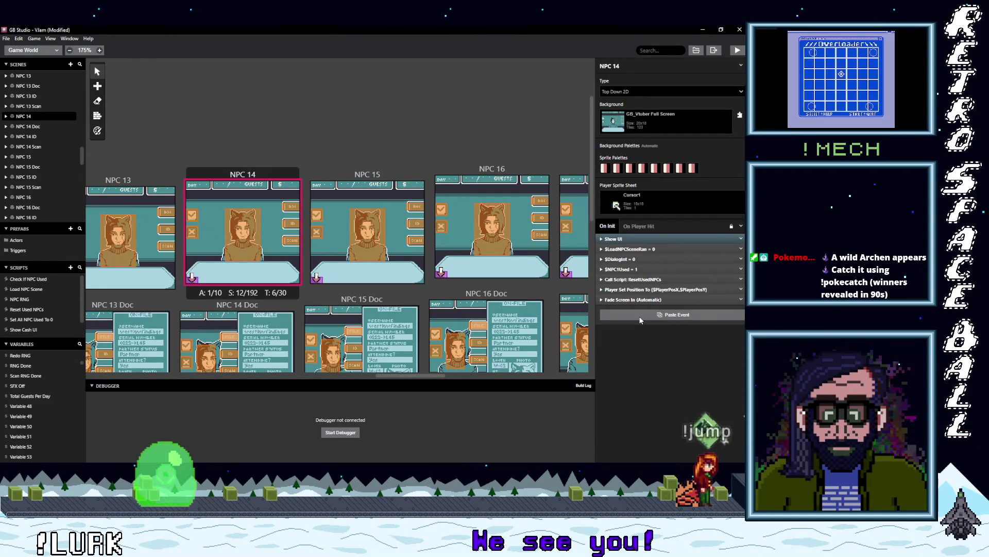
click(368, 175)
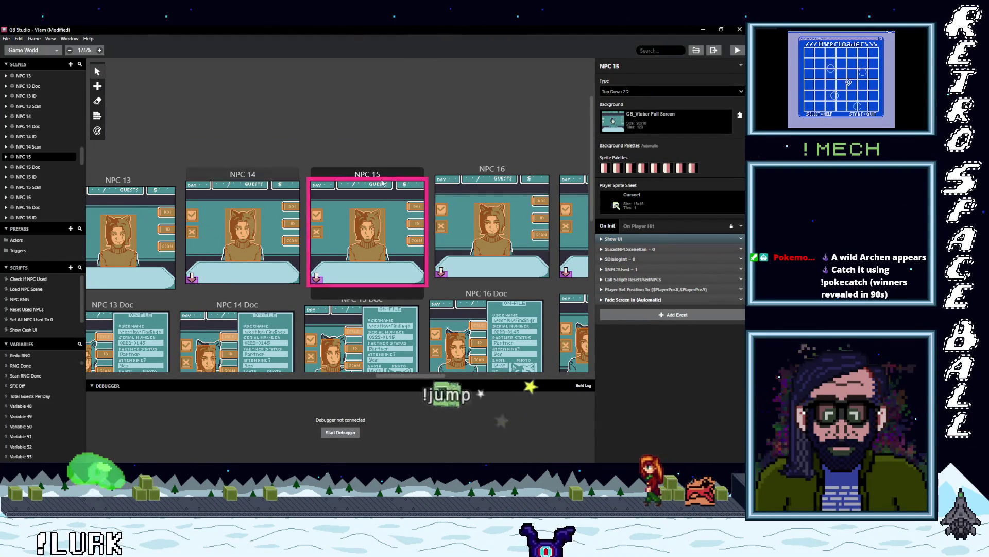
click(490, 168)
key(alt)
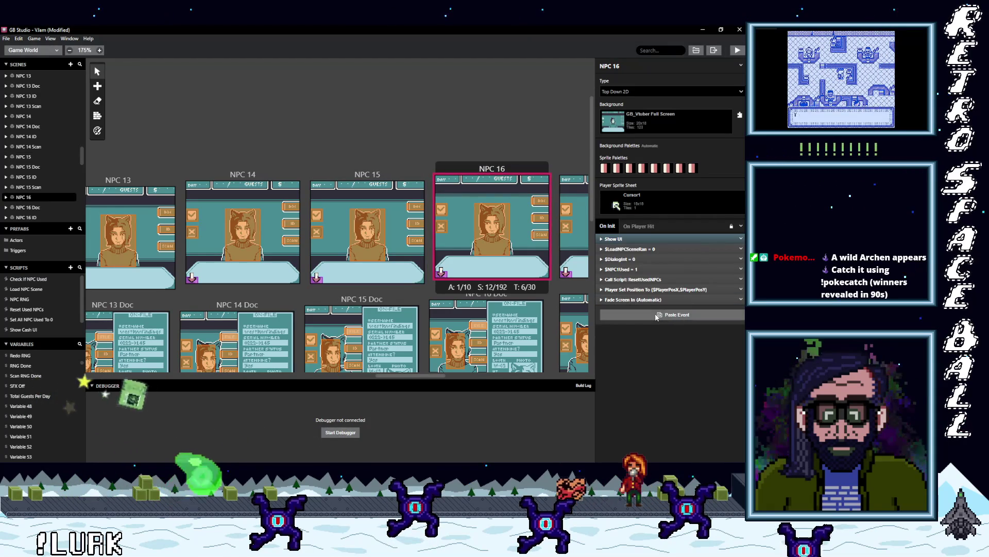
drag(406, 374, 457, 374)
Step: Paste the copied scan group event into NPC 18, NPC 19 and NPC 20
click(300, 191)
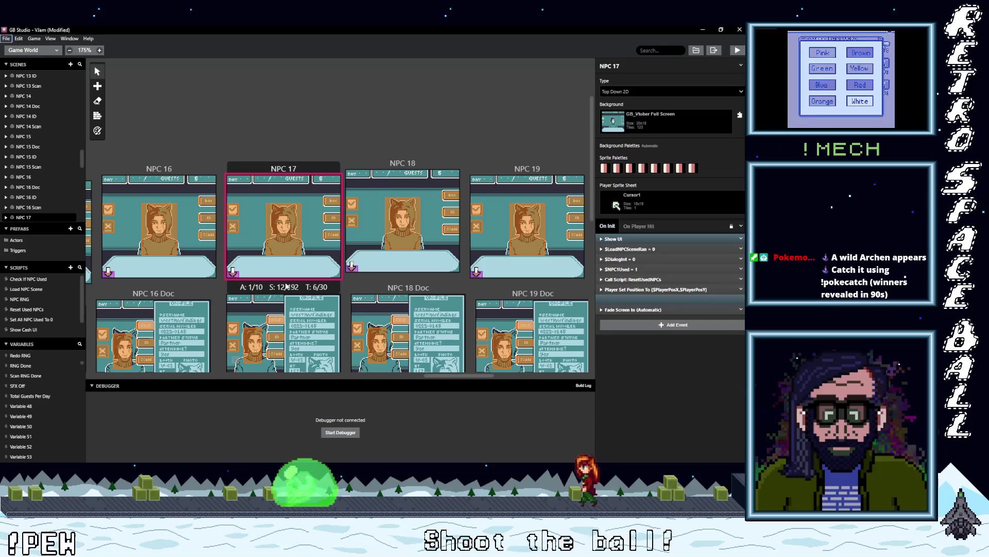
click(429, 165)
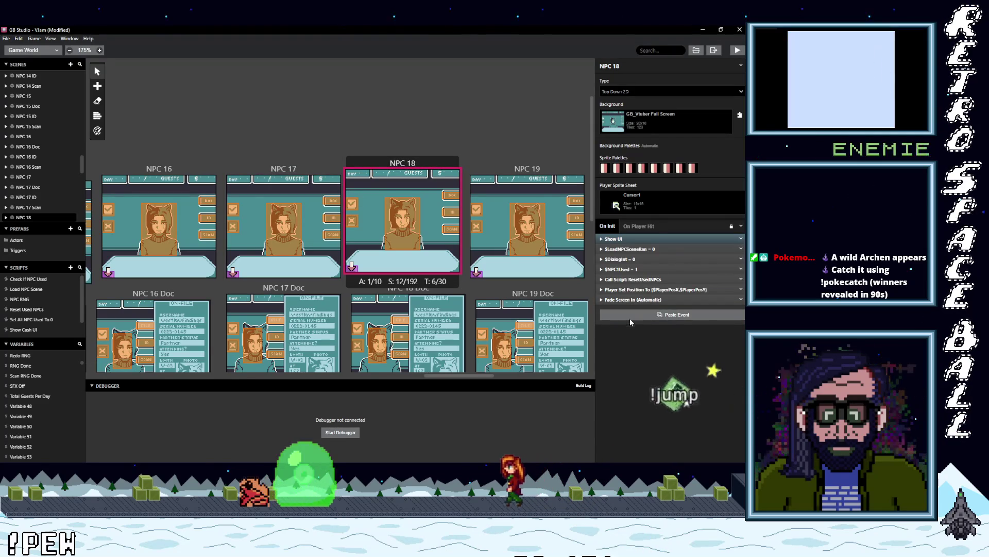
key(ctrl+v)
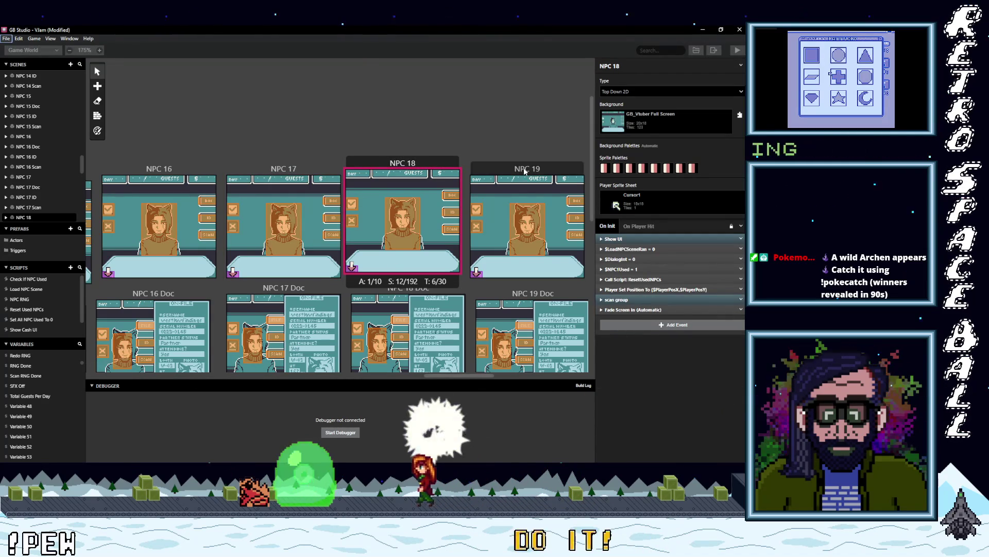
click(523, 168)
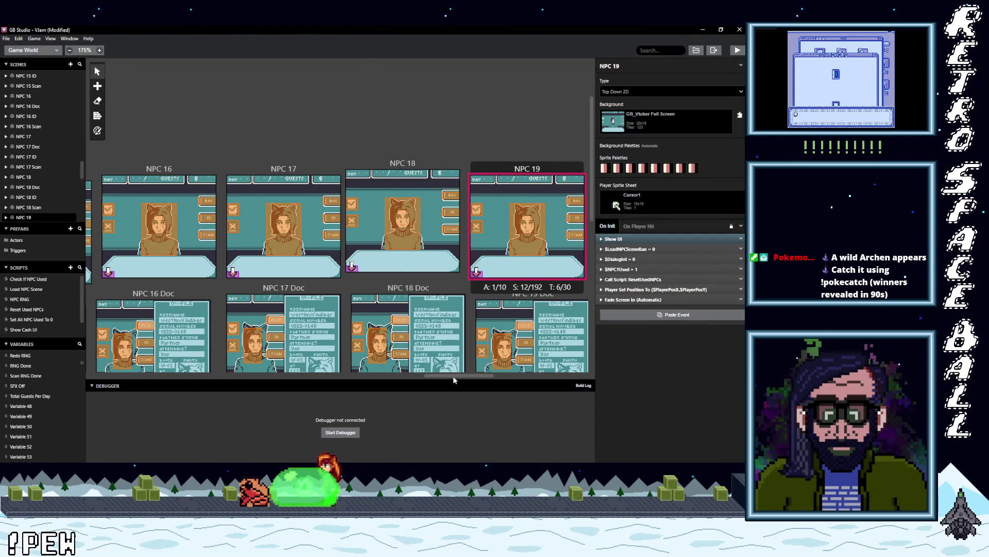
key(ctrl+v)
drag(453, 376, 517, 378)
click(246, 206)
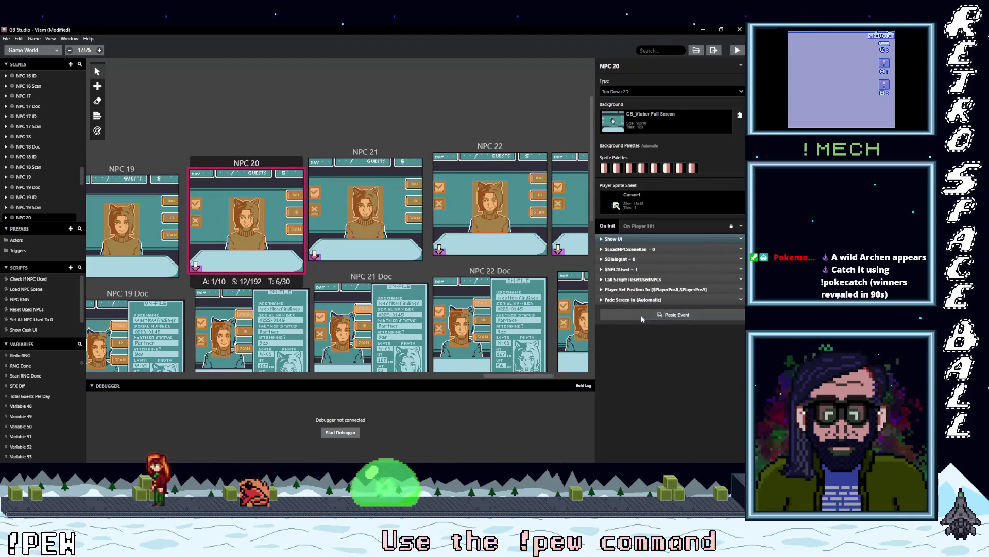
key(ctrl+v)
Step: Paste the copied scan group event into NPC 22 and NPC 24
click(368, 154)
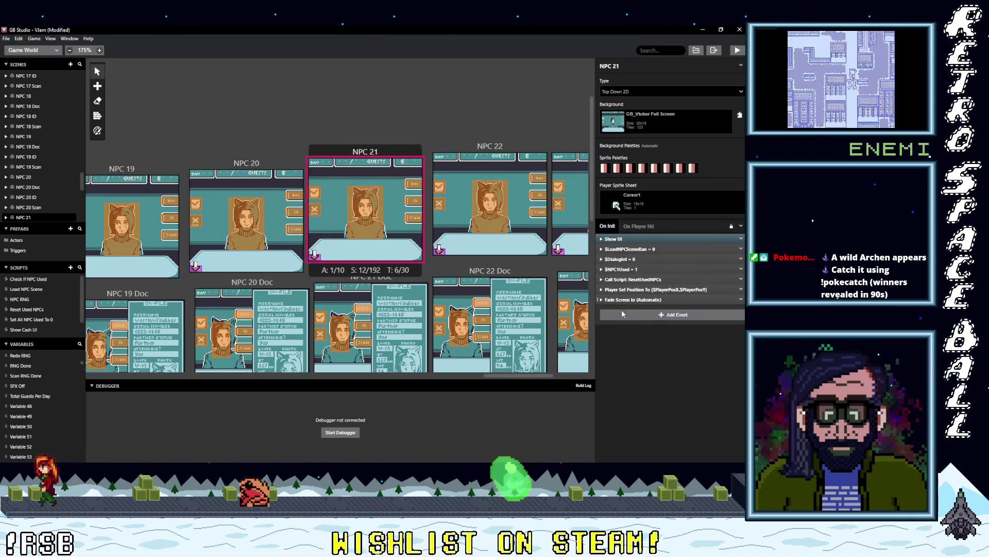
click(476, 150)
click(650, 313)
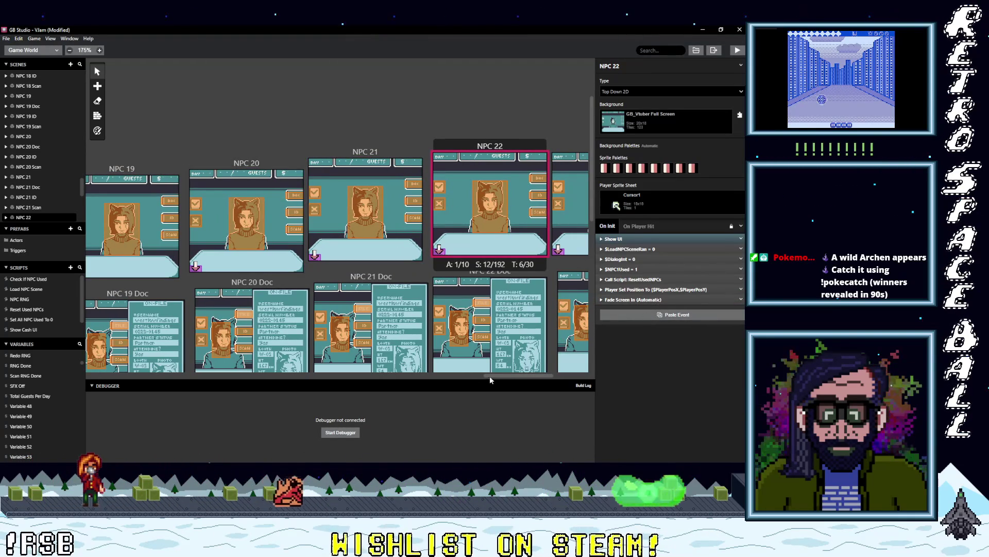
key(ctrl+v)
drag(502, 375, 535, 378)
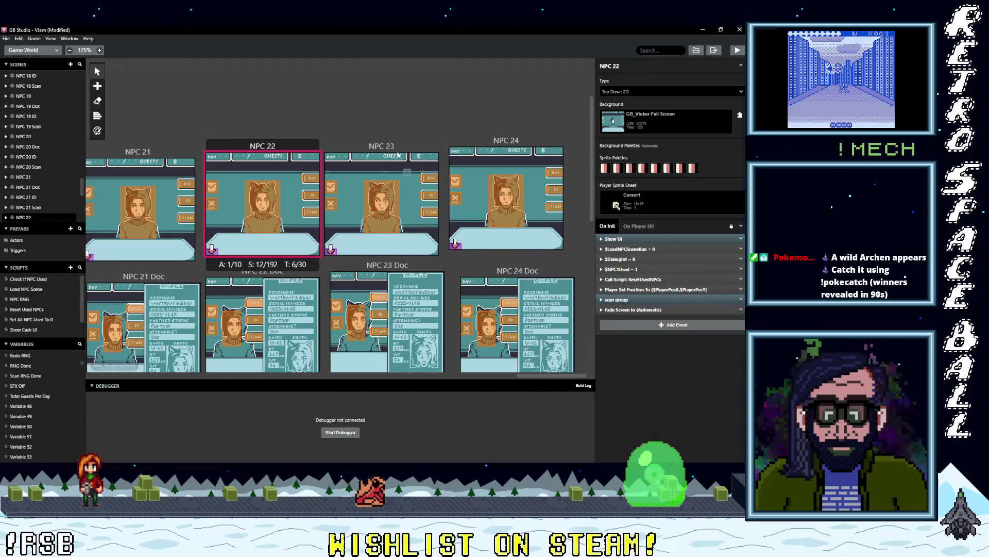
click(401, 159)
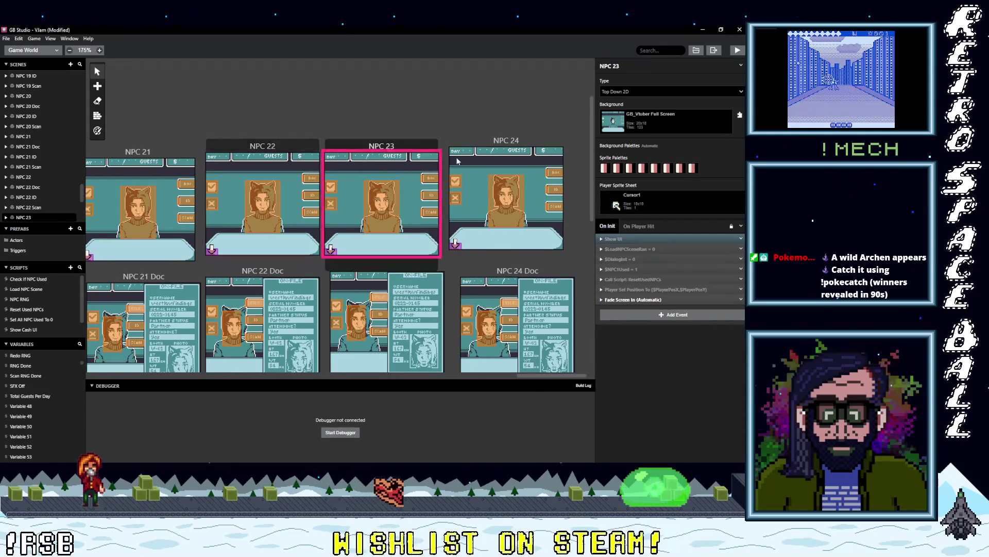
click(508, 144)
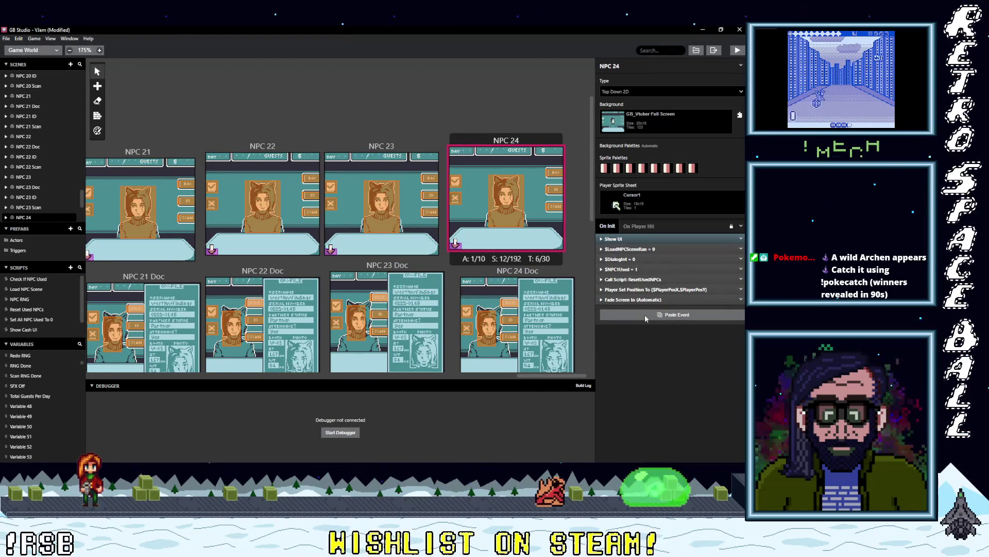
key(ctrl+v)
Step: Delete the $BodyWarningVar Random and If events from NPC 24 Scan
scroll(511, 306, down, 5)
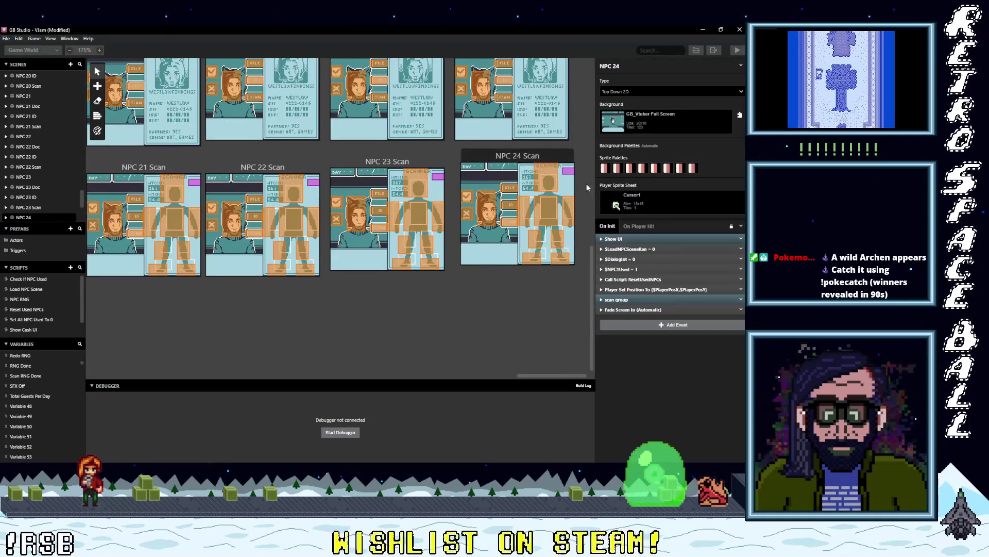
click(571, 241)
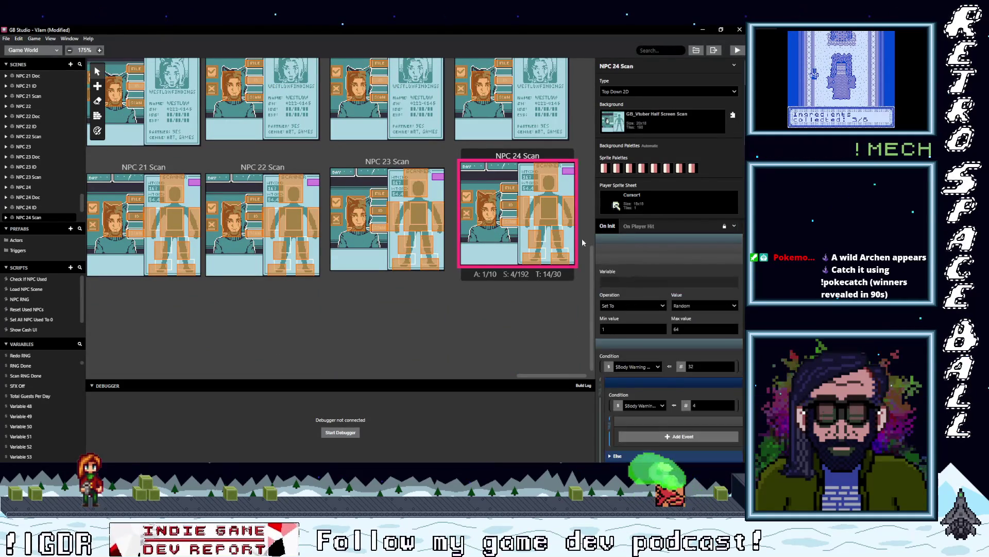
click(632, 256)
click(641, 267)
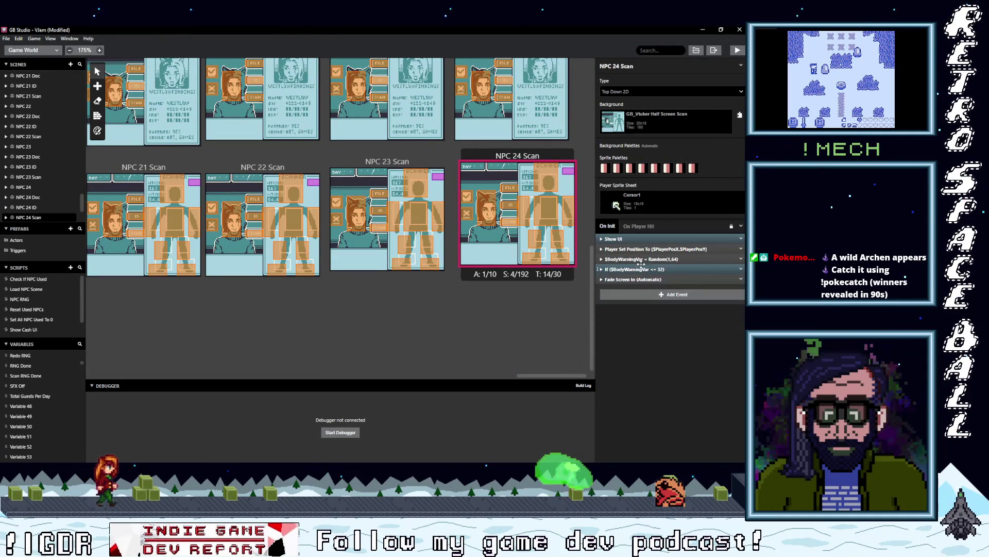
click(741, 269)
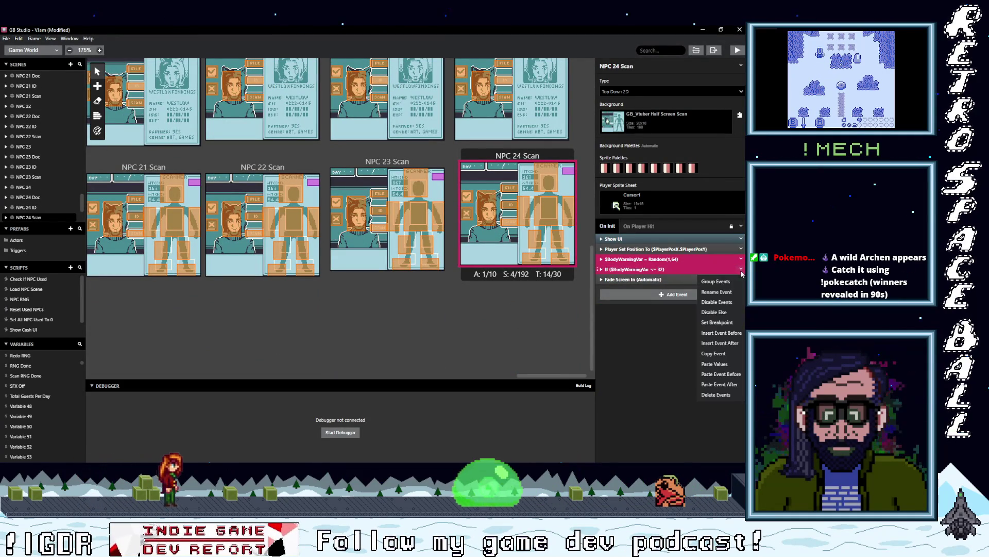
click(719, 395)
Step: Delete the $BodyWarningVar Random and If events from NPC 23 Scan
click(410, 164)
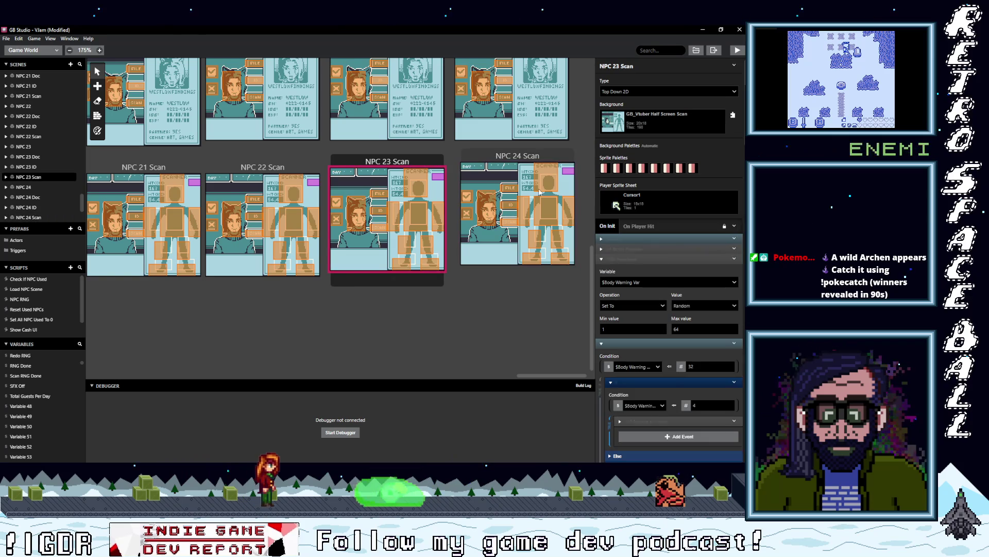
click(637, 259)
click(646, 269)
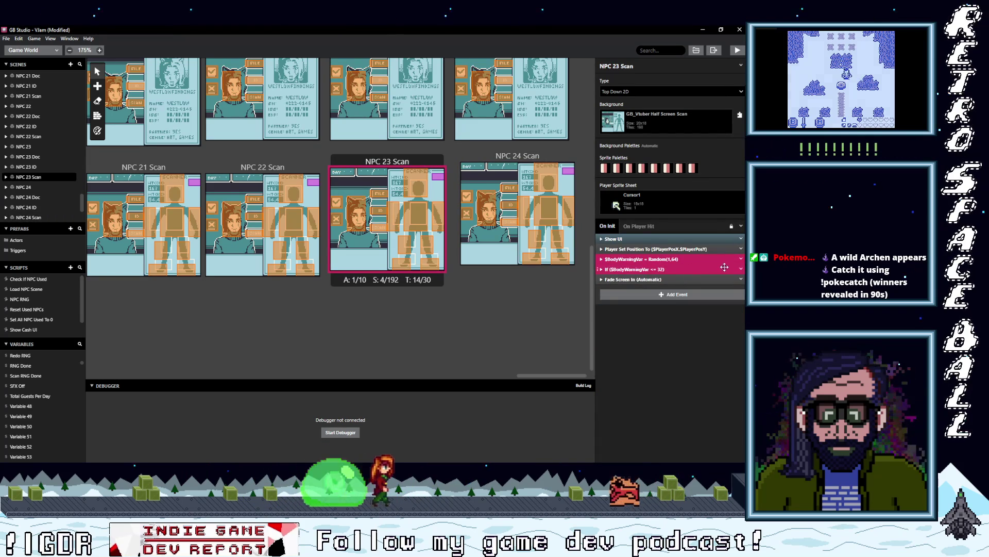
click(742, 269)
click(713, 395)
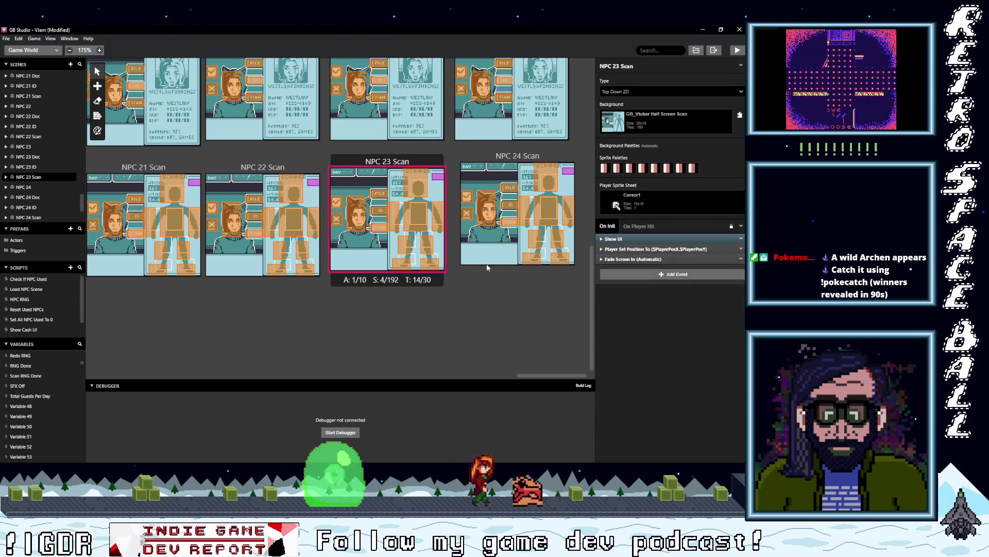
Step: Delete the $BodyWarningVar Random and If events from NPC 22 Scan
click(278, 170)
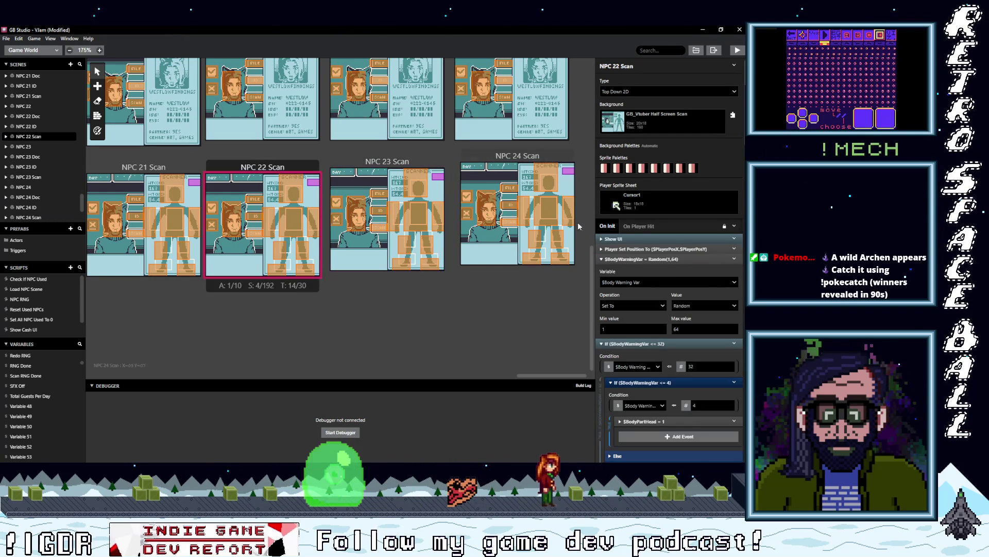
click(647, 258)
click(652, 269)
shift+click(673, 259)
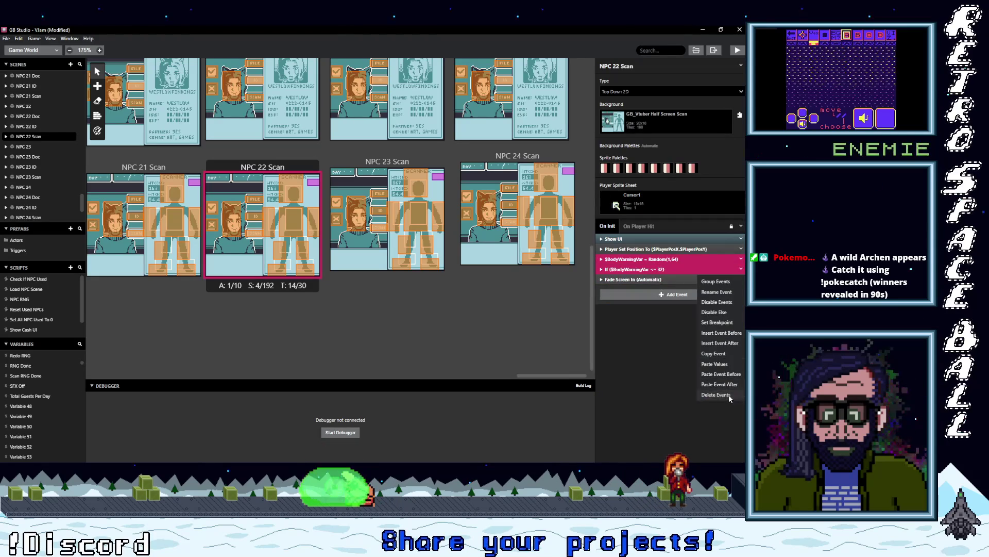
click(716, 395)
Step: Delete the $BodyWarningVar Random and If events from NPC 21 Scan
click(152, 166)
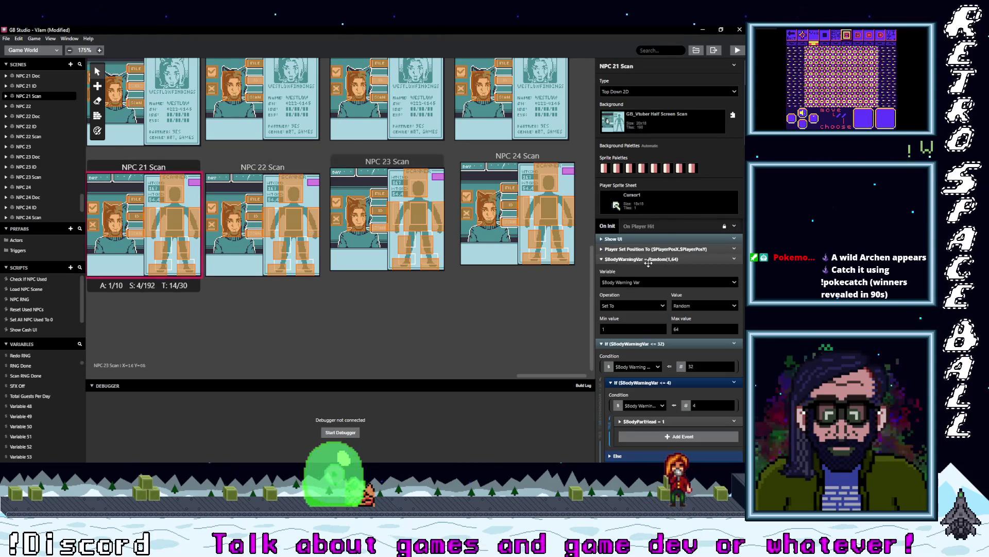
click(650, 269)
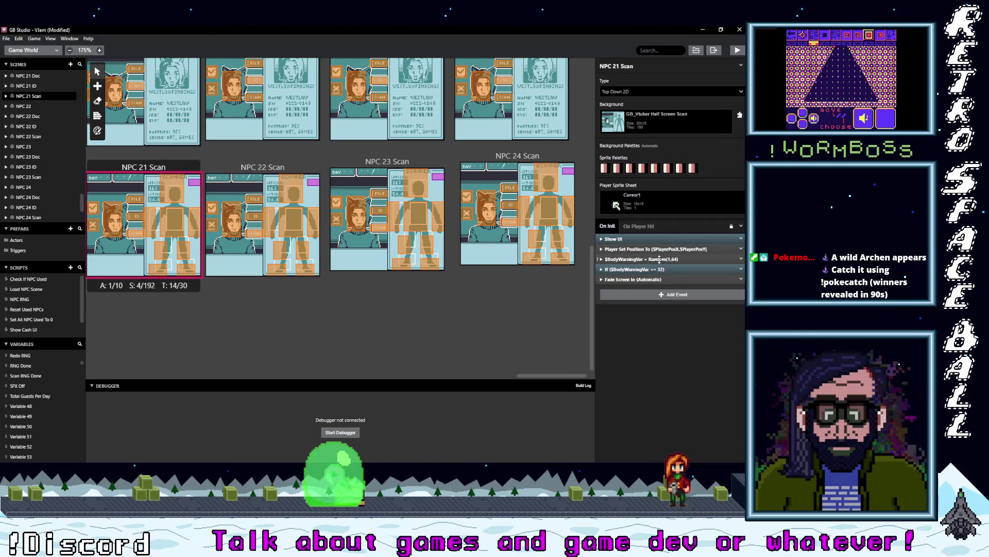
shift+click(644, 259)
right_click(699, 279)
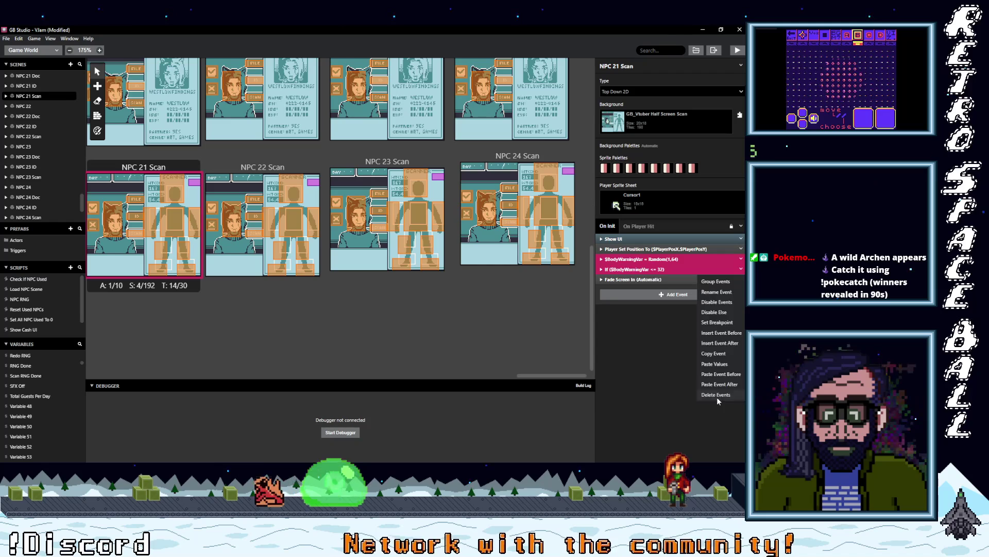
click(716, 395)
drag(542, 377, 490, 375)
Step: Select NPC 20 Scan's Random and If events and open their options, then dismiss the menu
click(390, 173)
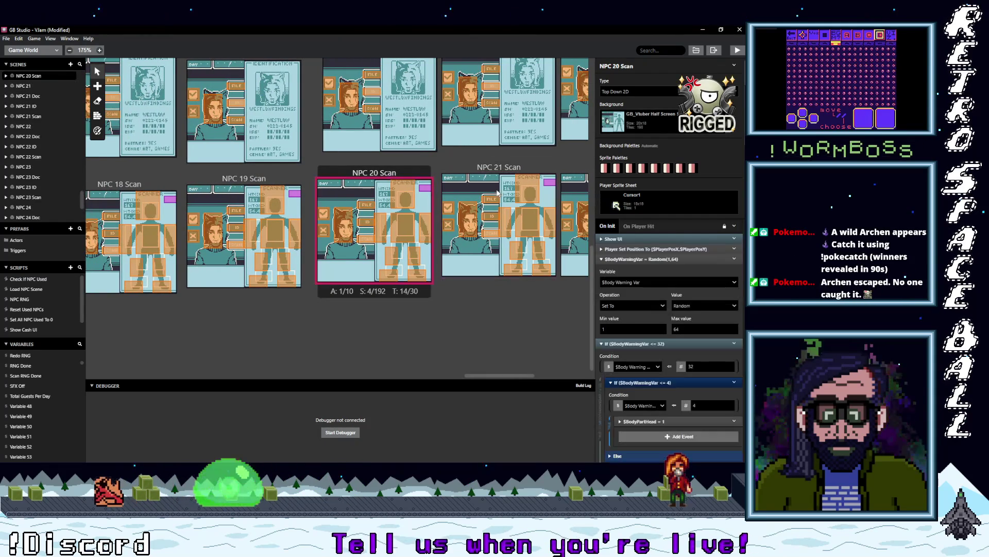
click(667, 259)
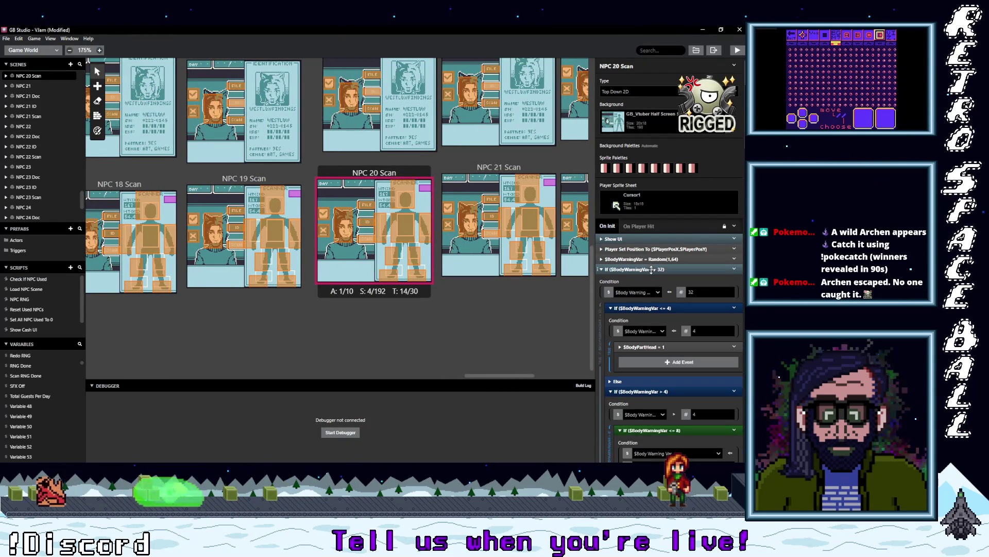
click(652, 269)
shift+click(652, 258)
click(741, 269)
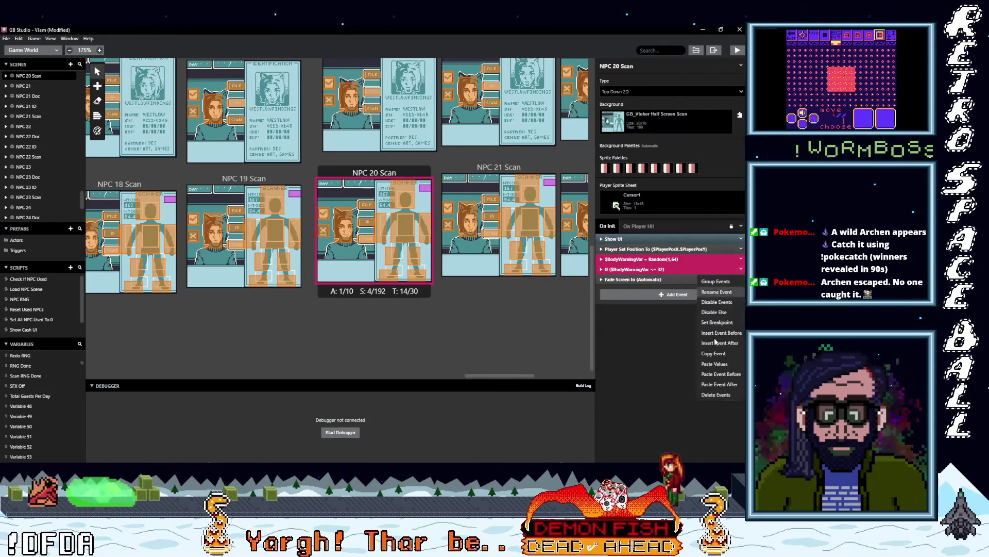
key(Escape)
Step: Delete the $BodyWarningVar Random and If events from NPC 19 Scan
click(244, 231)
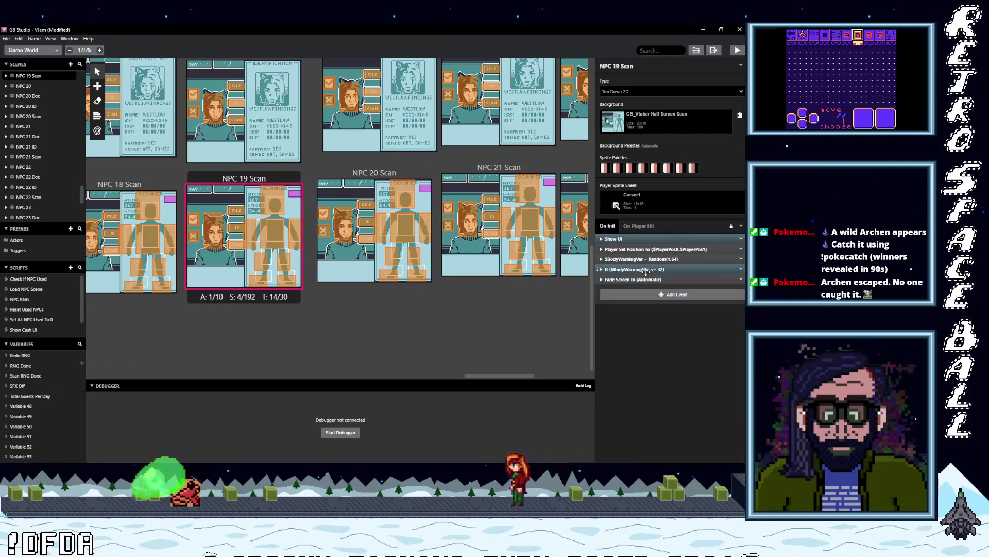
click(644, 269)
shift+click(644, 258)
click(741, 269)
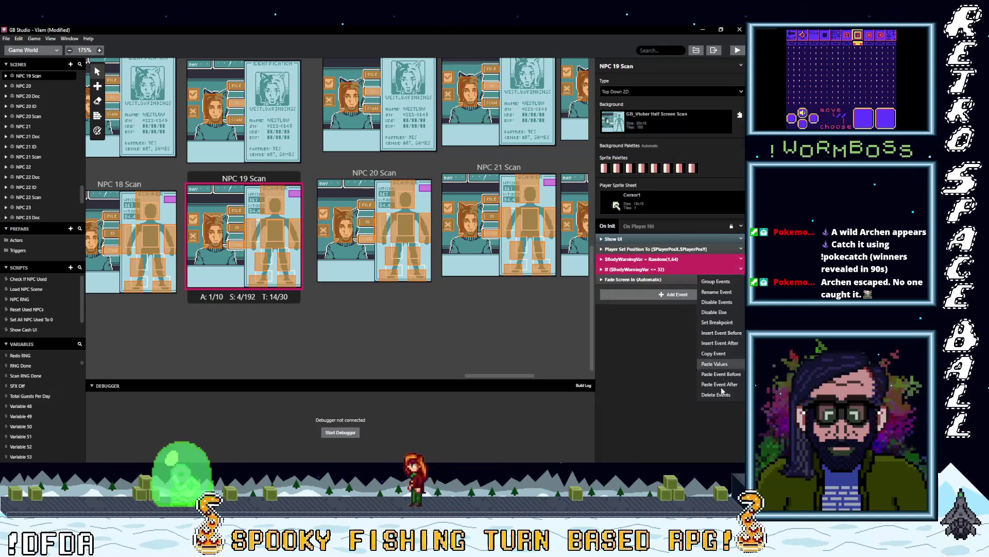
click(718, 394)
scroll(469, 380, left, 2)
scroll(469, 380, left, 6)
Step: Delete the $BodyWarningVar Random and If events from NPC 18 Scan
click(433, 268)
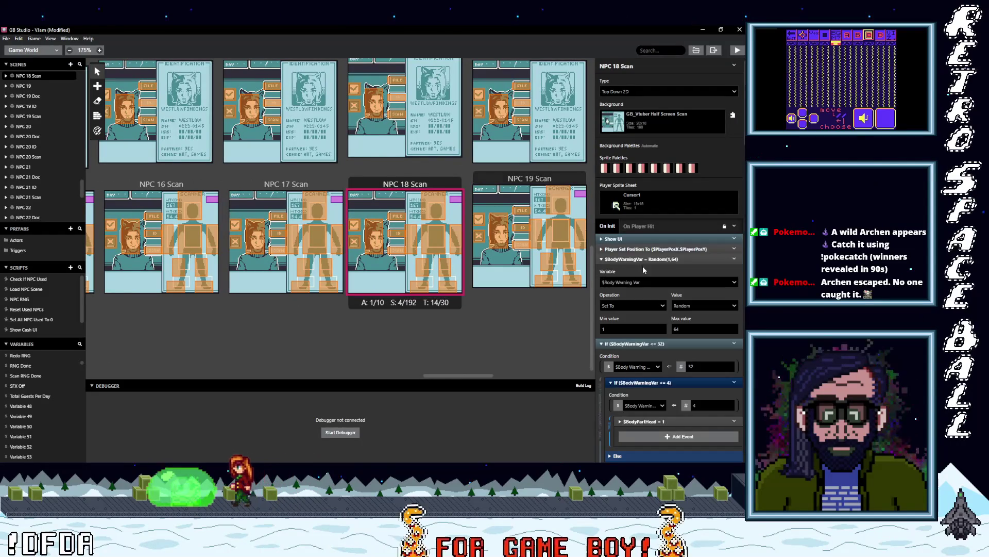
click(644, 259)
click(646, 269)
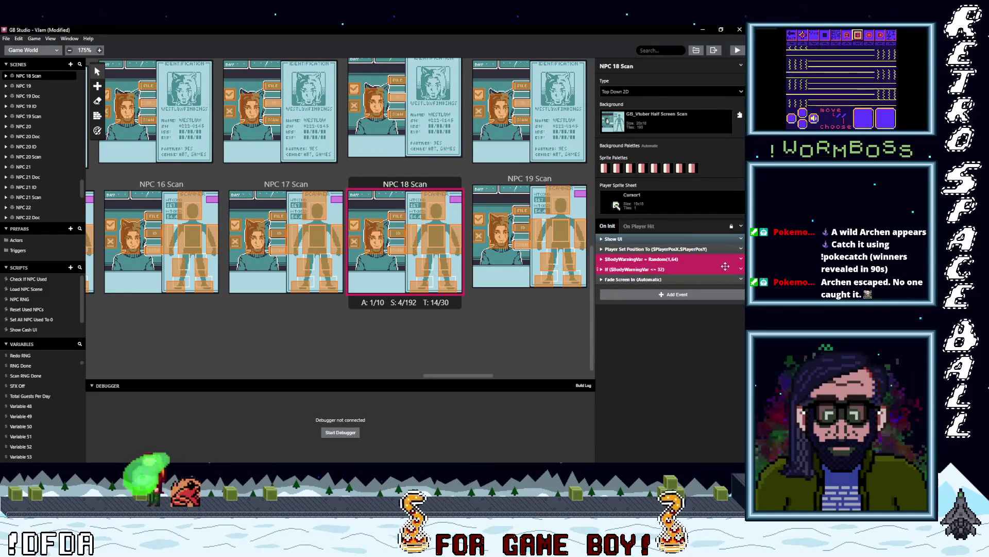
click(716, 395)
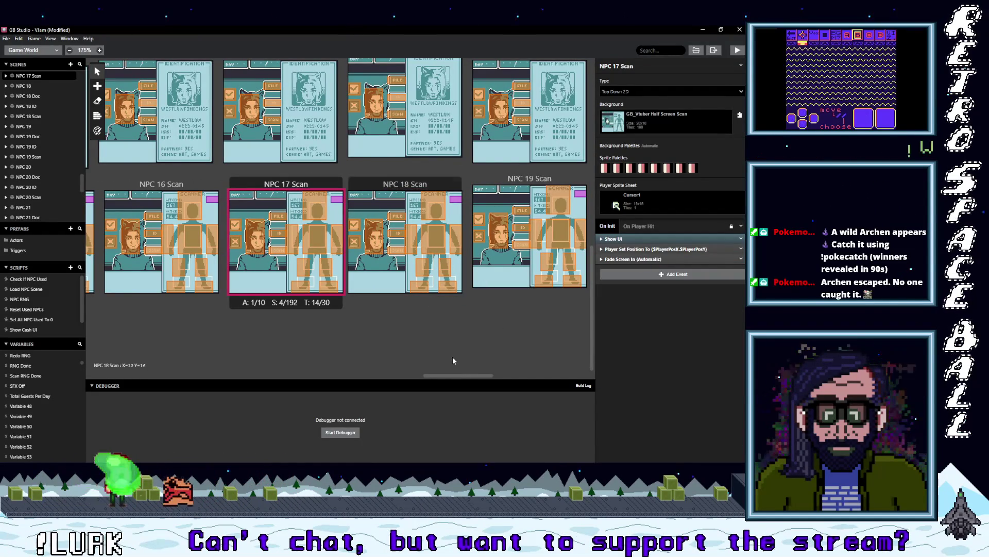
mouse_move(459, 377)
mouse_down()
mouse_move(551, 378)
mouse_move(218, 347)
mouse_move(116, 357)
mouse_up()
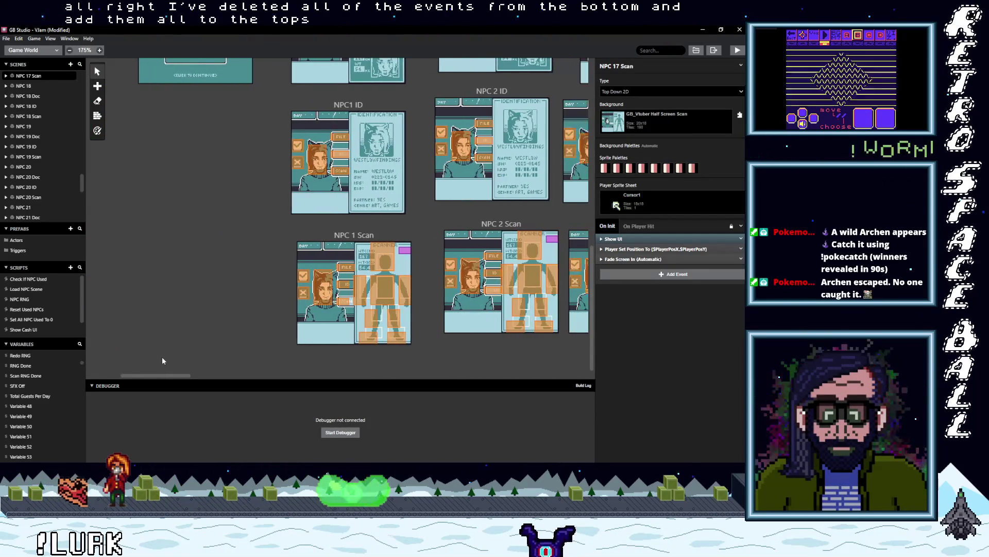
Step: Open the NPC 1 scene's scan group and expand its BodyWarningVar ≤ 32 condition
scroll(187, 317, up, 5)
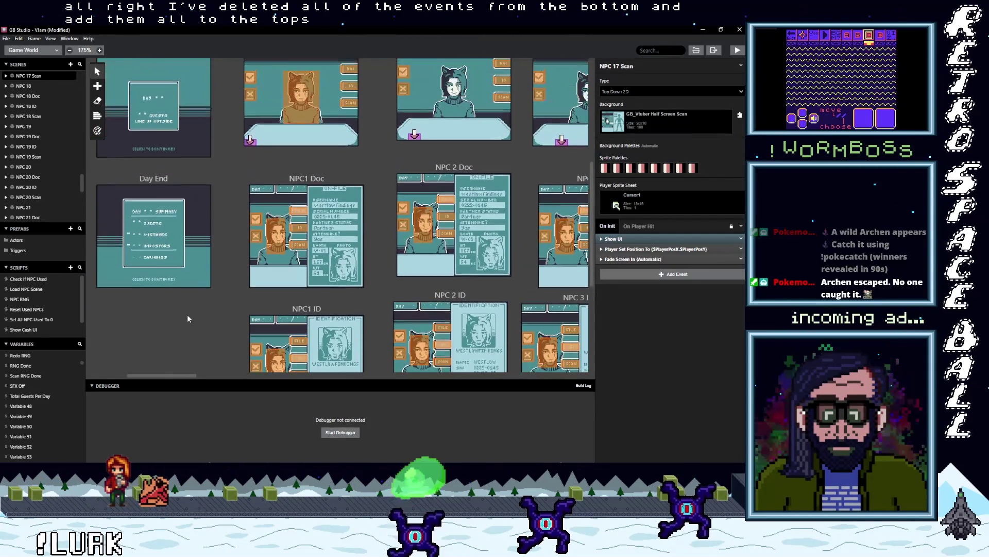
scroll(197, 316, up, 1)
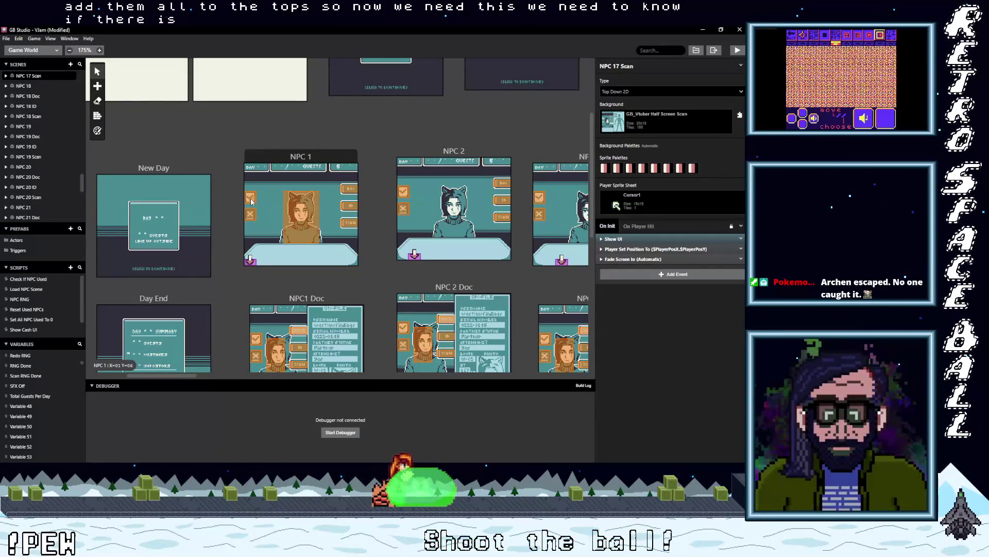
click(251, 201)
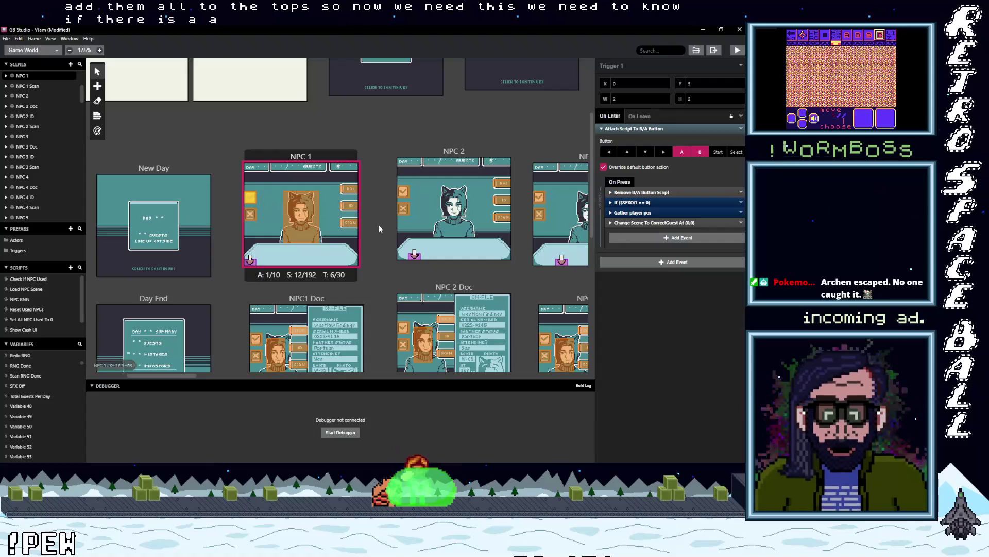
click(315, 157)
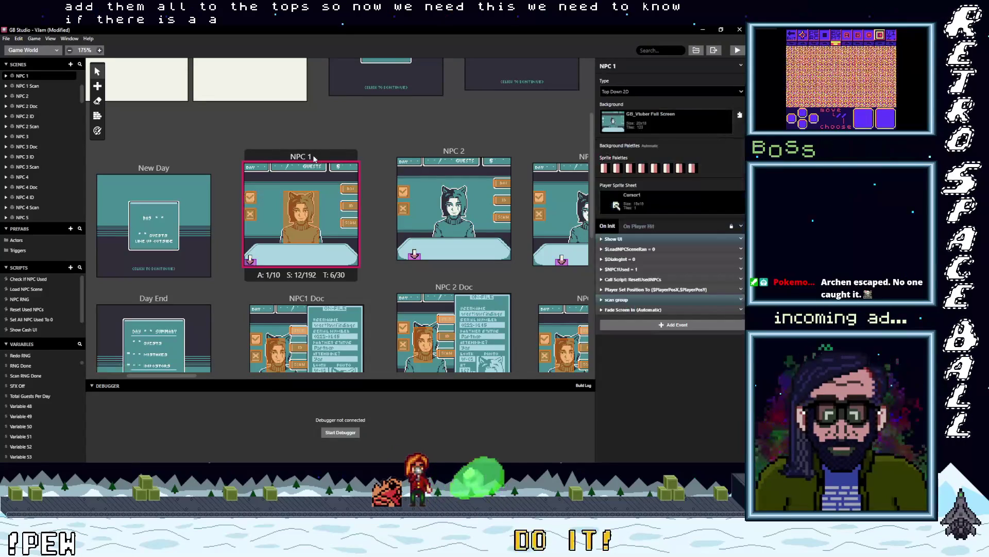
click(617, 299)
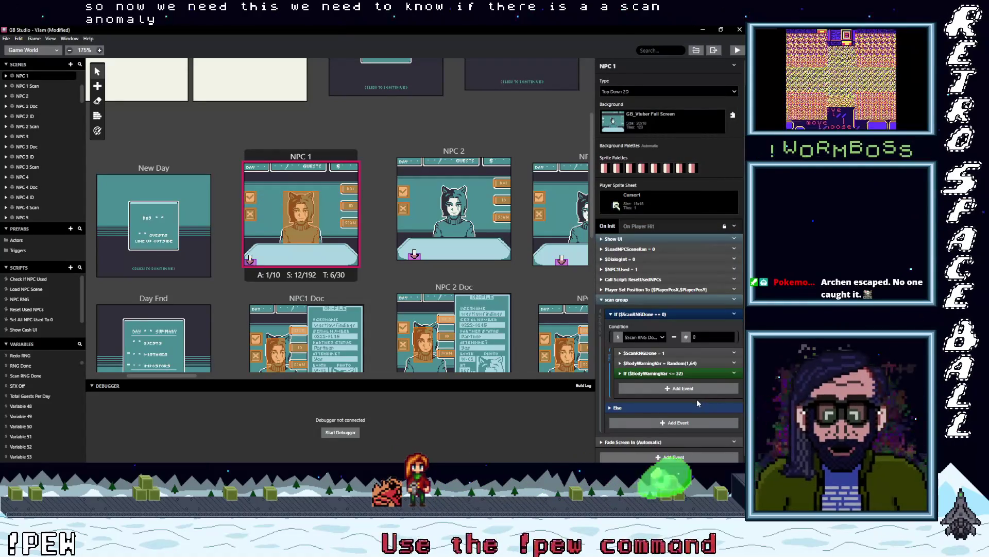
scroll(682, 398, down, 1)
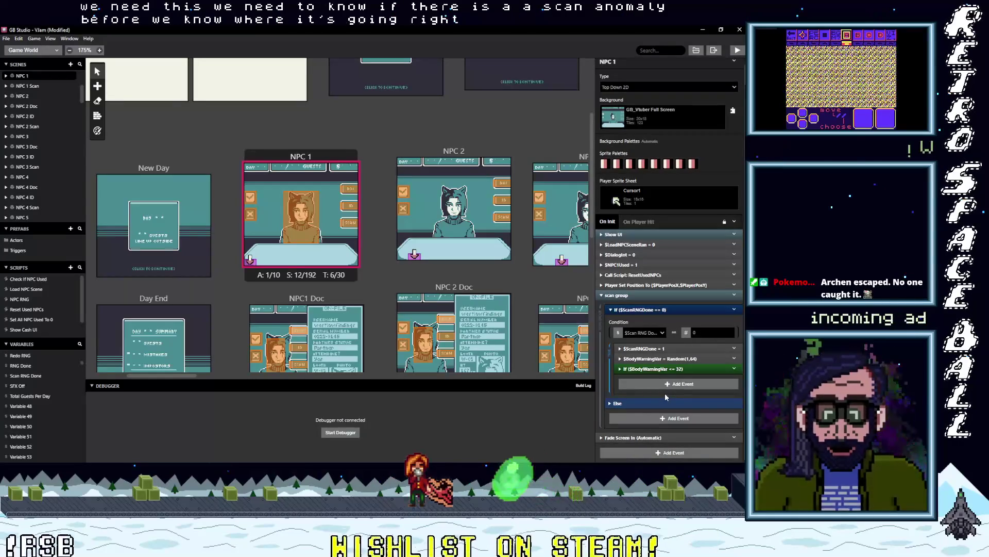
click(659, 369)
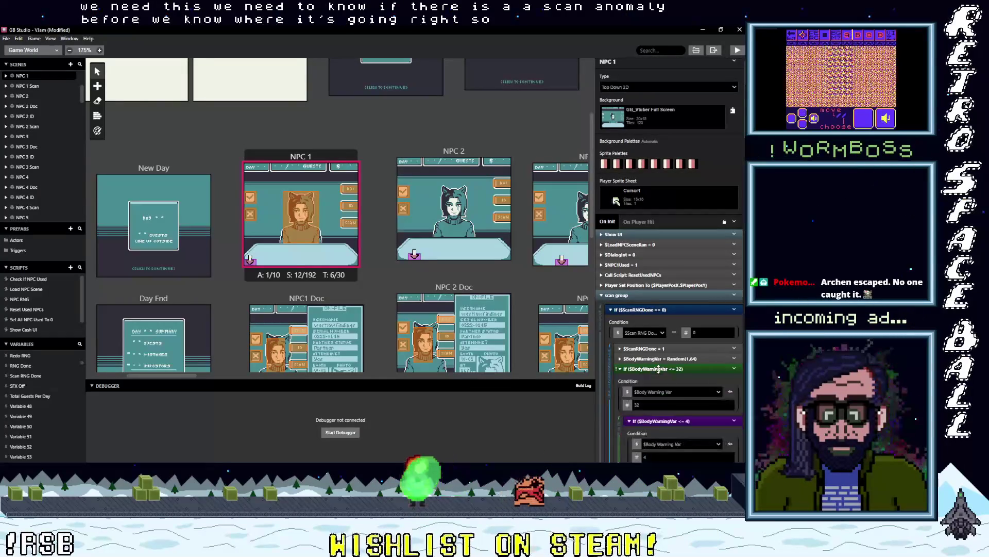
Step: Collapse the nested BodyWarningVar ≤ 4, > 8, > 16 and > 20 checks
scroll(670, 392, down, 3)
scroll(670, 392, down, 1)
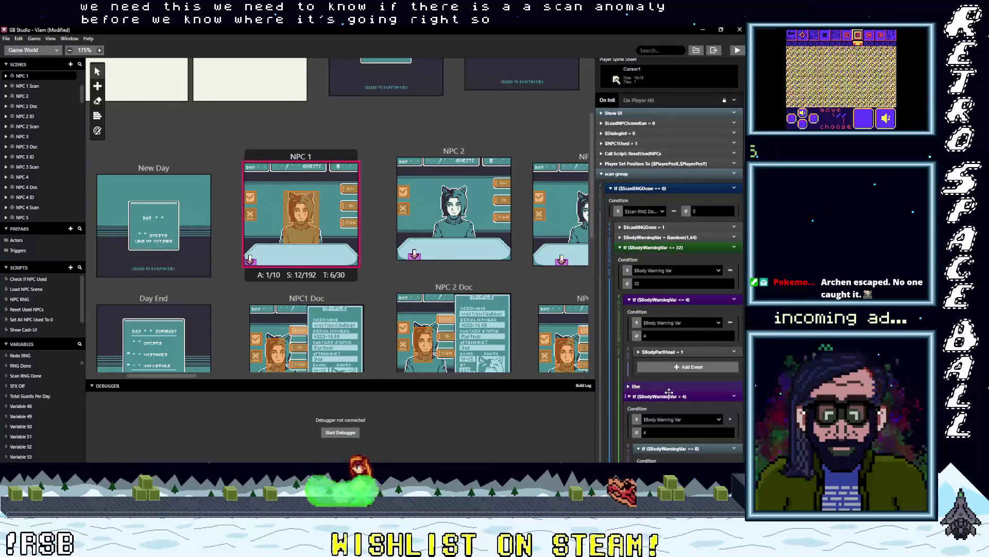
scroll(664, 389, up, 1)
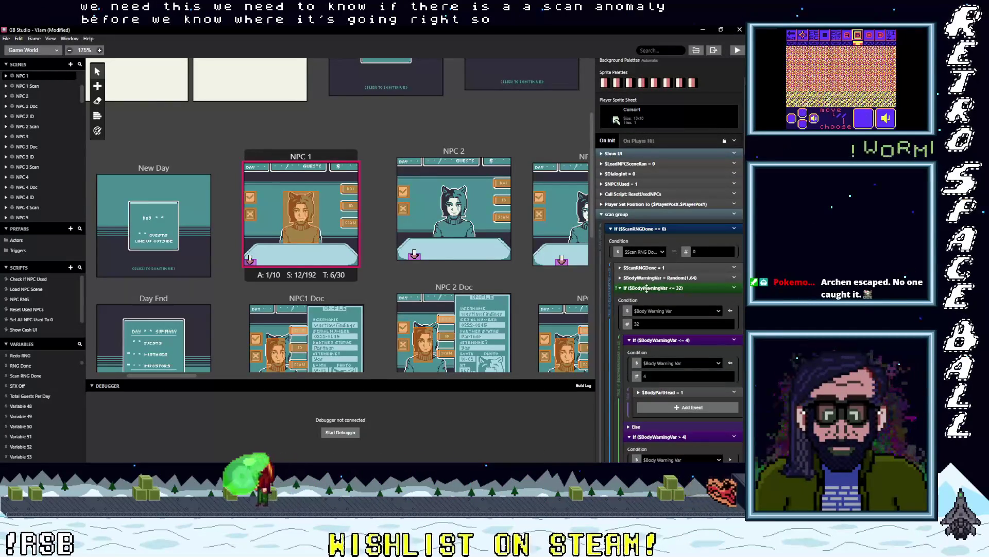
click(650, 340)
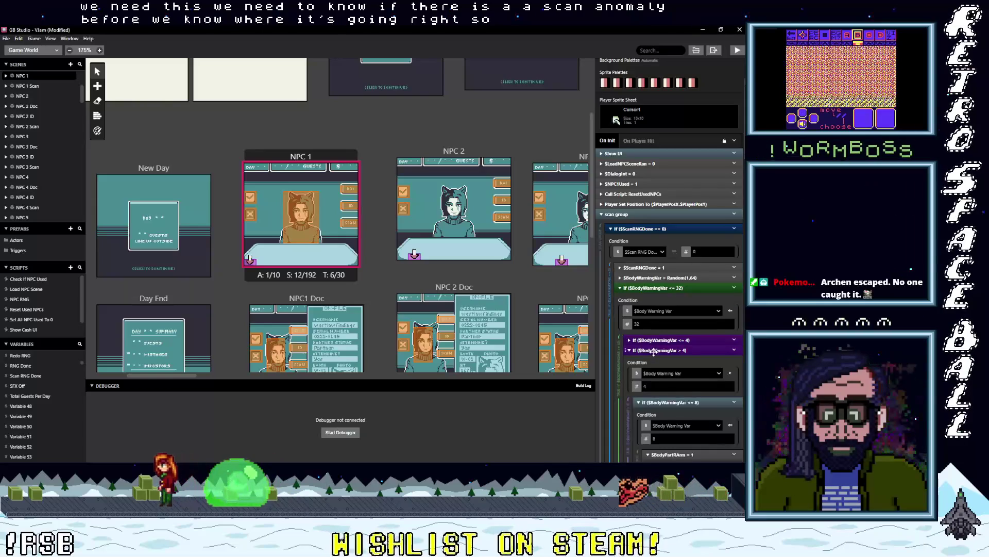
click(655, 361)
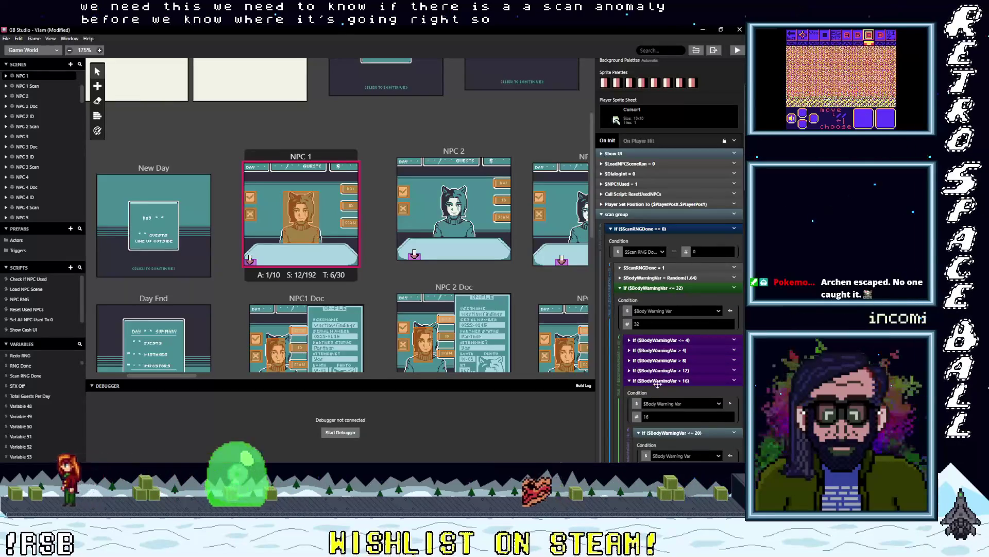
click(660, 382)
click(661, 391)
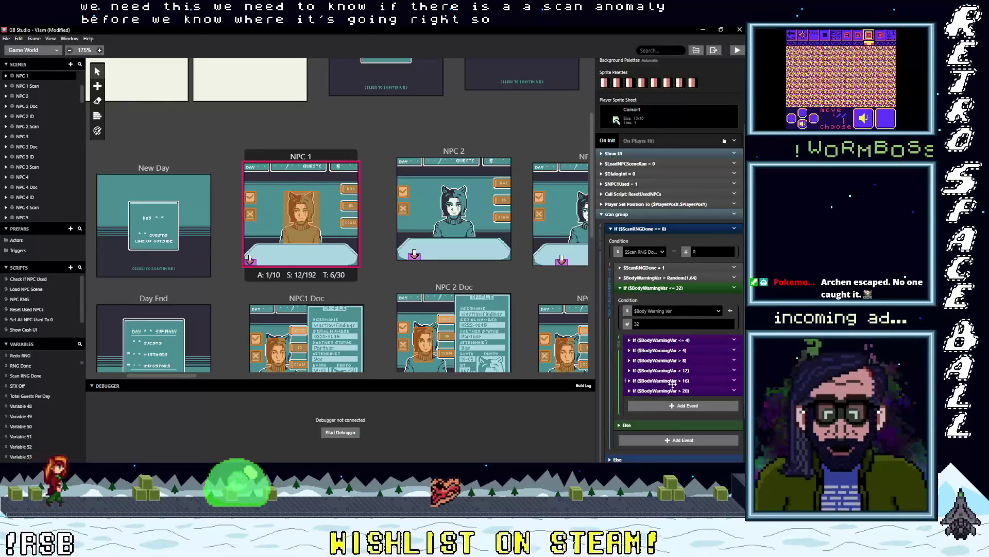
Step: Rename Variable 48 to 'scan anomaly detected'
click(46, 405)
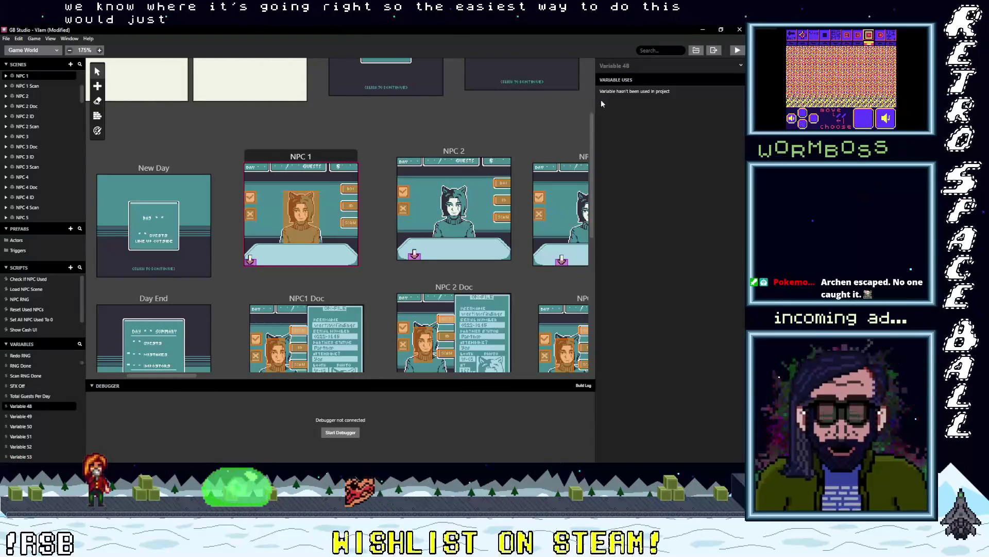
click(643, 67)
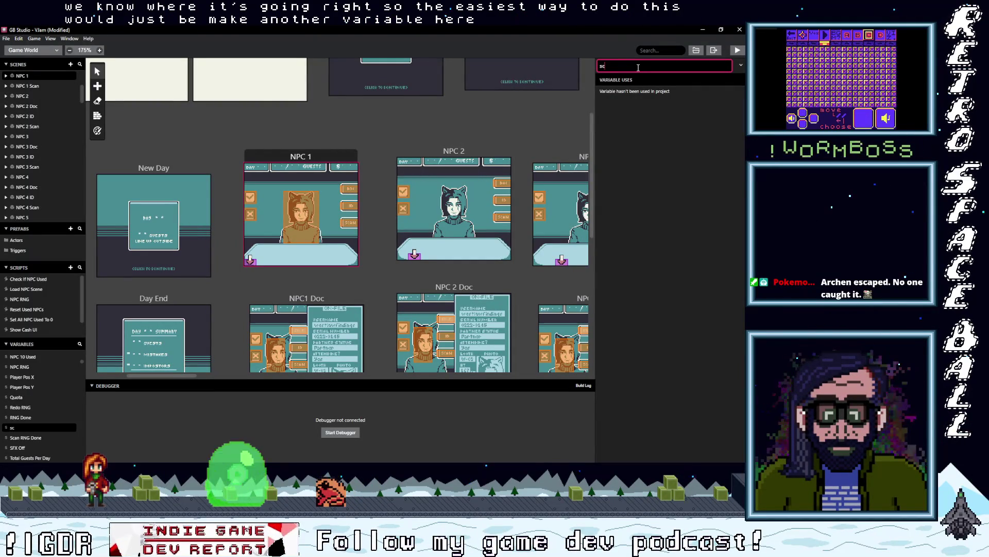
text(an anomaly d)
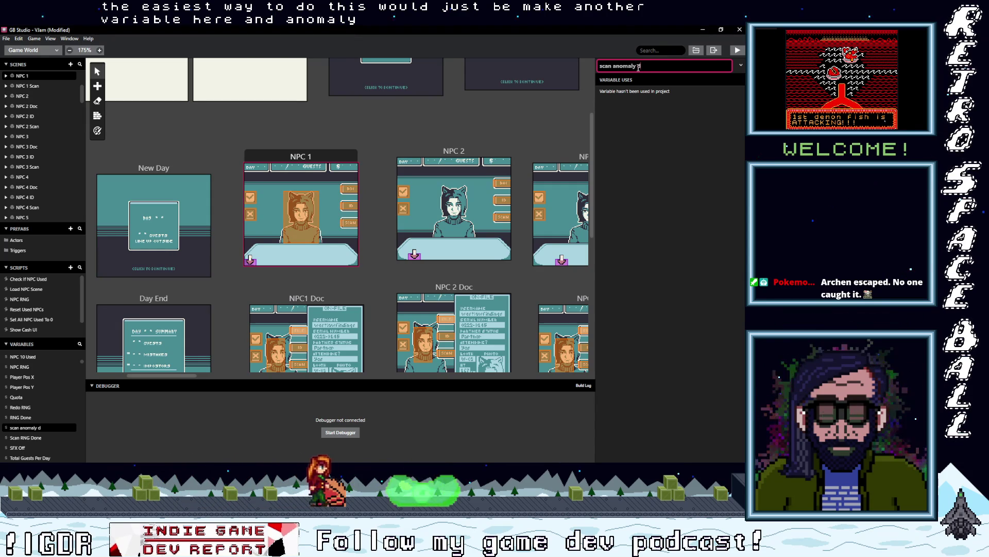
text(etected)
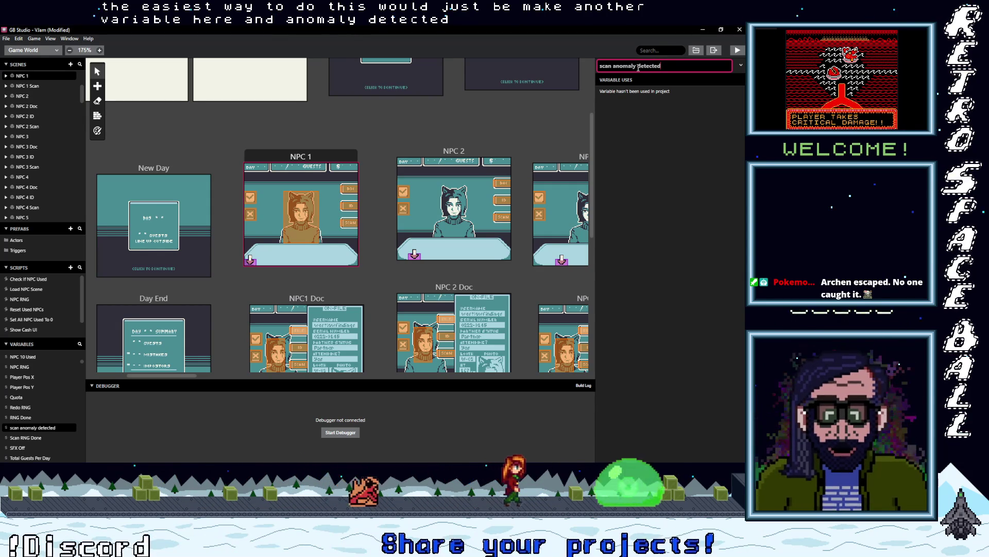
key(Return)
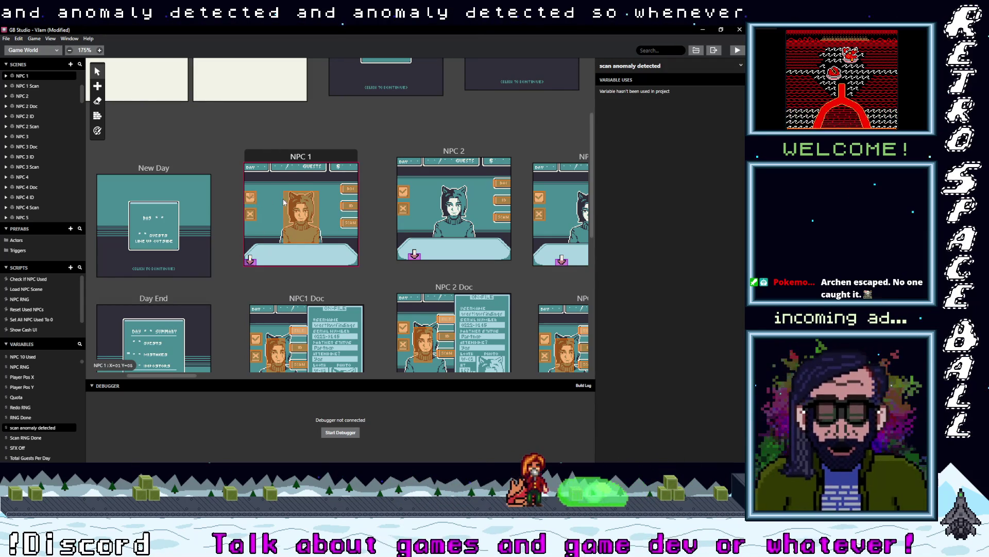
Step: Revert that variable's name to Variable 48 and select the NPC 1 scene's trigger
click(284, 159)
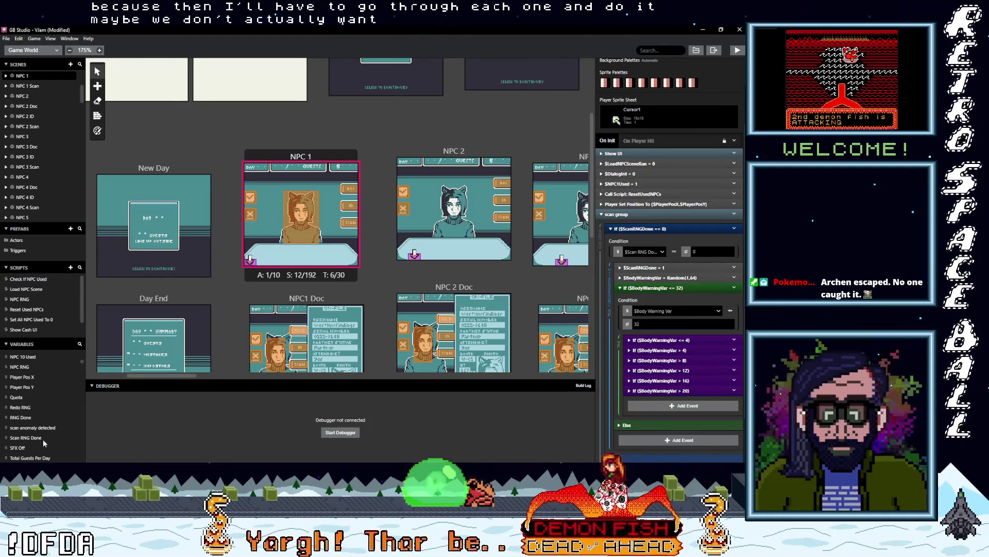
click(56, 427)
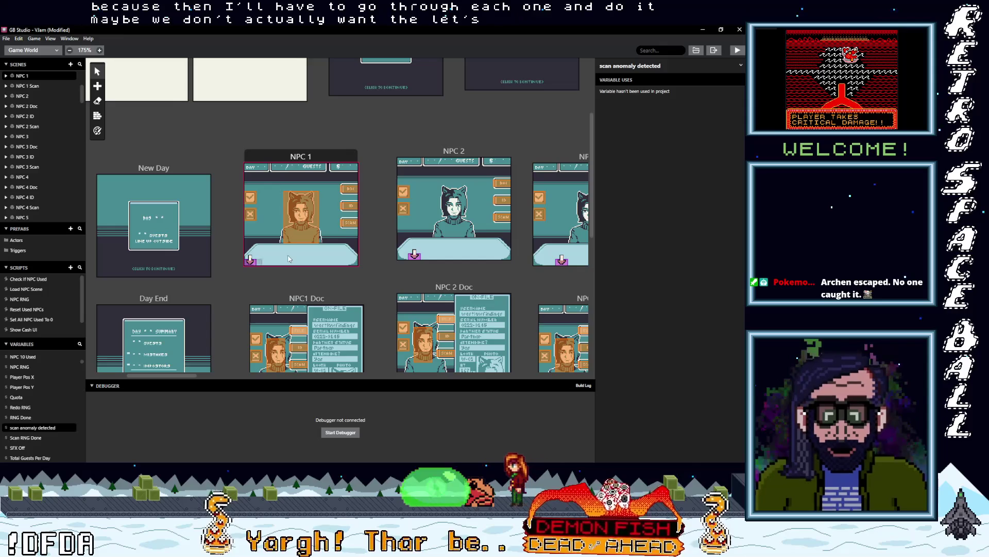
click(667, 68)
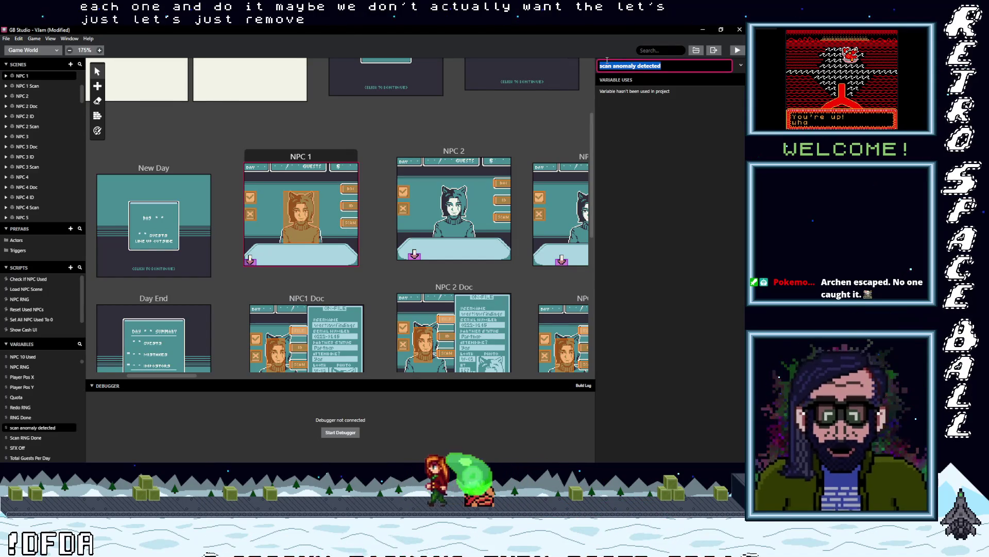
key(BackSpace)
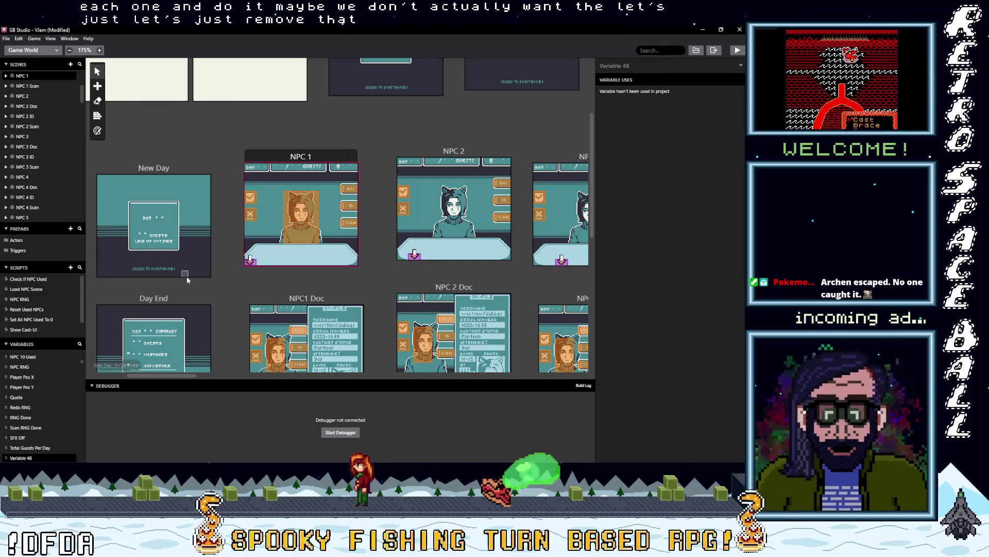
click(250, 197)
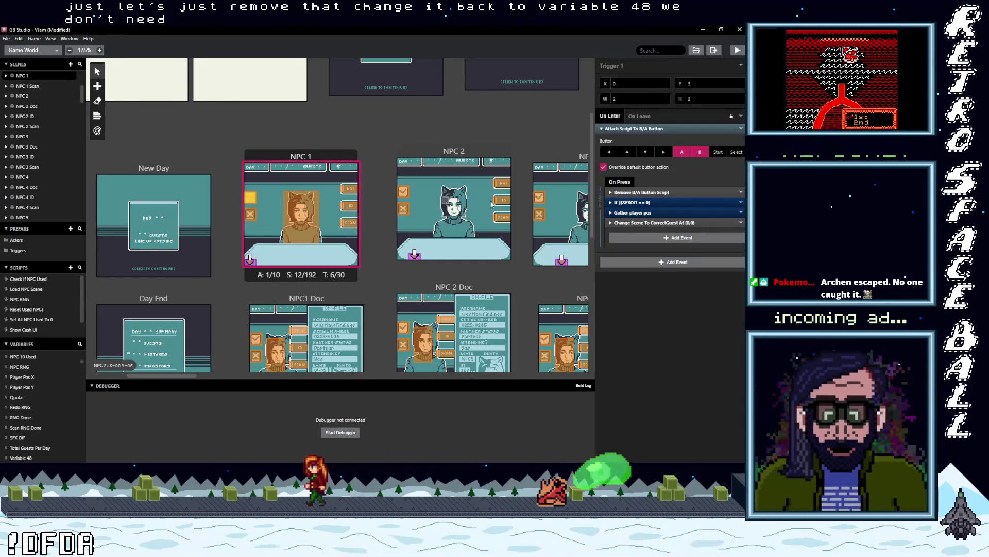
Step: Add an If condition to the trigger's button script checking $BodyWarningVar > 32
click(304, 157)
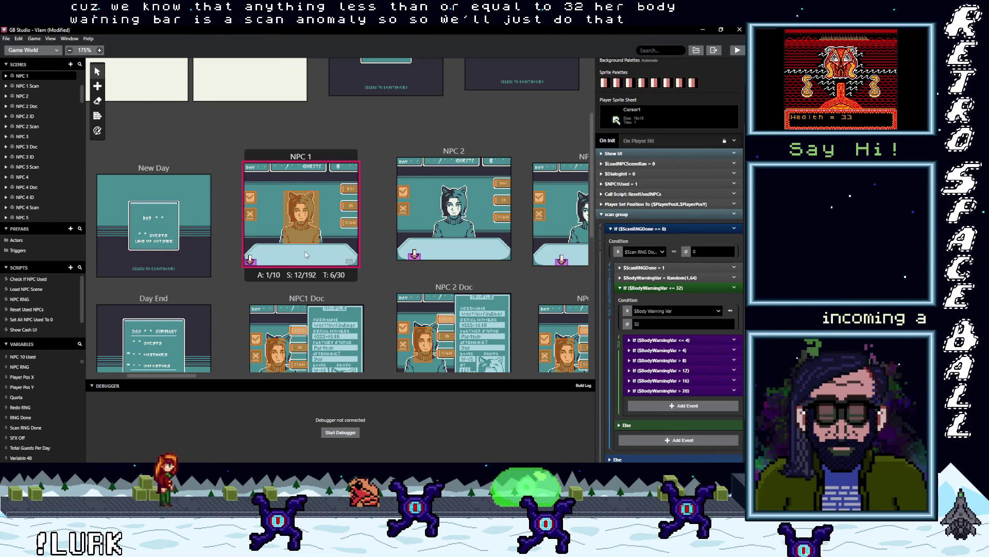
click(250, 197)
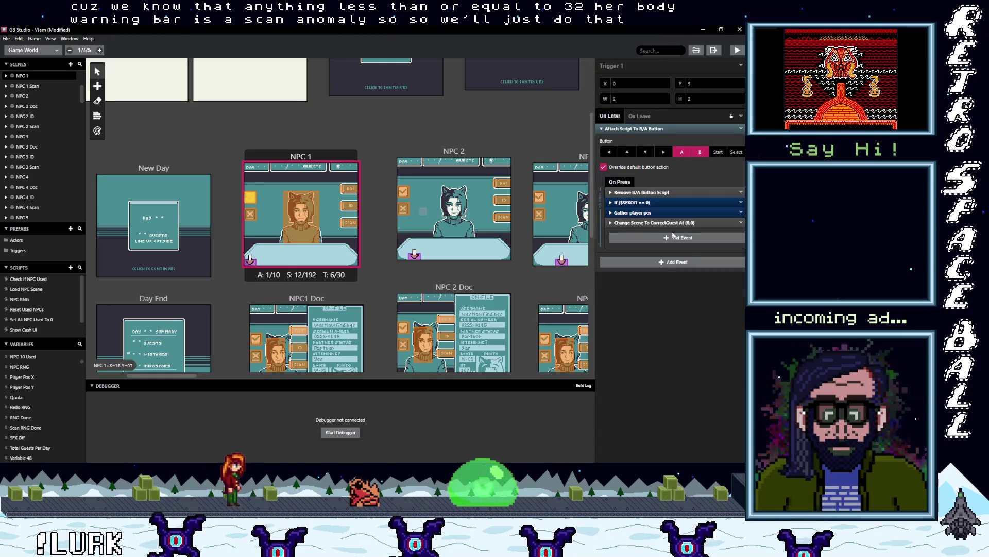
click(646, 238)
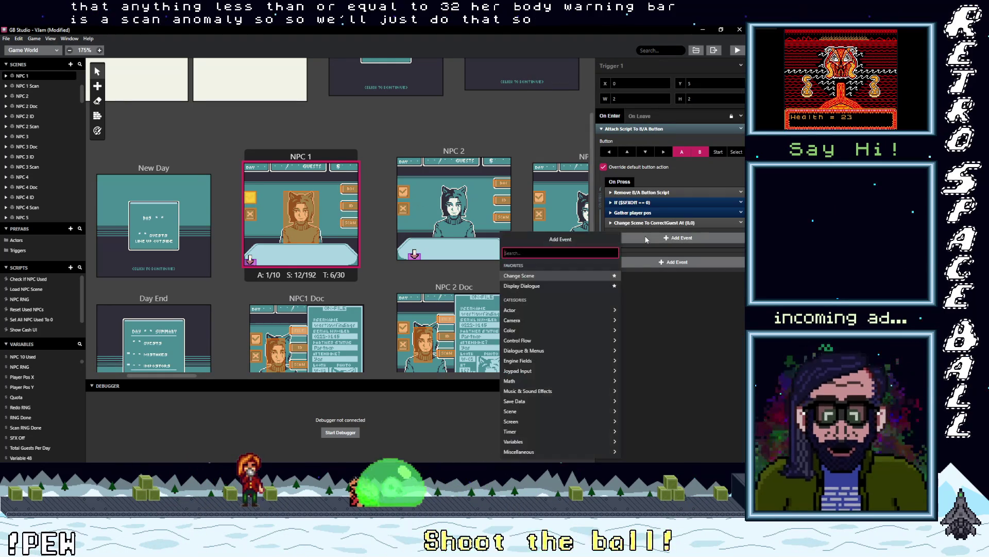
text(if)
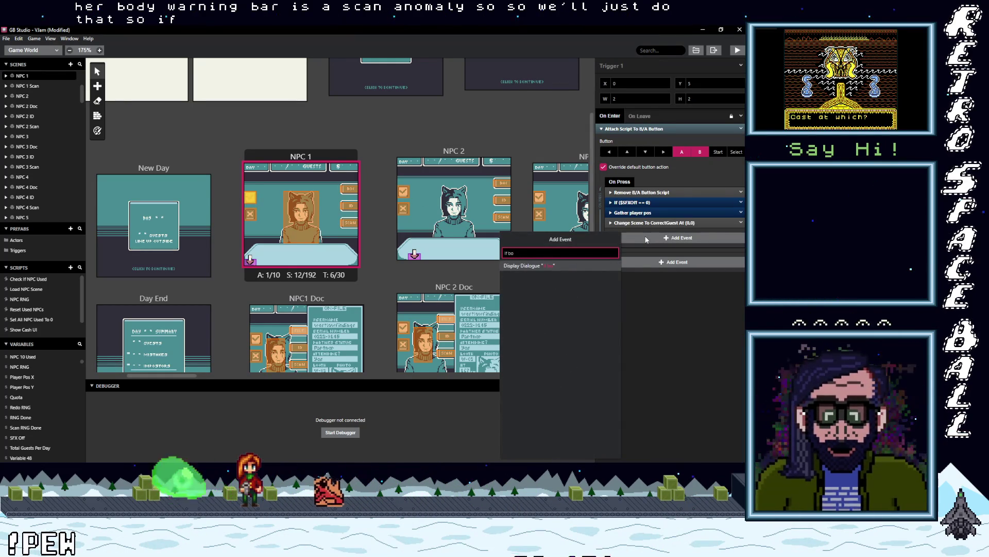
text( var val)
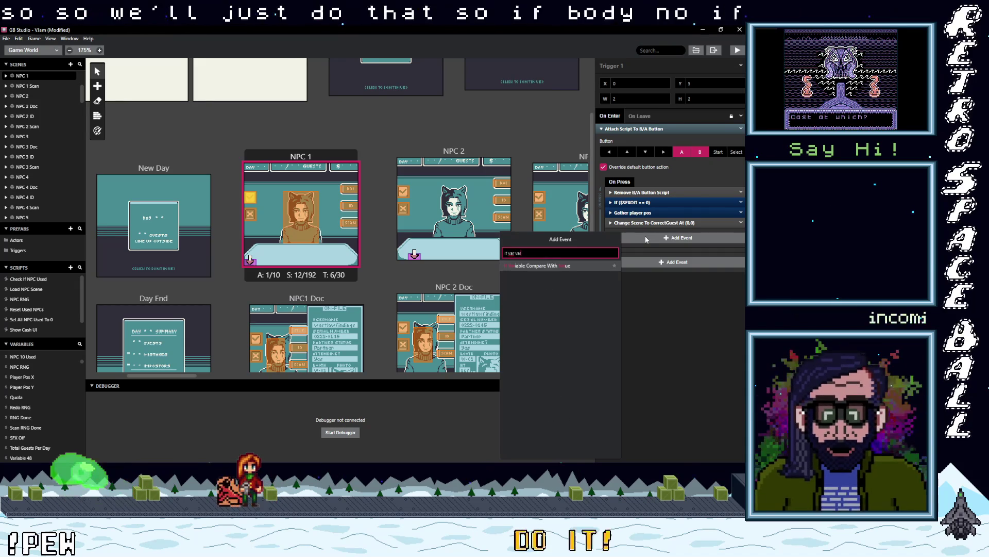
click(532, 265)
click(646, 257)
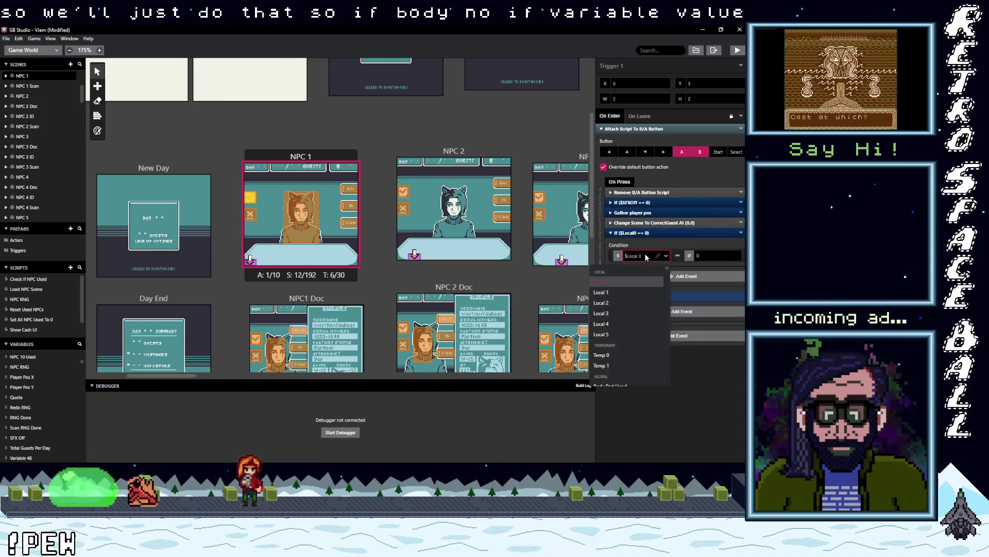
text(bod)
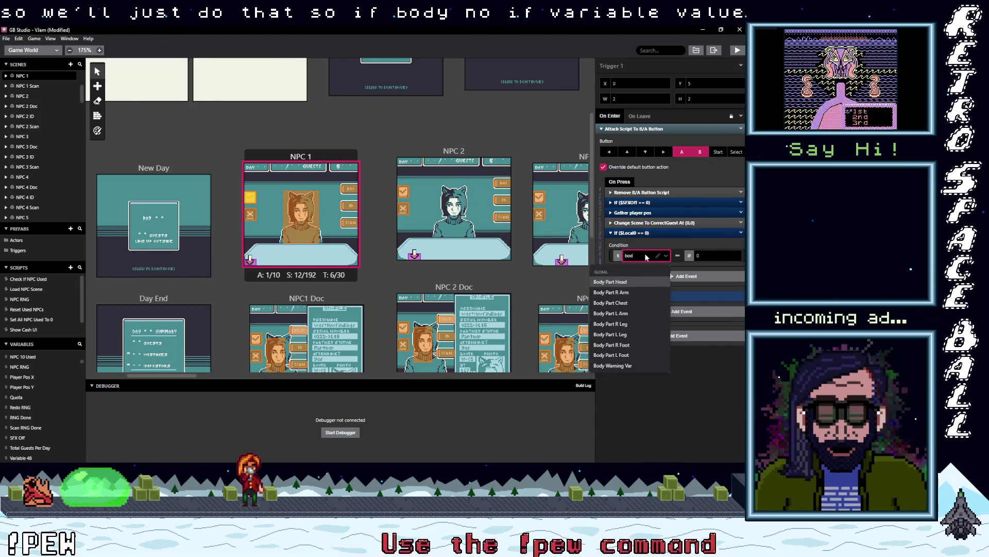
click(628, 363)
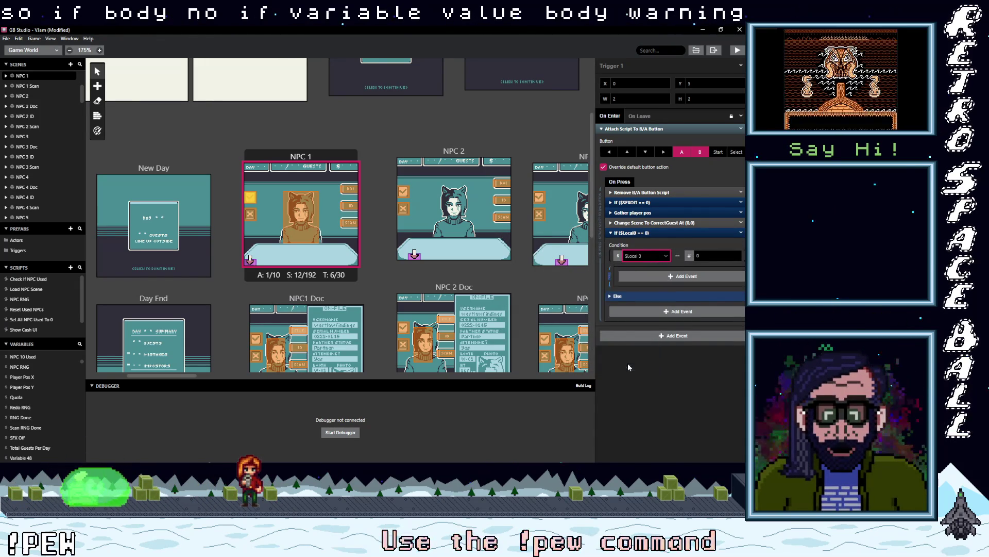
click(678, 256)
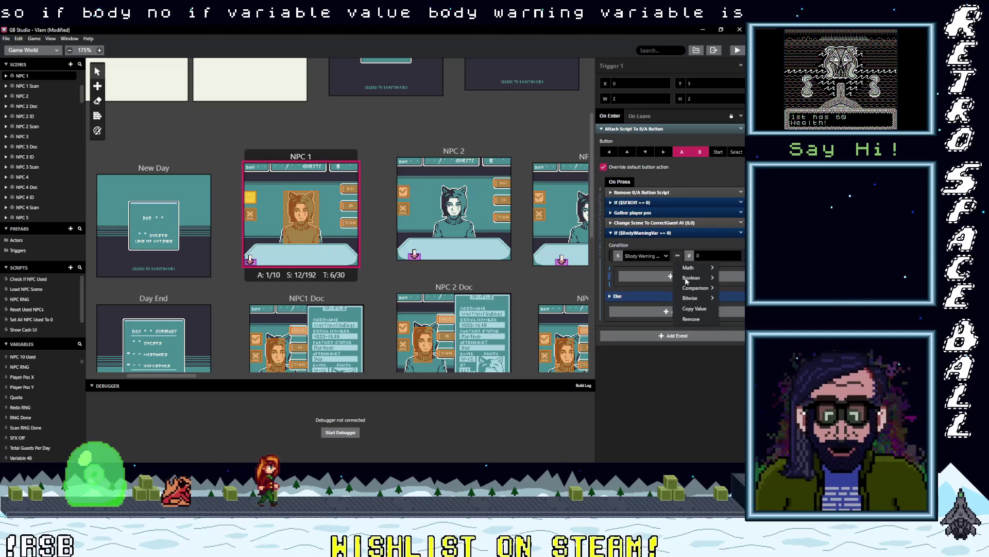
mouse_move(693, 298)
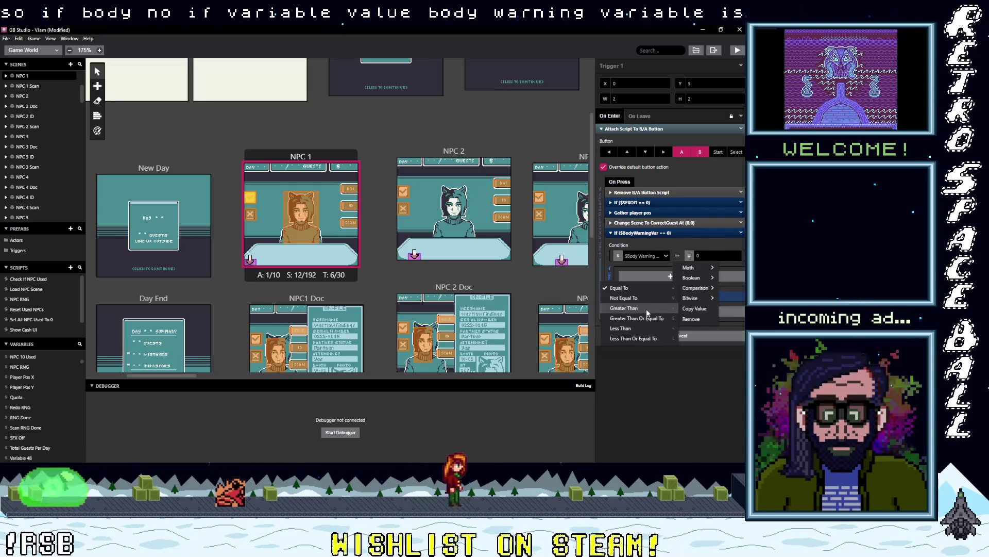
click(648, 309)
text(32)
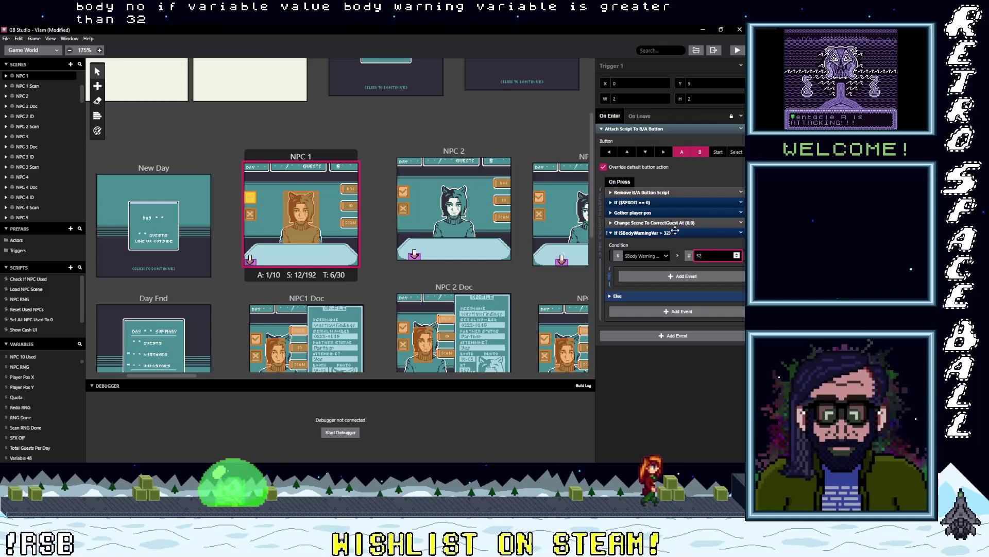
Step: Move the Change Scene To CorrectGuest event into the condition and expand its Else branch
drag(671, 223, 677, 266)
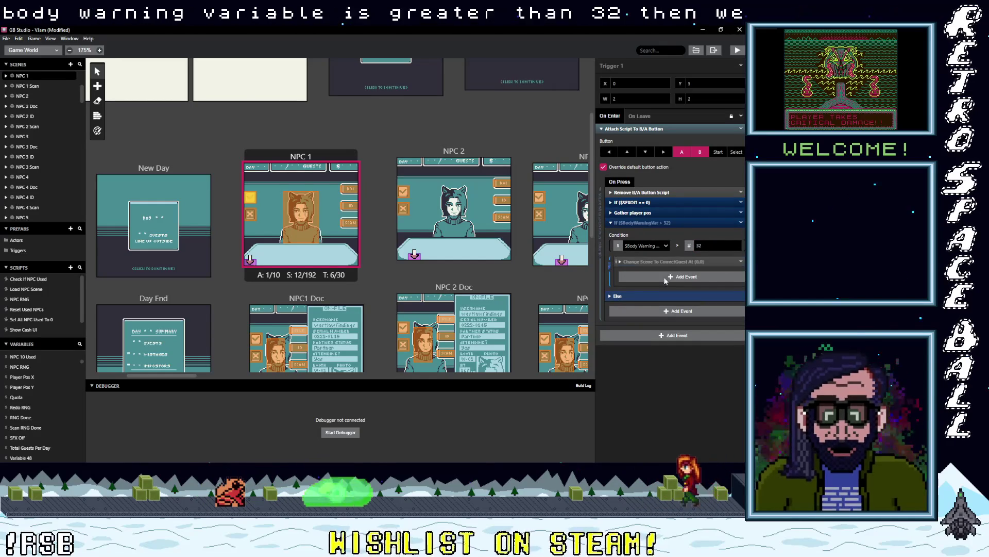
click(612, 297)
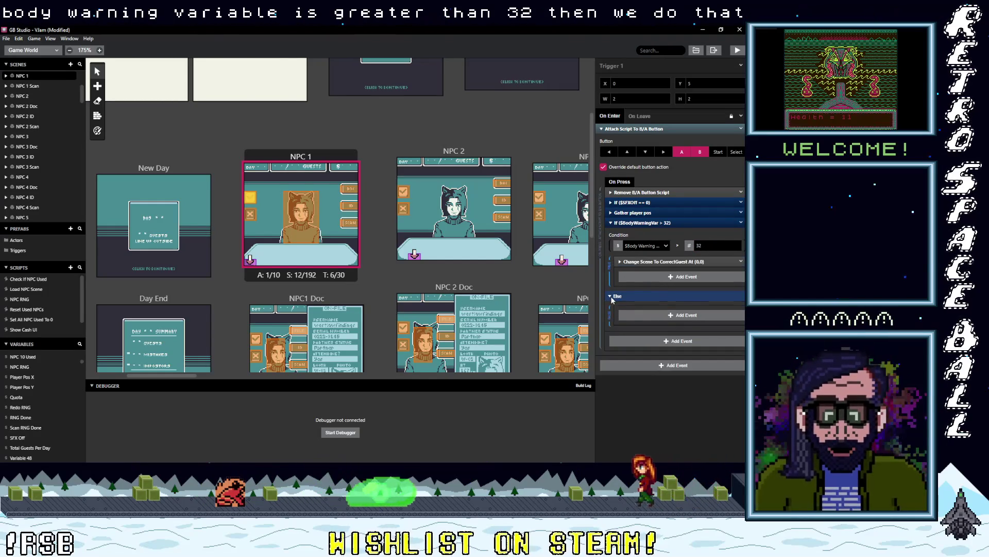
click(648, 316)
Step: Add a Change Scene To Mistake Imposter event under the Else branch
text(ch)
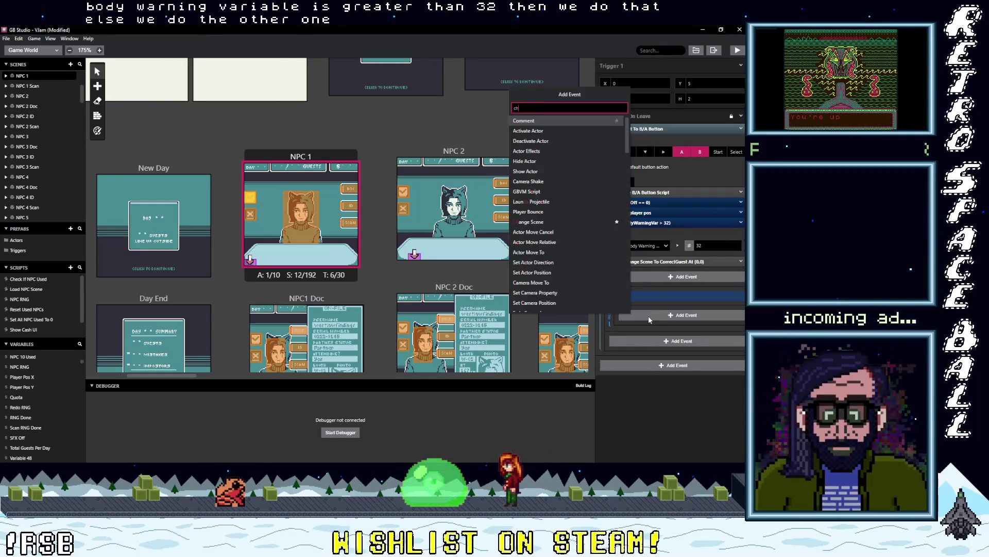
text(an)
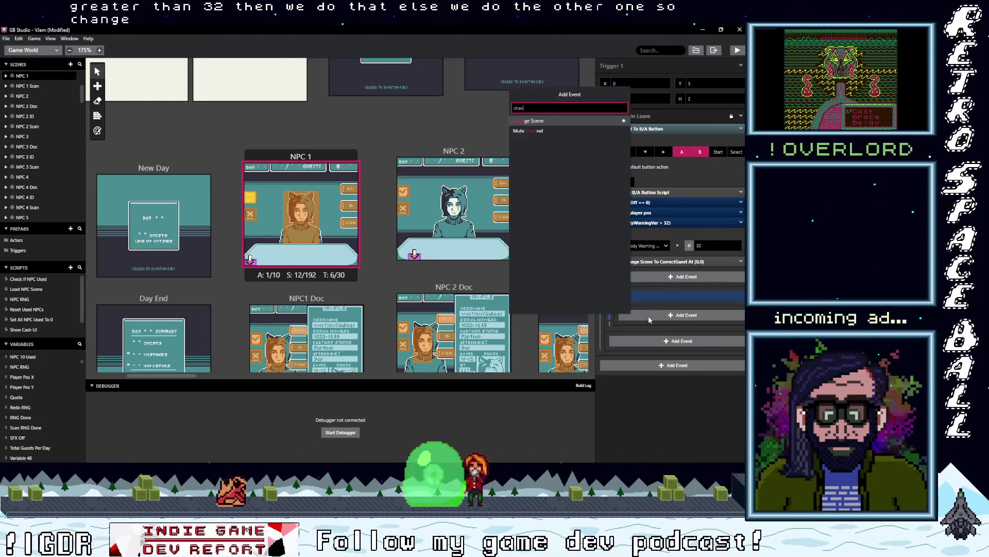
click(548, 121)
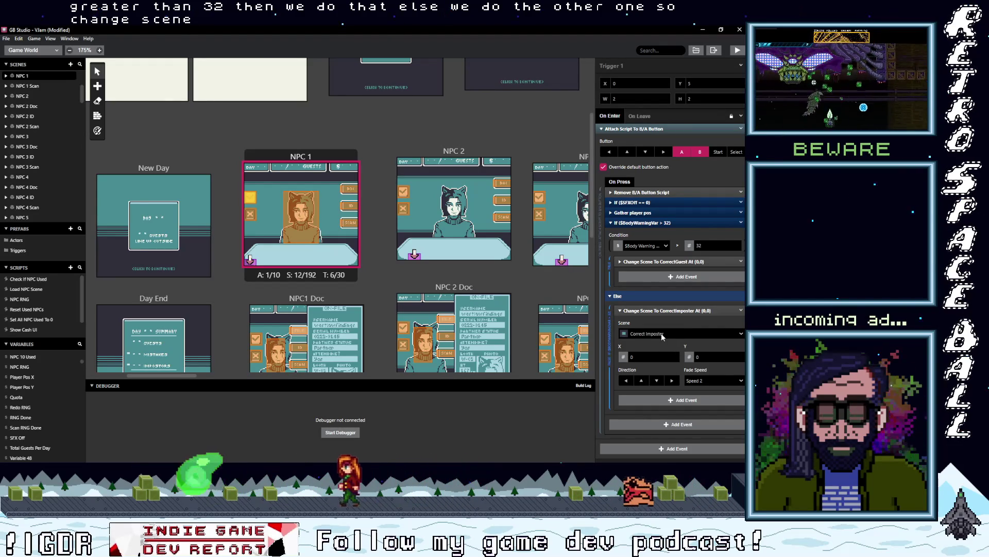
click(663, 336)
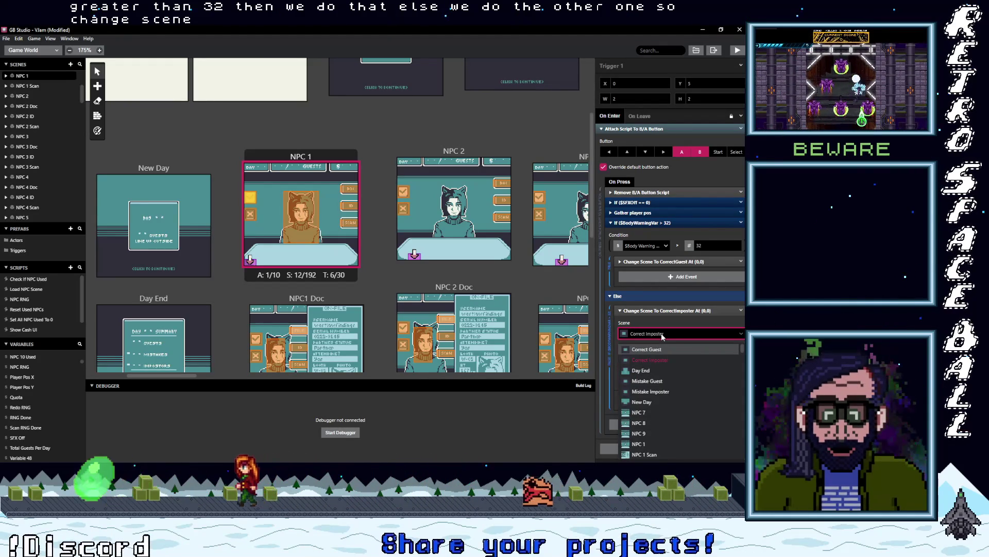
click(658, 381)
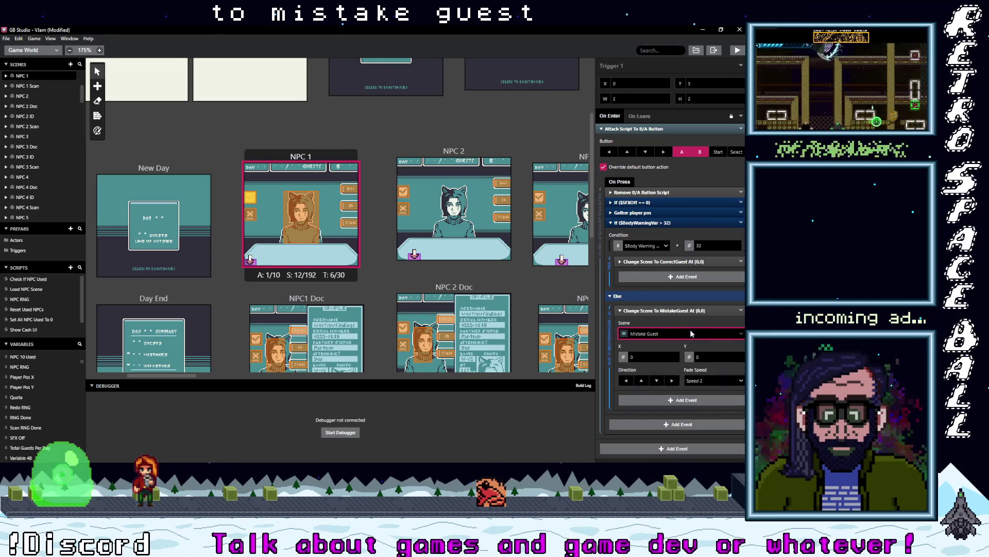
click(669, 333)
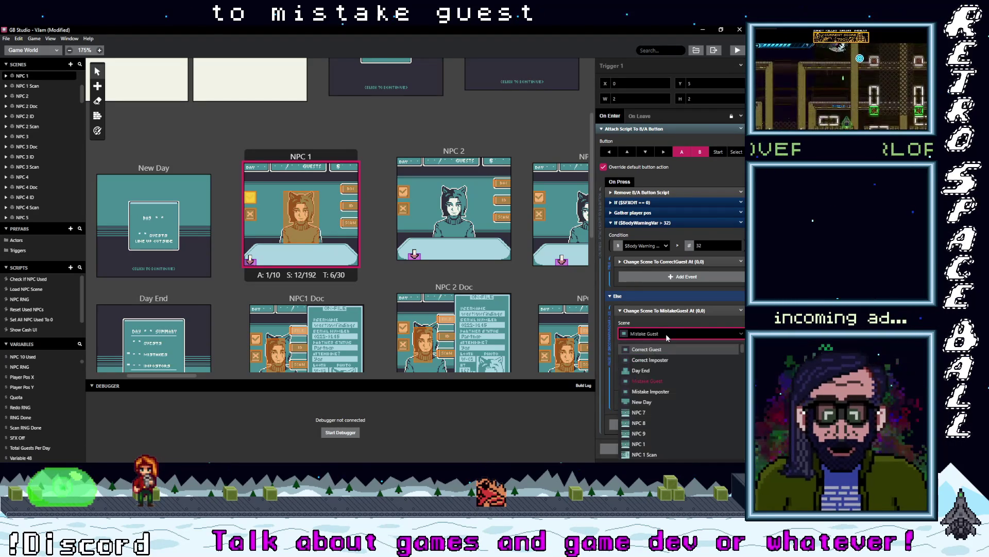
click(658, 391)
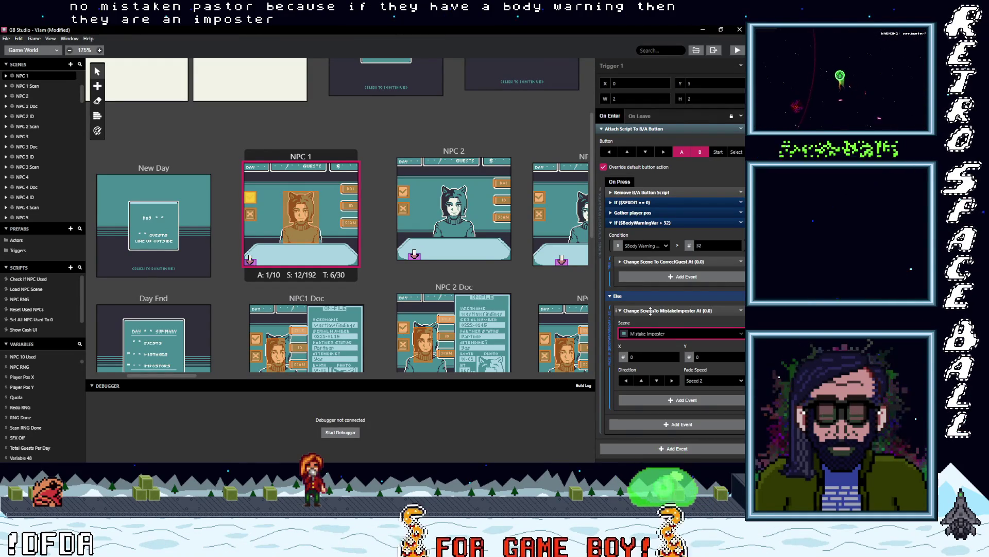
Step: Collapse the Mistake Imposter scene change and the body-warning If event
click(647, 311)
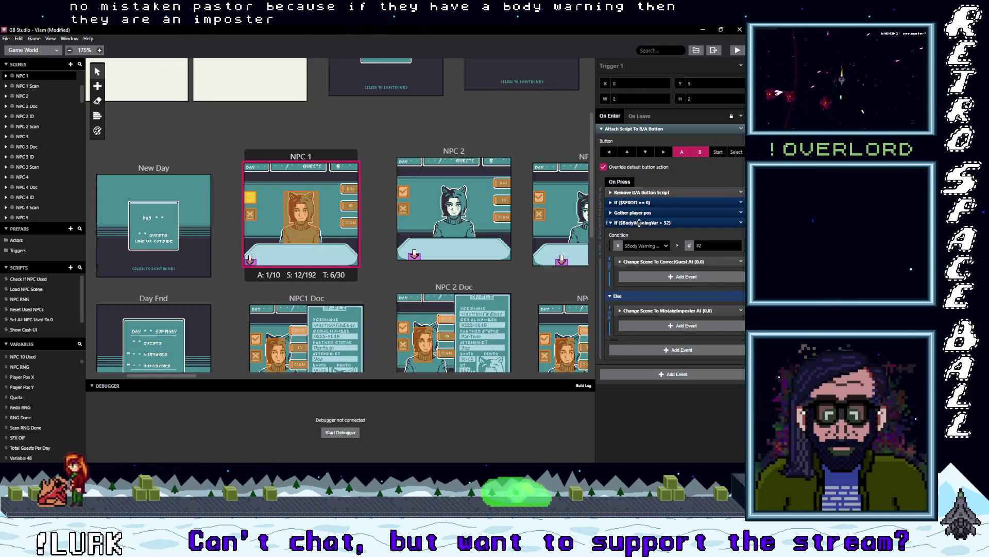
click(639, 223)
click(741, 223)
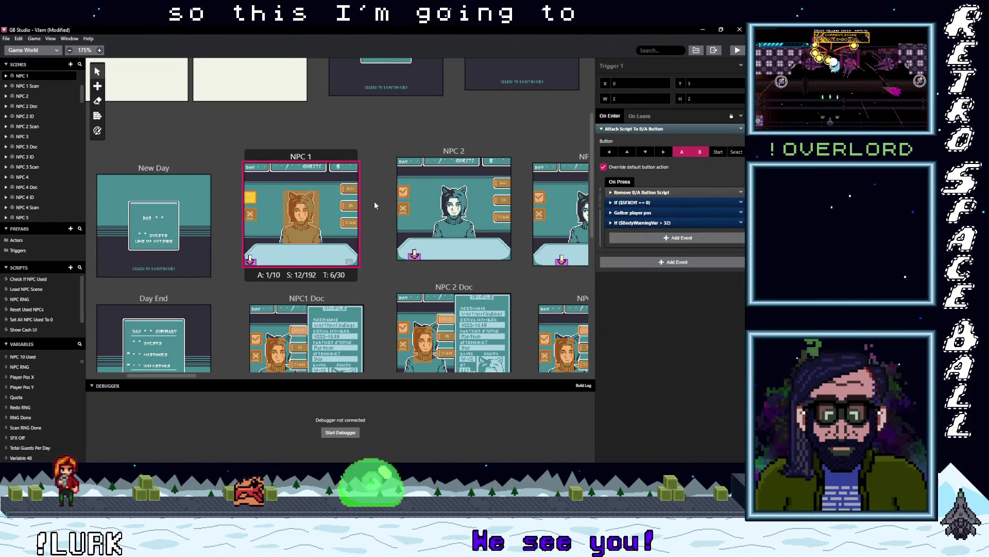
Step: Paste the body-warning If into NPC 2's trigger and delete its CorrectGuest scene change
click(404, 194)
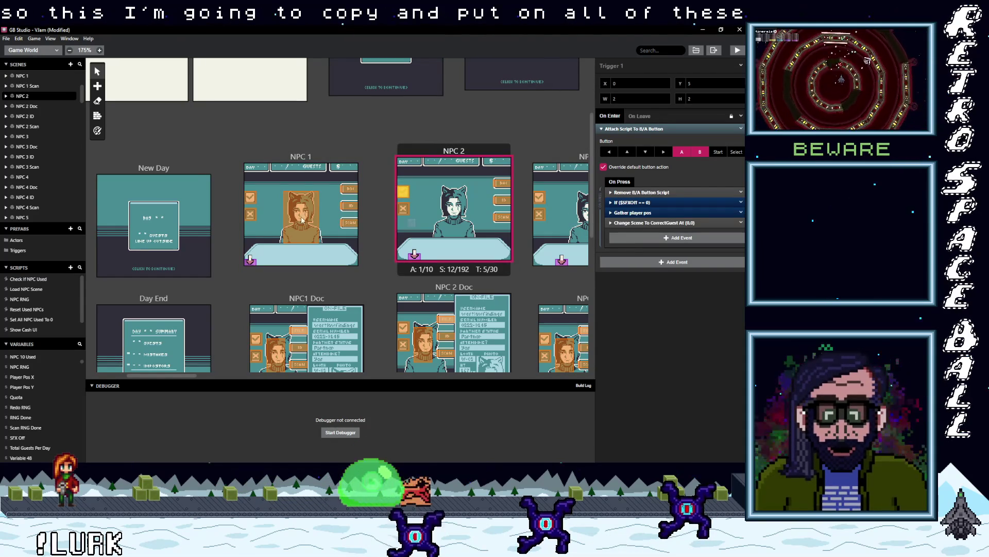
click(252, 197)
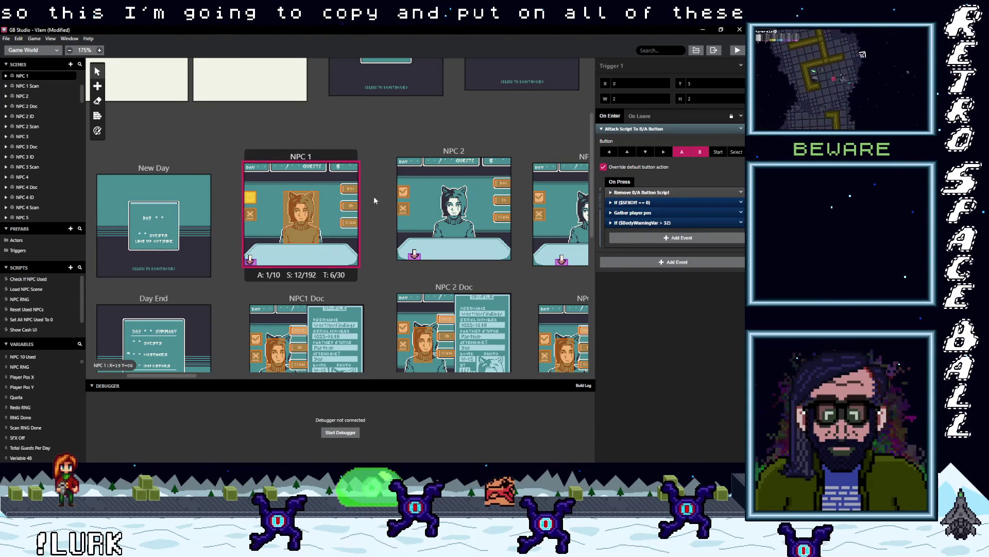
click(404, 191)
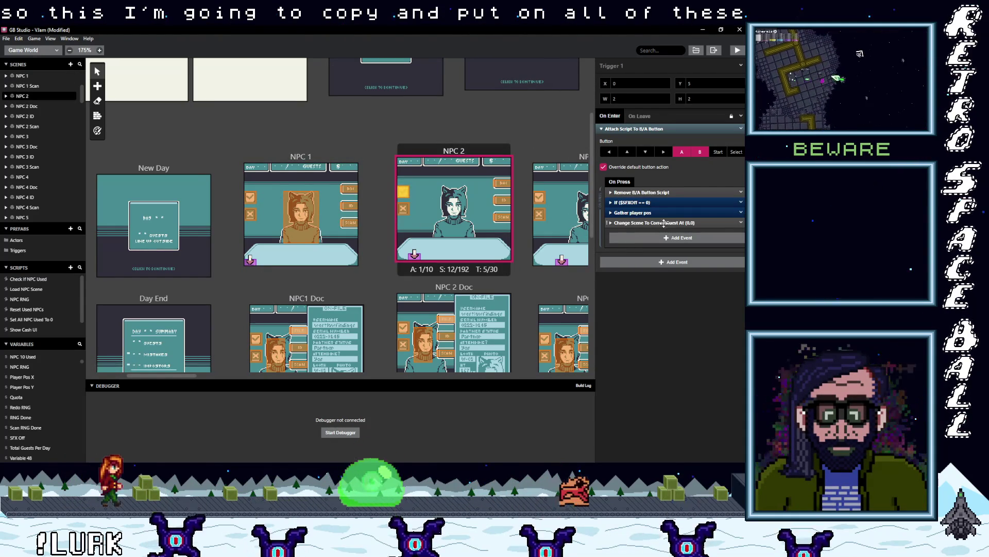
alt+click(705, 234)
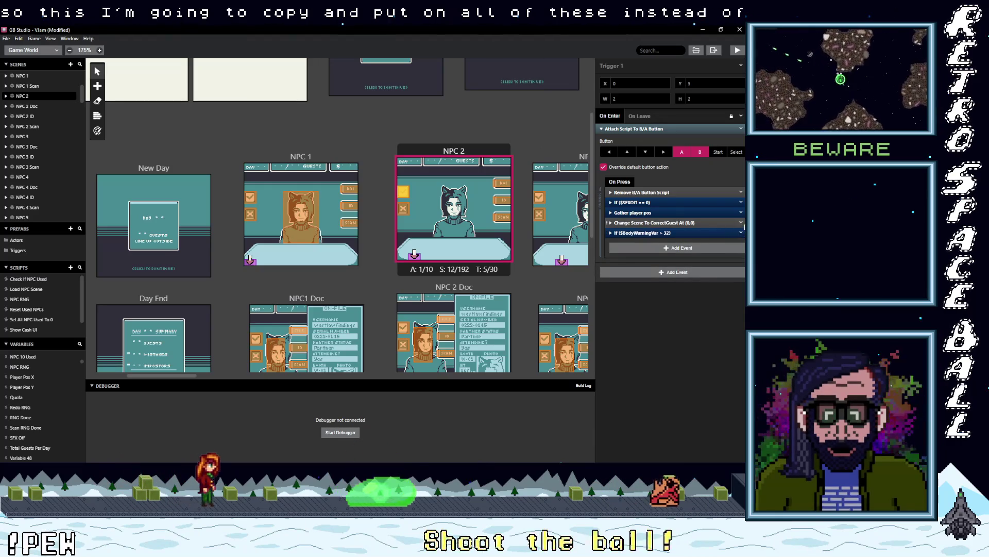
right_click(706, 234)
click(722, 328)
key(ctrl+v)
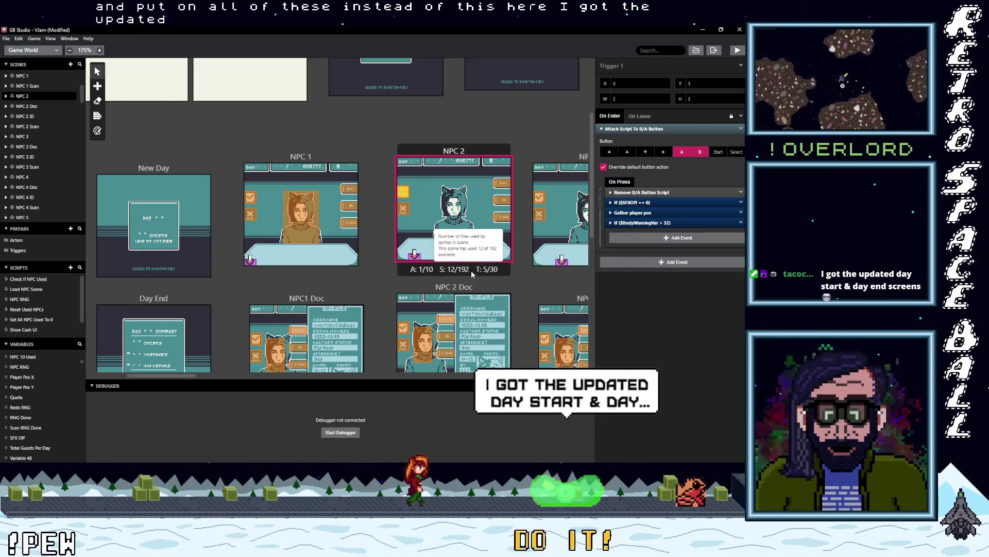
key(alt+Tab)
key(alt+Tab)
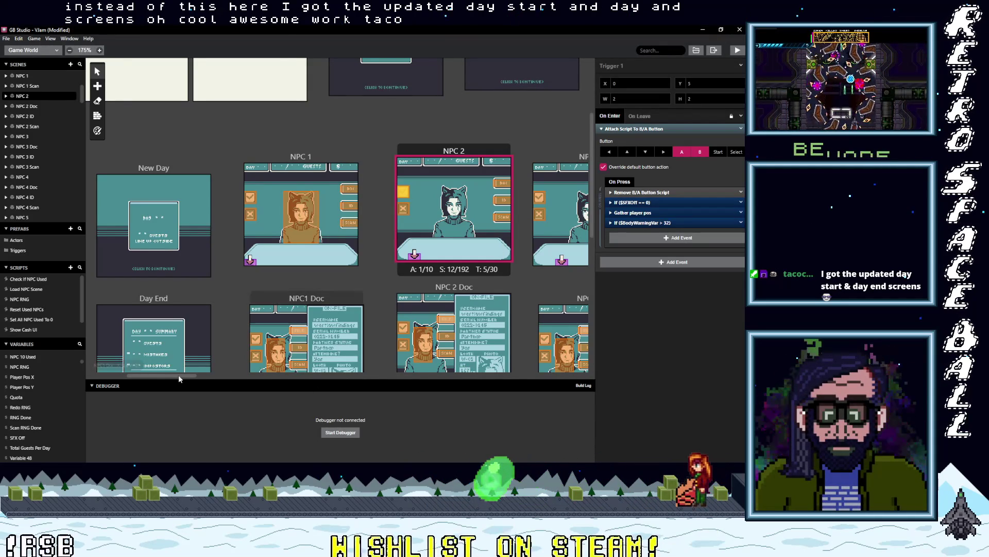
drag(178, 375, 209, 373)
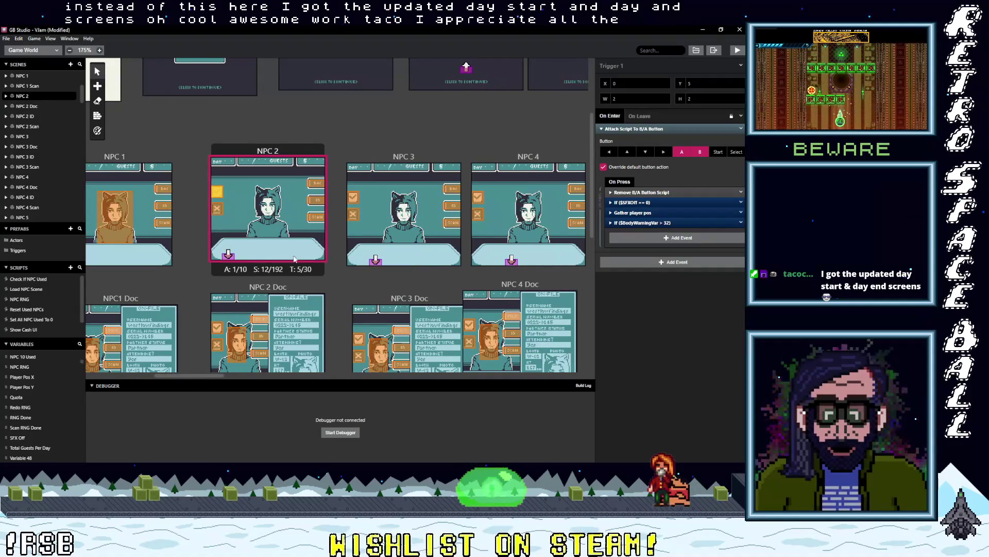
Step: Replace the CorrectGuest scene change with the pasted If in the NPC 3 and NPC 4 triggers
click(448, 215)
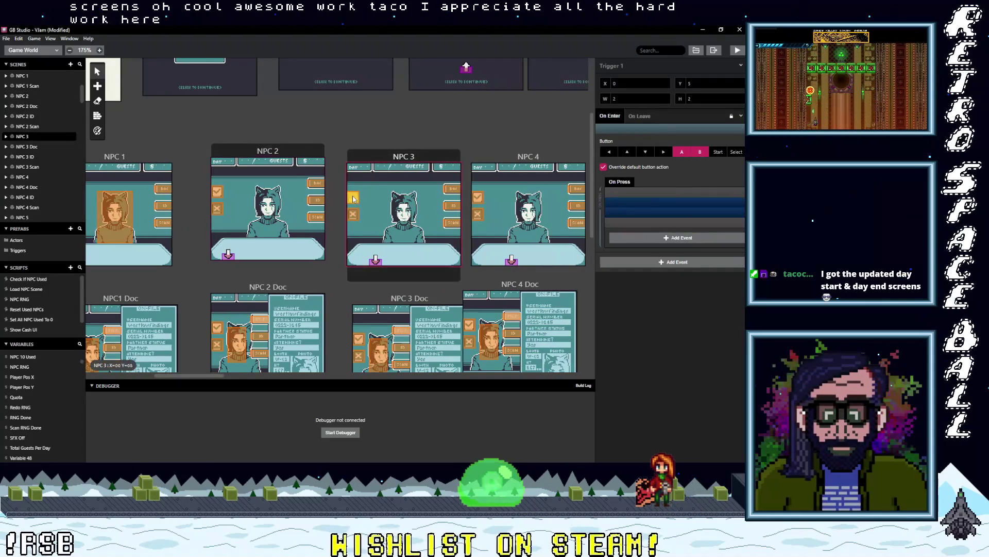
alt+click(640, 238)
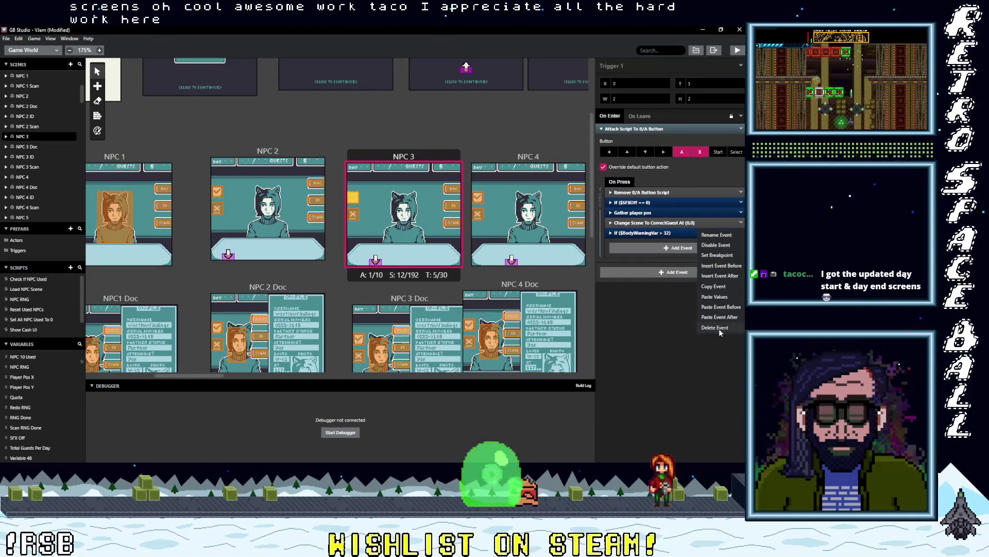
click(719, 328)
click(479, 197)
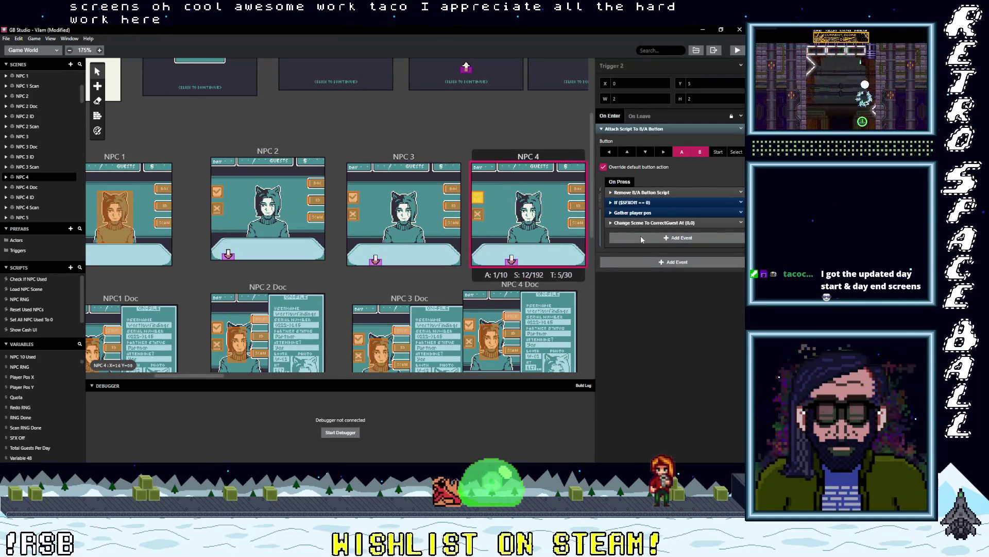
alt+click(650, 240)
click(742, 224)
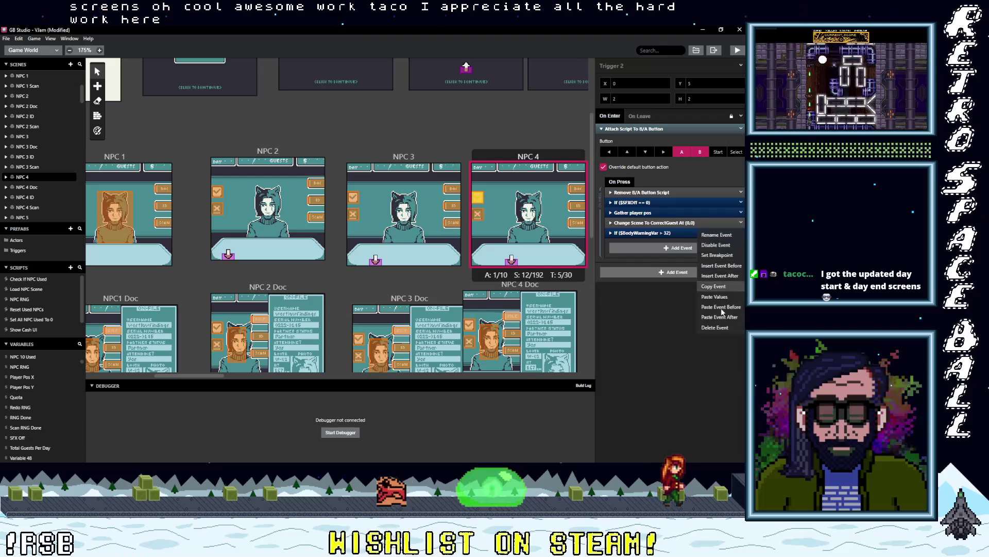
click(715, 328)
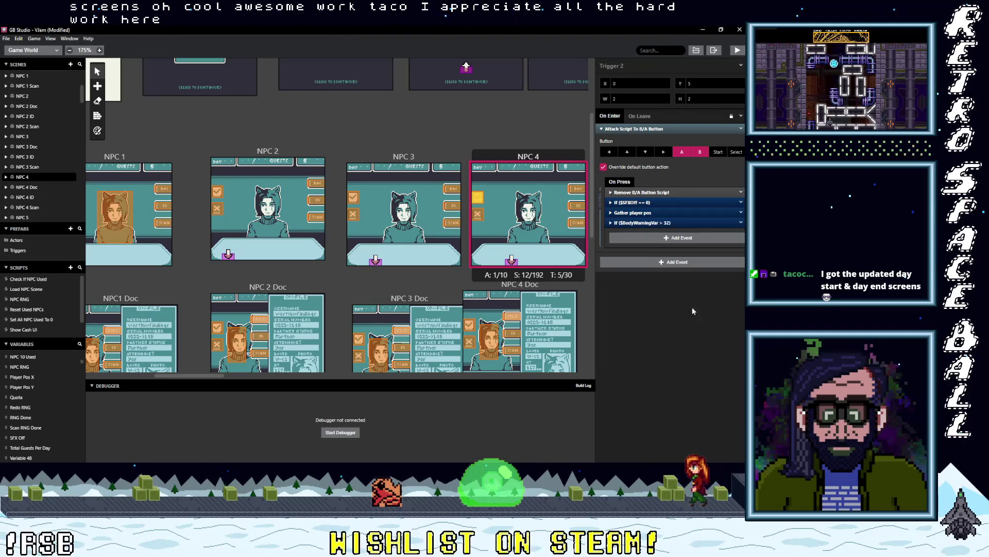
Step: Paste the body-warning If event into the NPC 5 trigger
drag(198, 376, 228, 375)
click(399, 186)
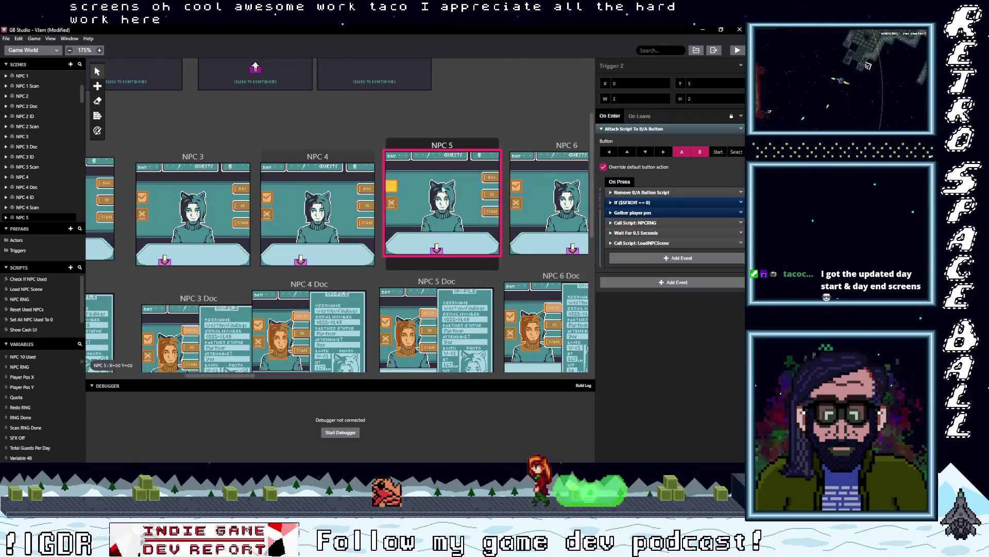
alt+click(651, 257)
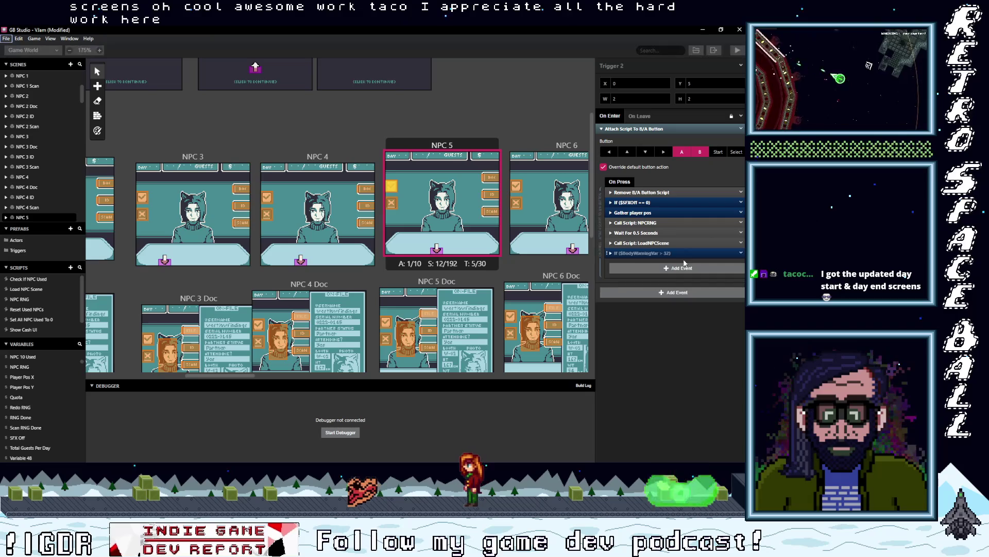
Step: Delete the LoadNPCScene call, 0.5 second wait and leftover old event from NPC 5's script
click(741, 243)
click(731, 355)
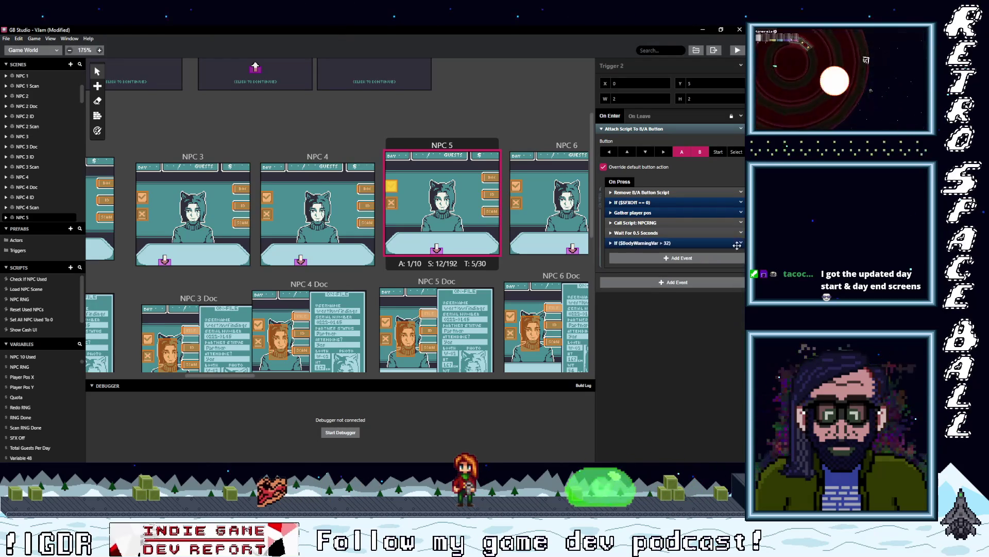
click(741, 236)
click(734, 299)
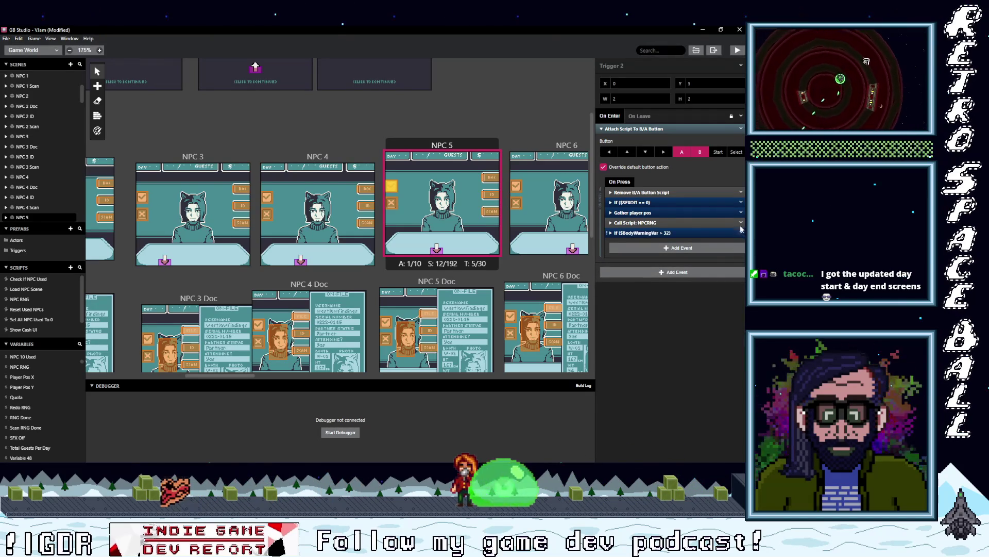
click(741, 231)
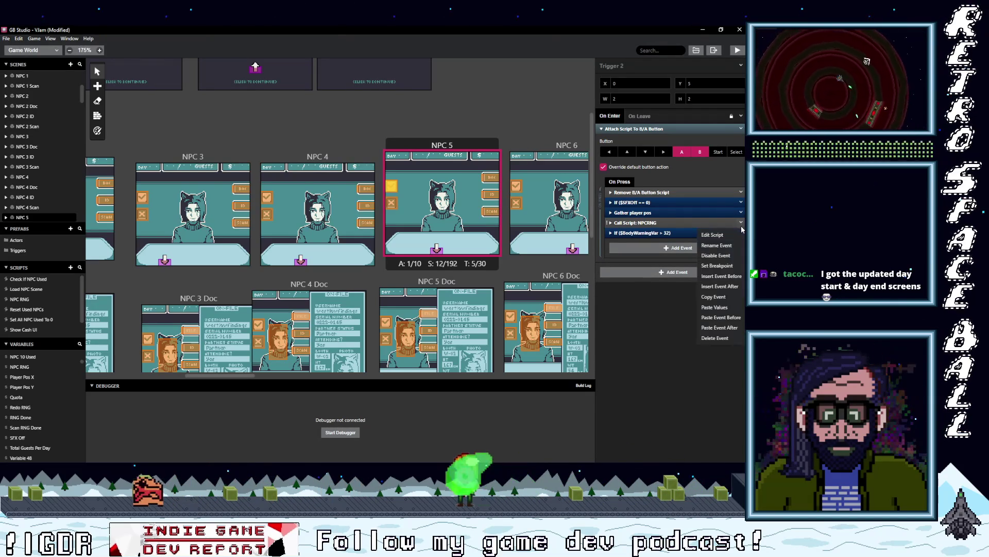
click(715, 338)
click(552, 201)
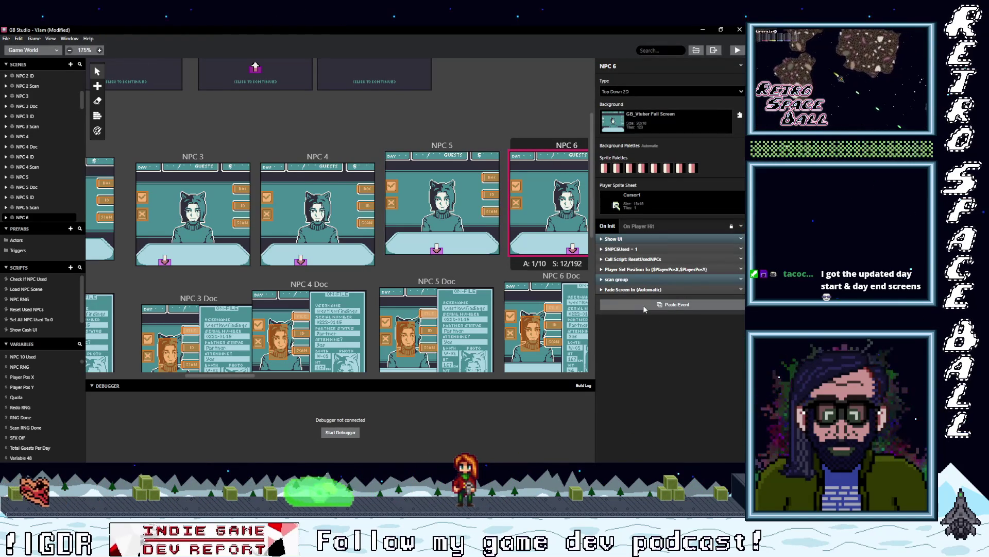
key(alt)
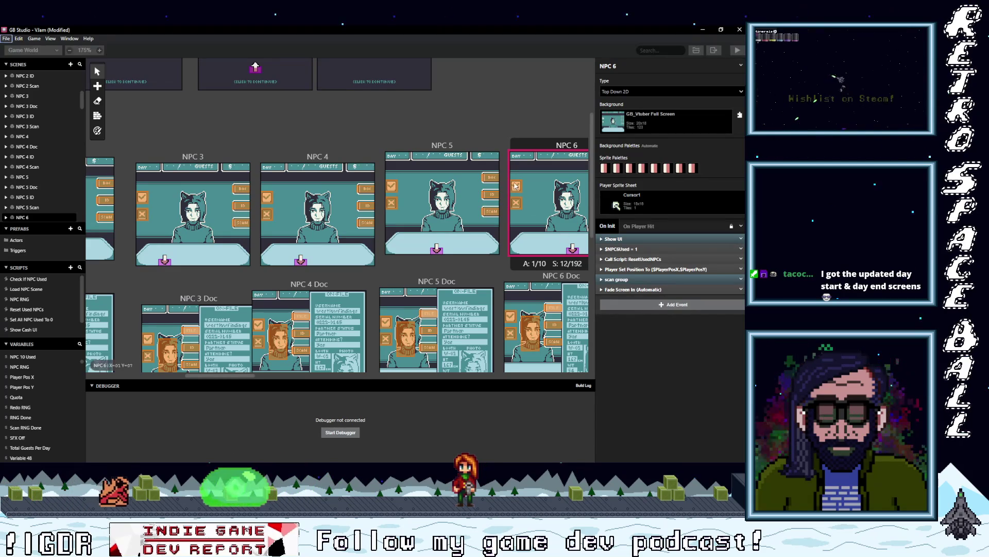
Step: Paste the body-warning If into NPC 6's trigger and delete its NPCRNG, wait and LoadNPCScene events
click(514, 186)
alt+click(652, 259)
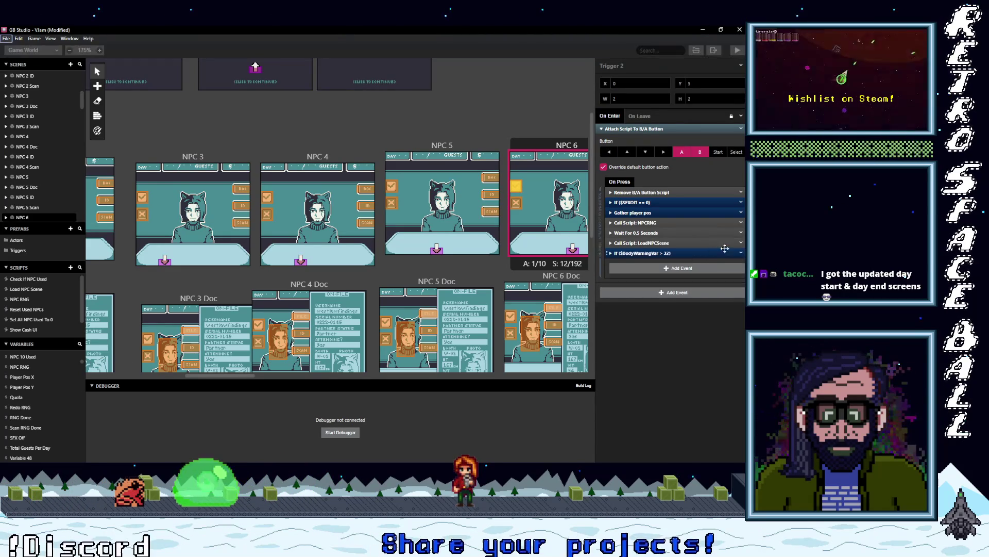
click(741, 253)
click(715, 358)
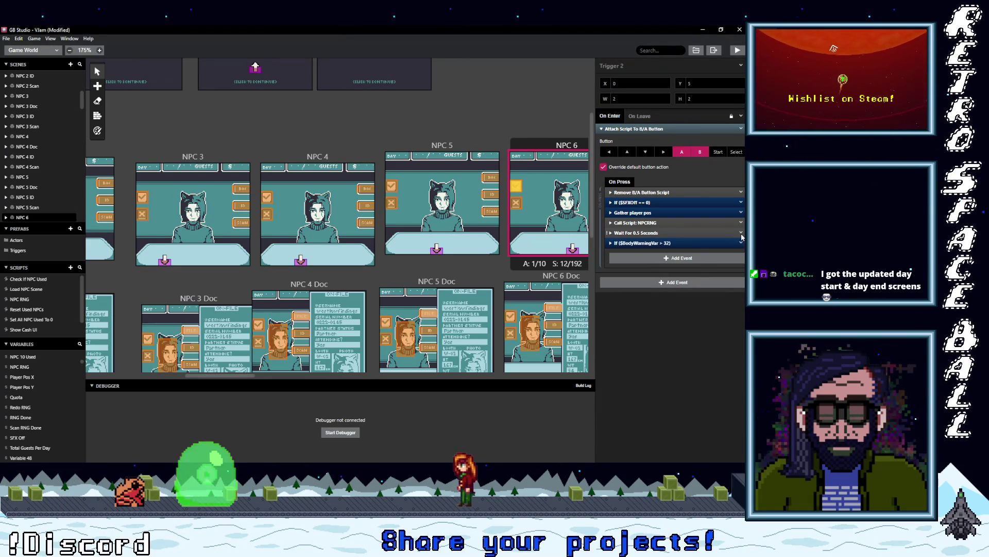
click(741, 232)
click(715, 348)
click(741, 222)
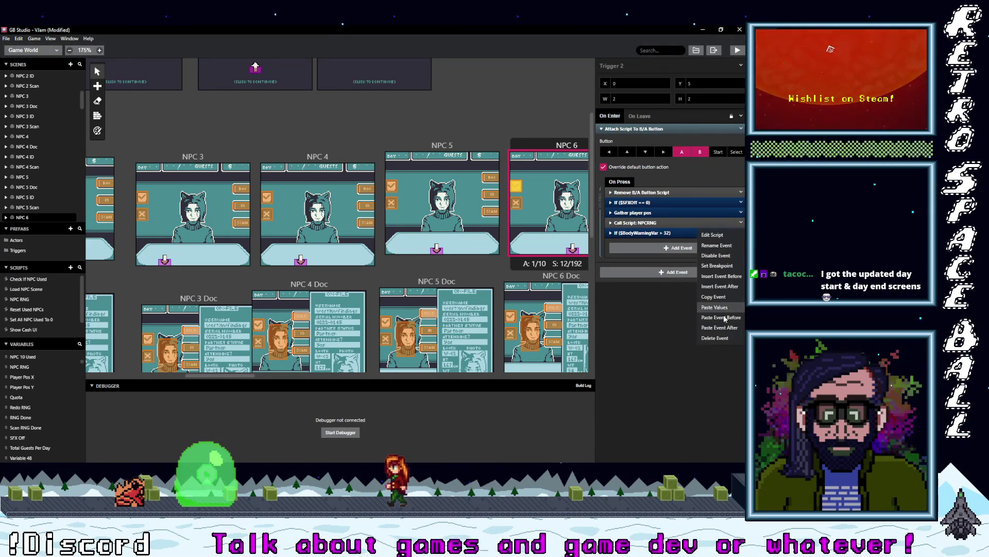
click(716, 338)
drag(224, 374, 273, 376)
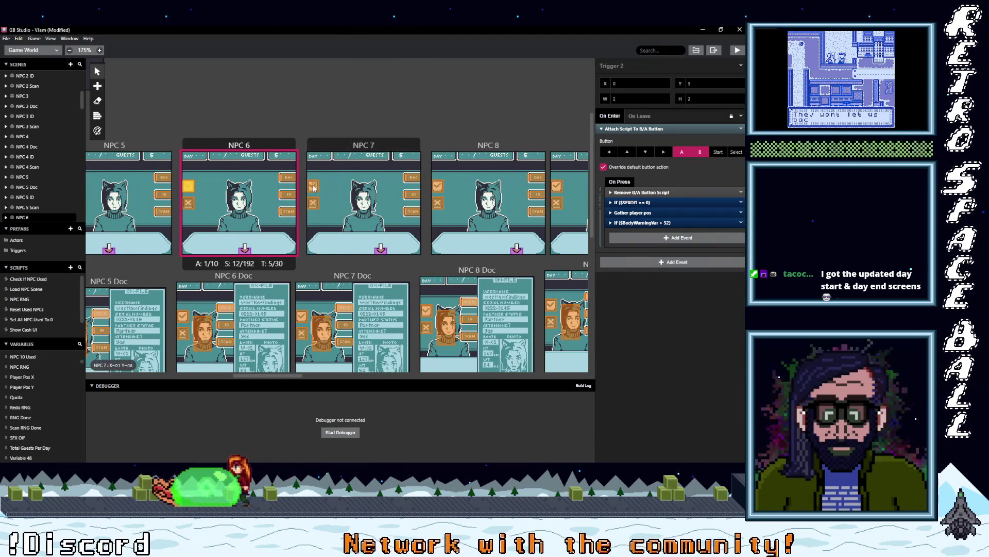
Step: Replace the NPCRNG, wait and load events with the body-warning check in the NPC 7 and NPC 8 triggers
click(312, 186)
alt+click(641, 257)
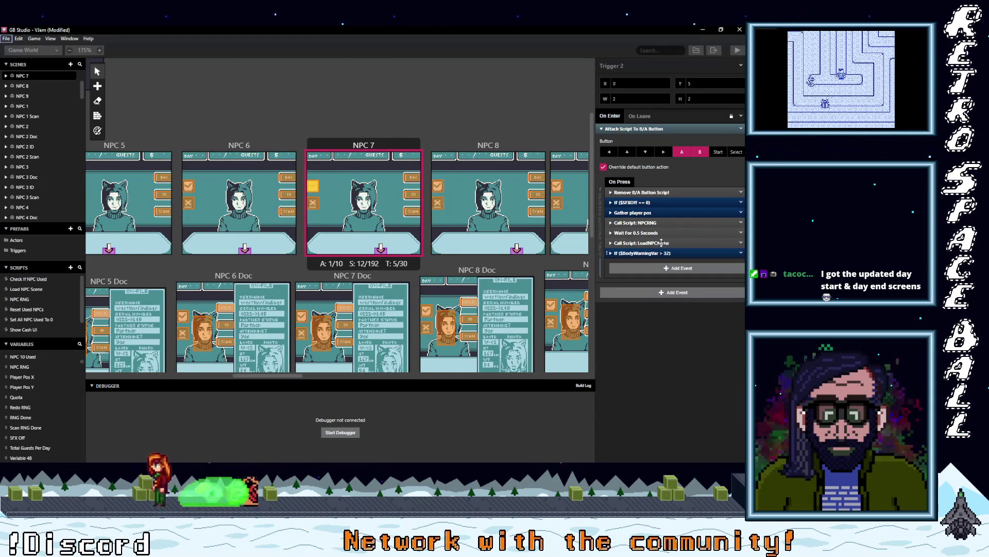
click(741, 223)
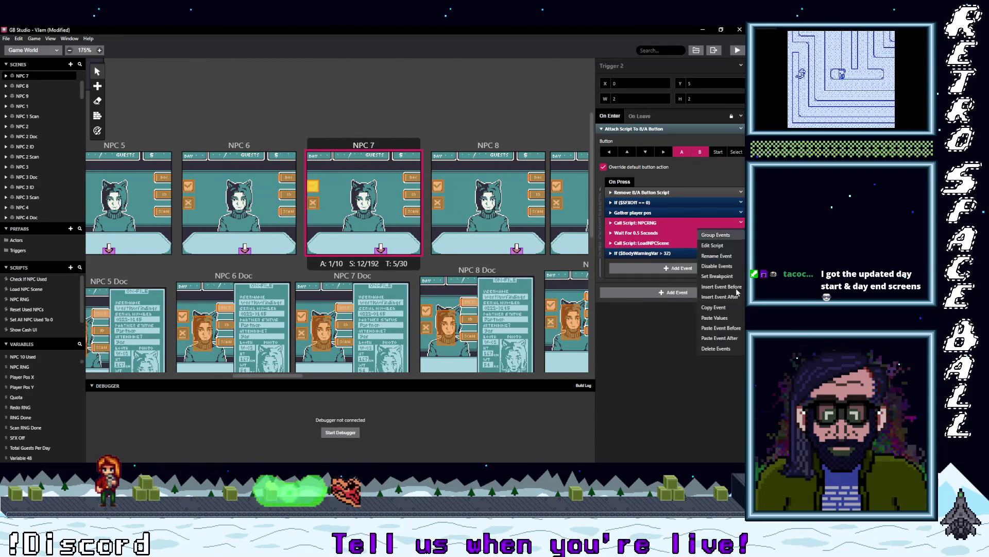
click(719, 349)
click(488, 145)
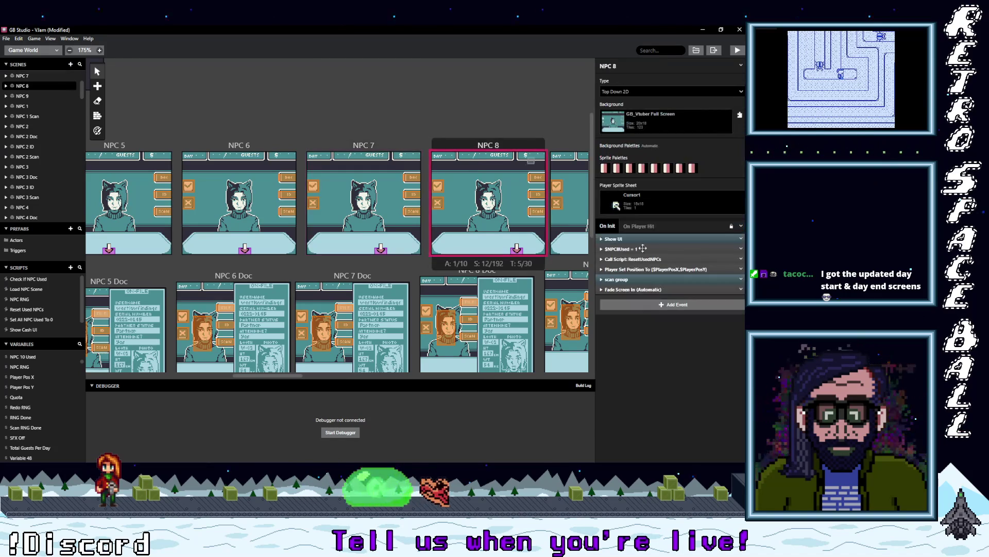
click(438, 186)
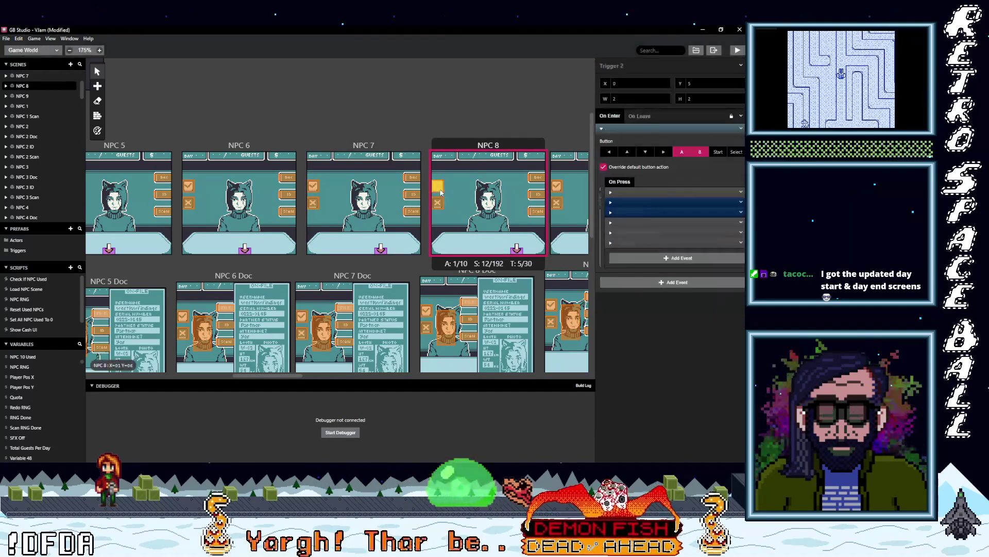
click(634, 257)
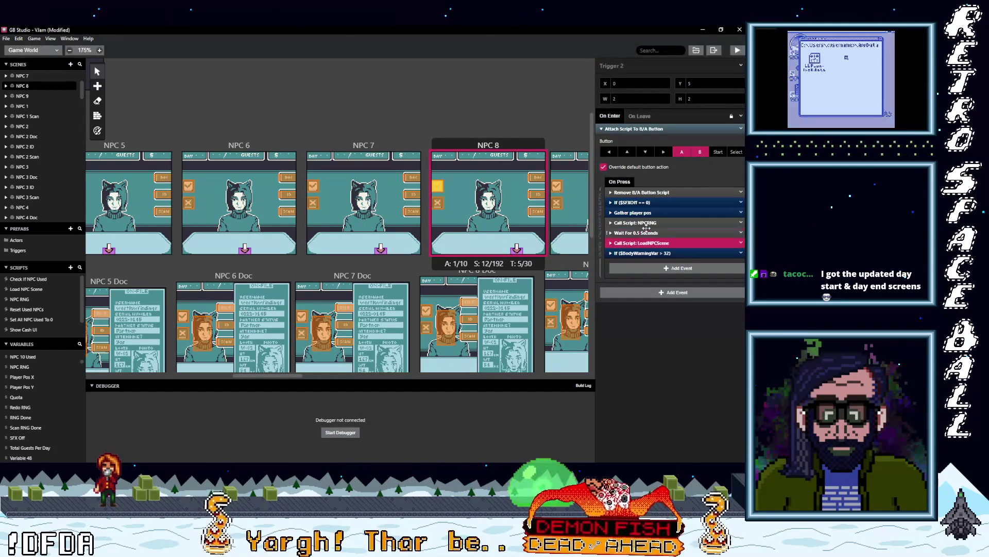
click(742, 222)
click(752, 324)
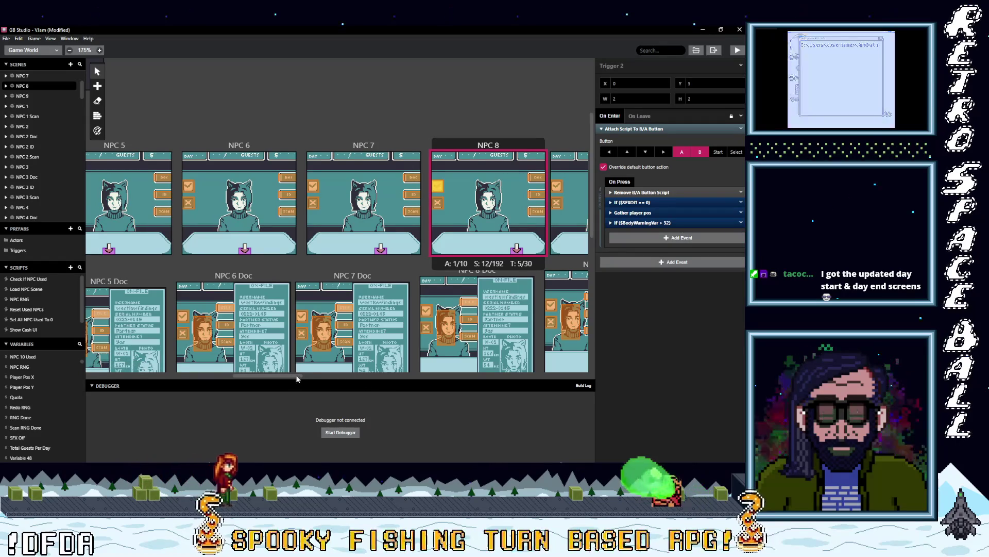
drag(292, 376, 327, 375)
Step: Replace the NPCRNG, wait and load events with the body-warning check in the NPC 9 and NPC 10 triggers
click(304, 185)
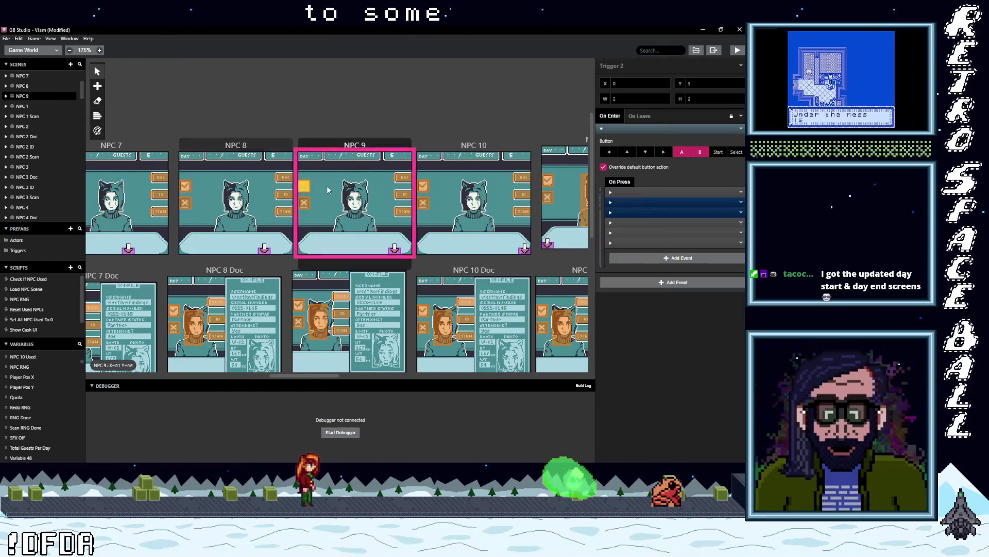
alt+click(647, 254)
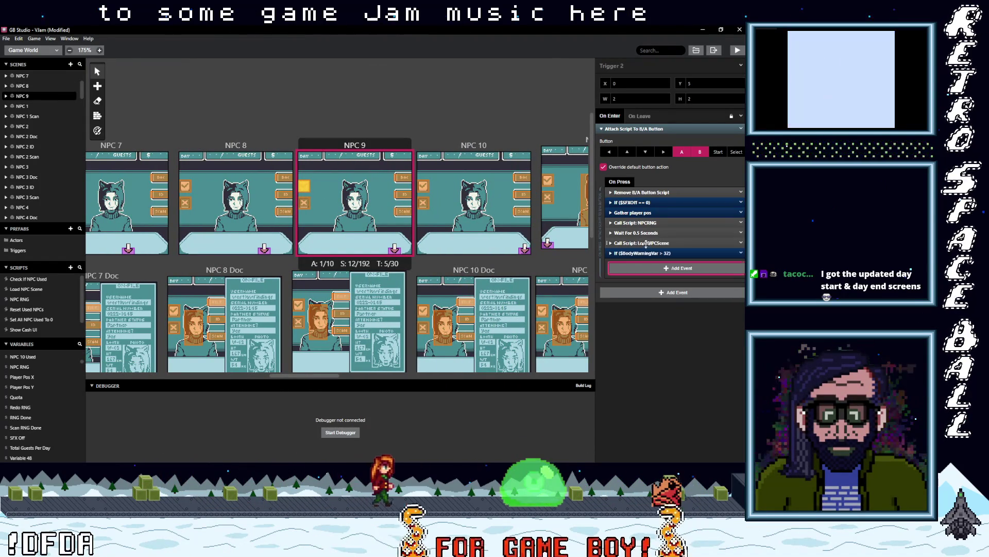
click(741, 222)
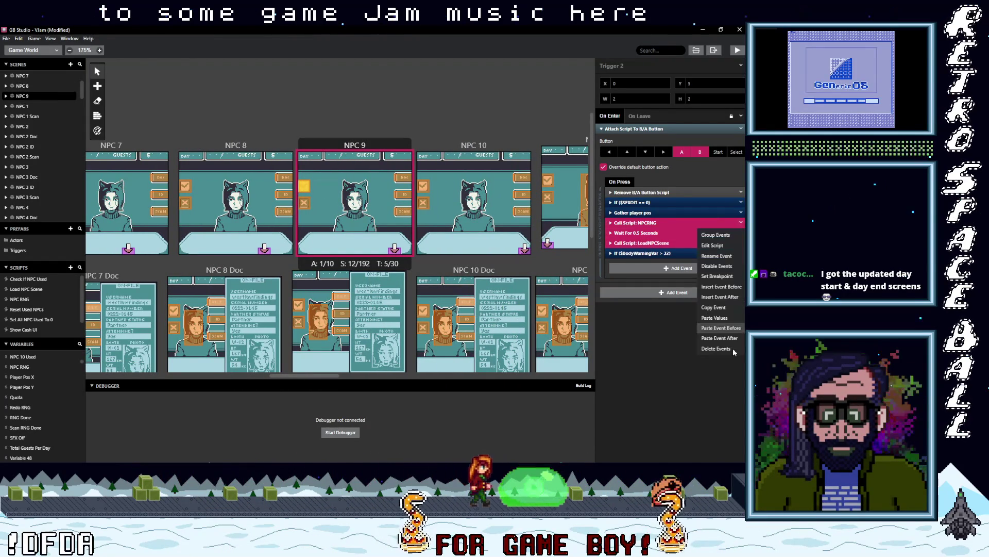
click(716, 348)
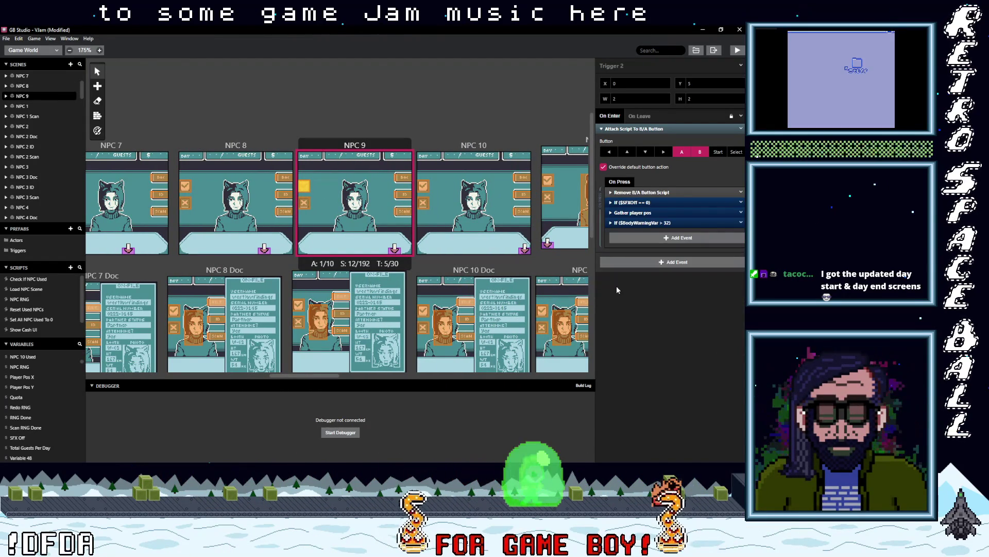
click(464, 147)
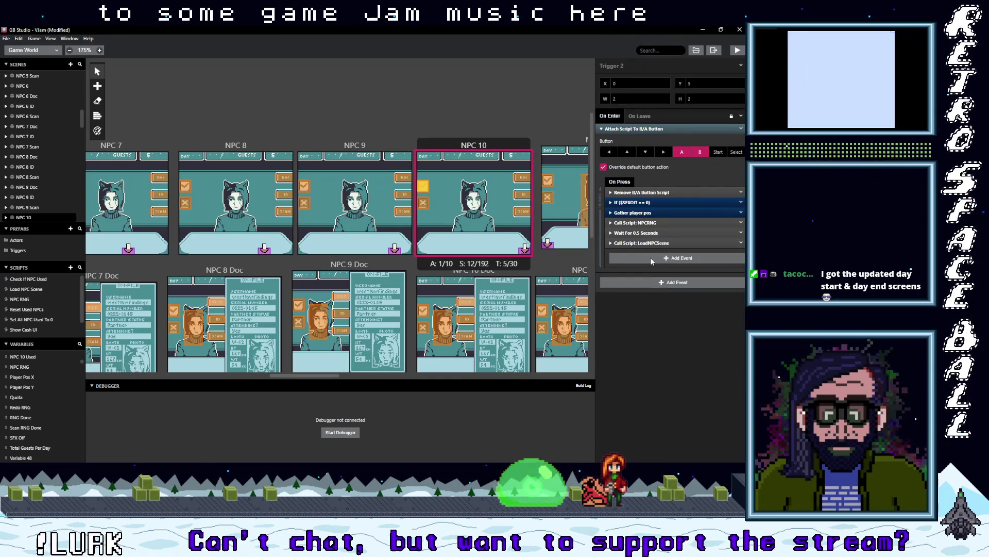
key(ctrl+v)
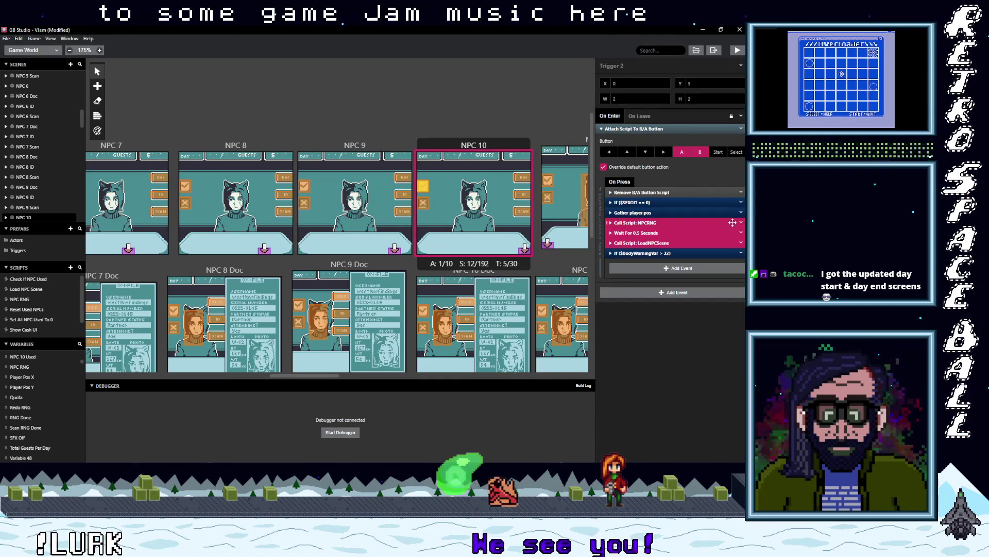
click(742, 225)
click(707, 346)
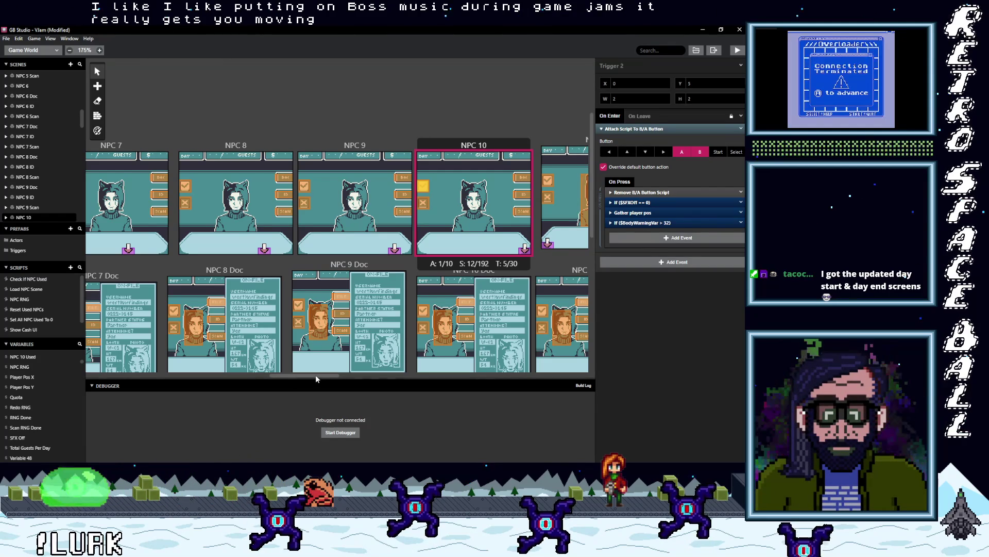
Step: Replace NPC 1's NPCRNG, wait and load events with the pasted body-warning check
scroll(282, 381, left, 3)
scroll(283, 381, left, 10)
scroll(241, 384, up, 3)
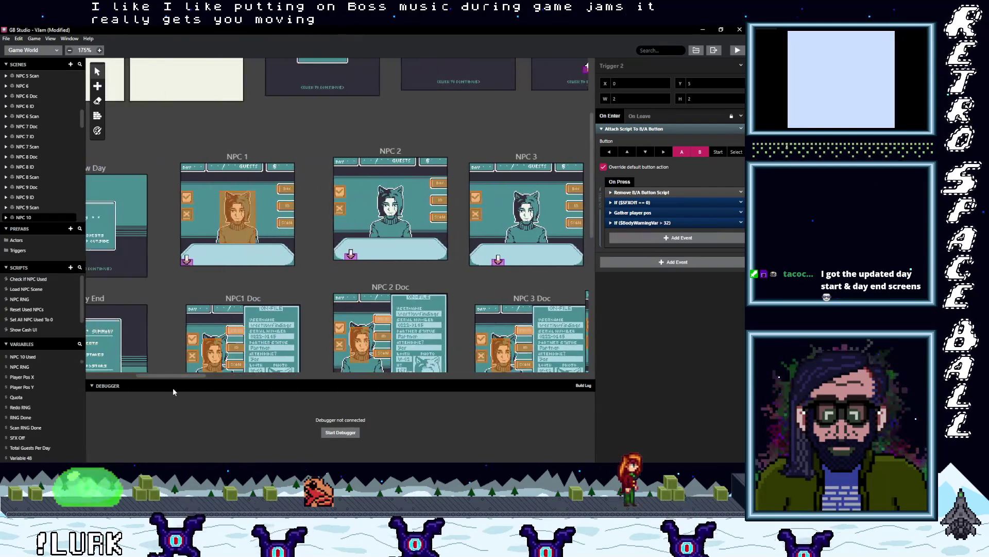
scroll(157, 391, left, 2)
scroll(175, 392, right, 5)
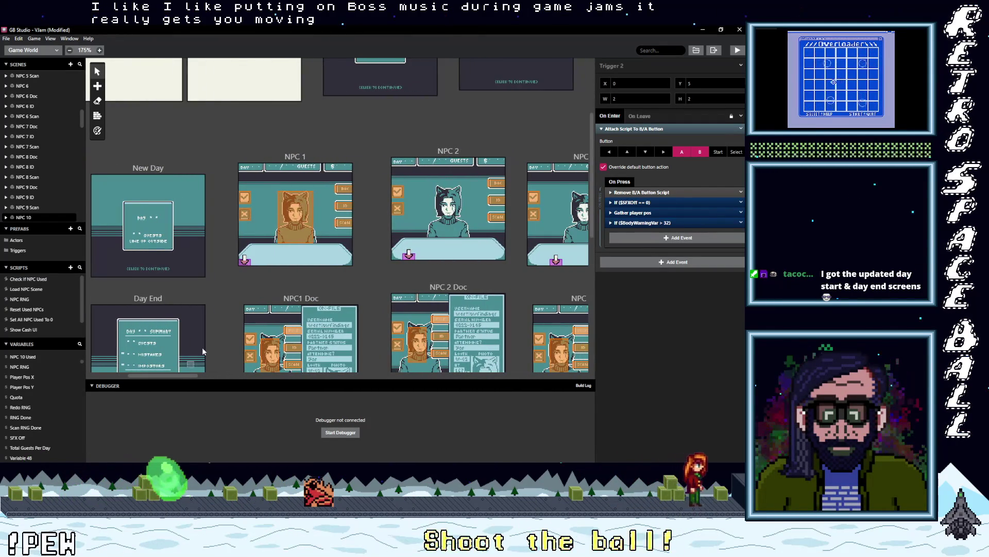
click(244, 213)
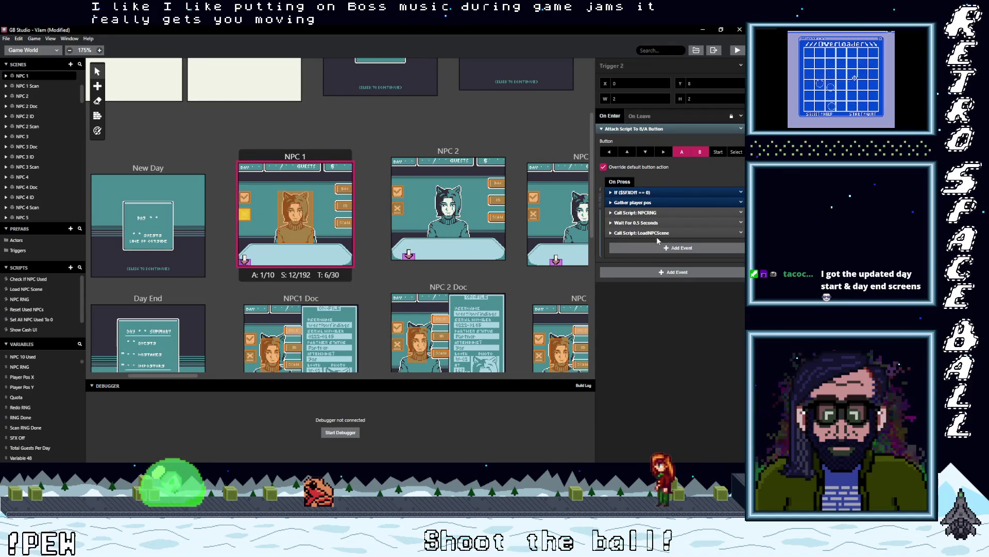
click(740, 213)
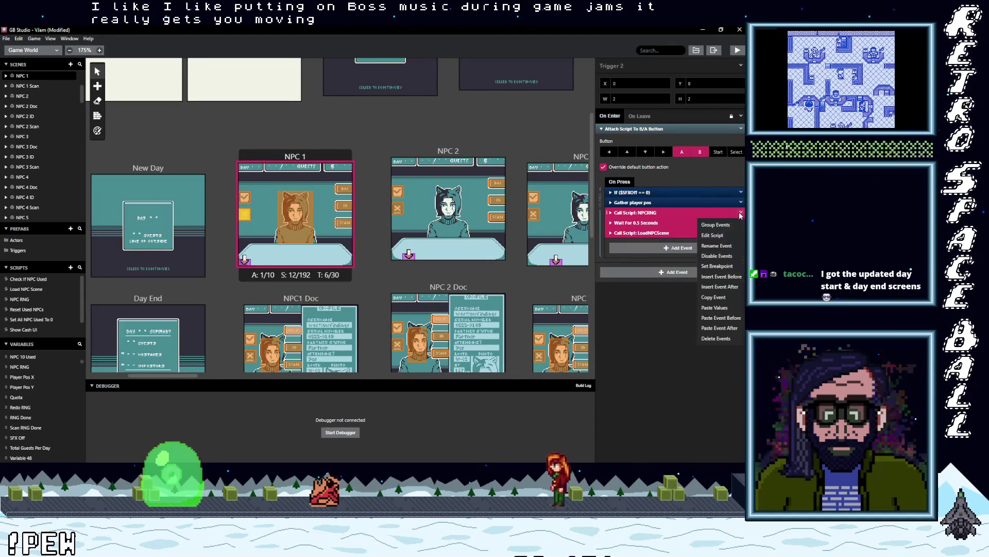
click(714, 339)
click(641, 218)
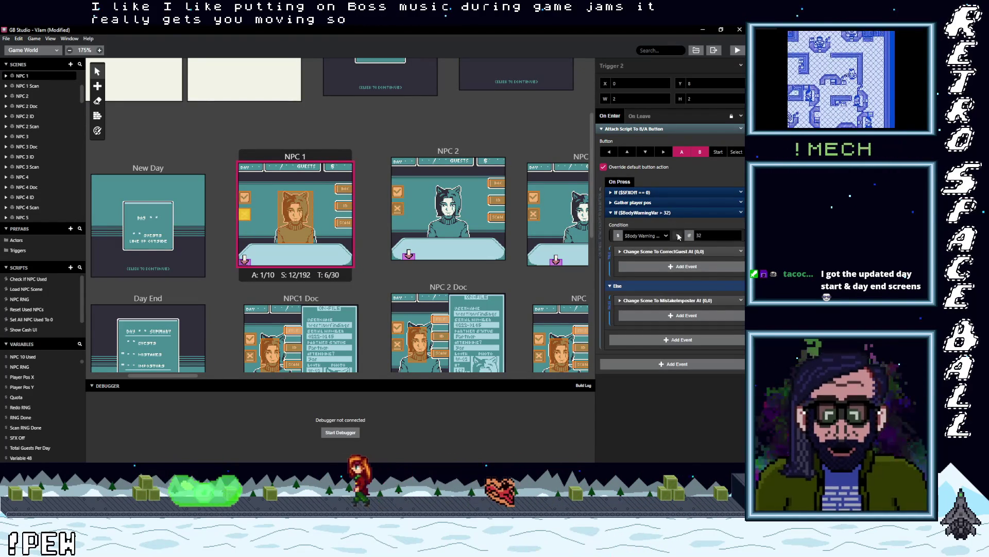
Step: Change the check to $BodyWarningVar ≤ 32, keeping the MistakeImposter scene change under Else
click(677, 235)
mouse_move(686, 269)
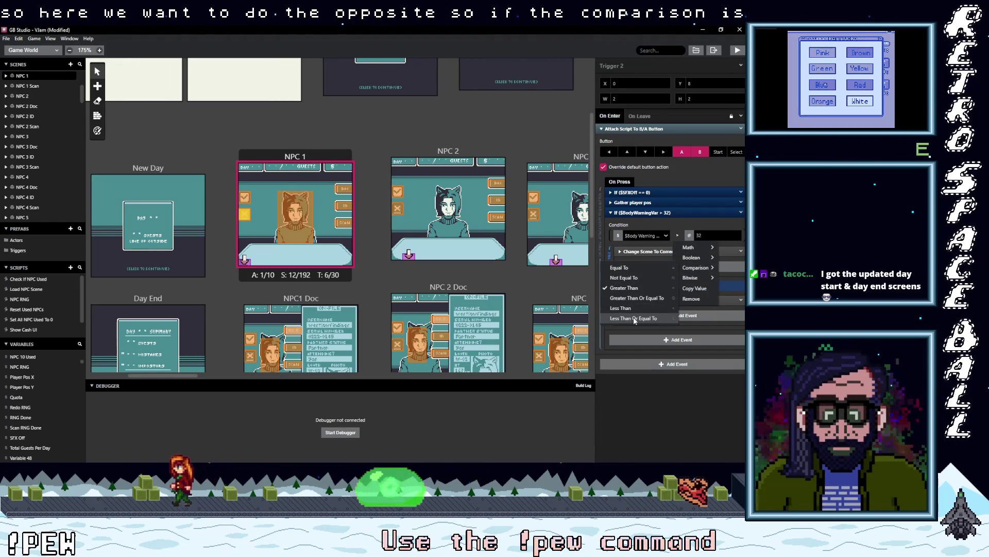
click(633, 317)
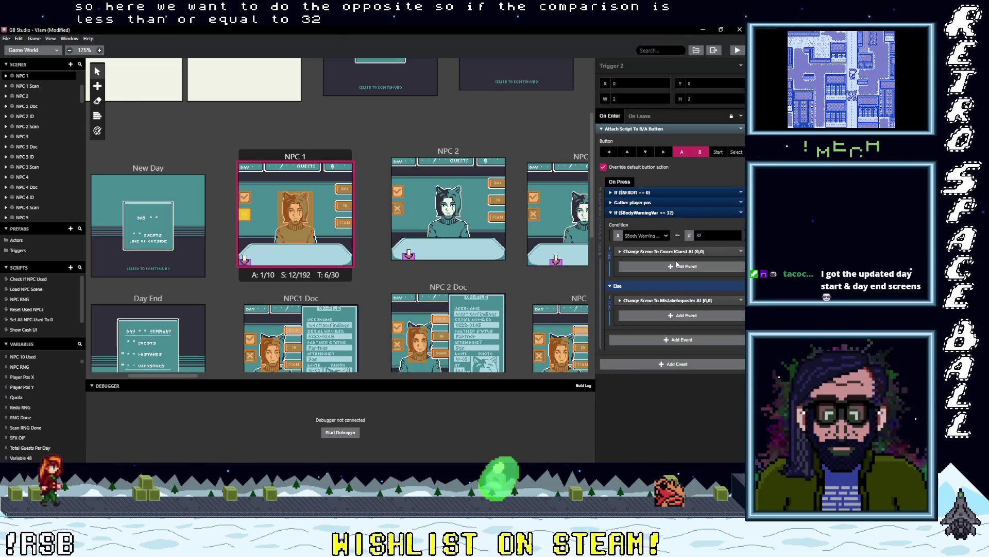
drag(665, 304, 669, 280)
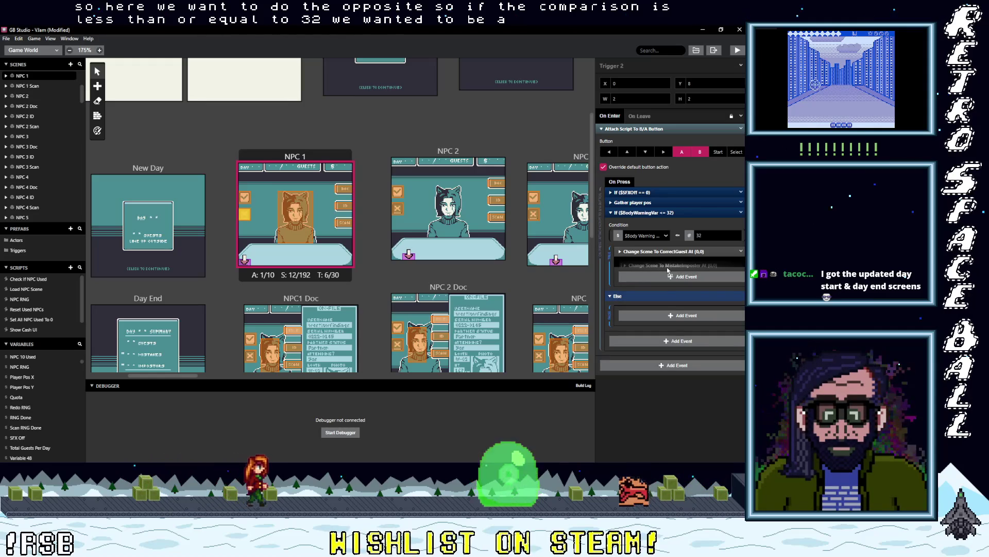
drag(668, 273, 671, 302)
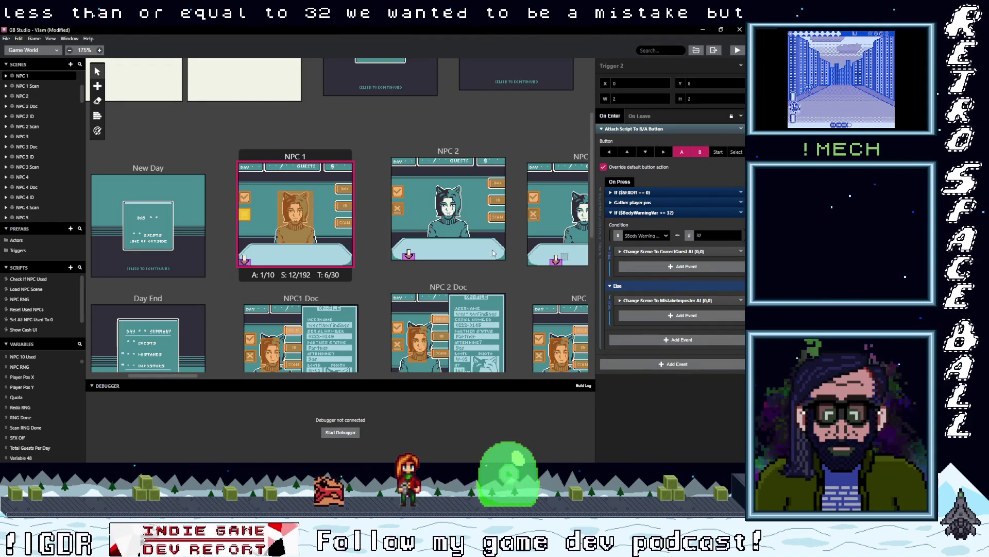
scroll(489, 248, up, 3)
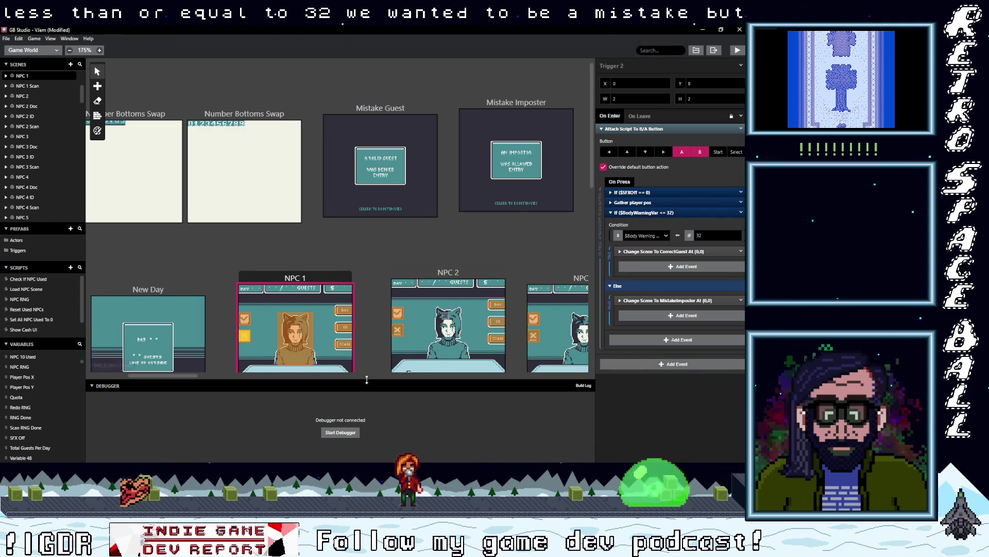
drag(179, 375, 227, 374)
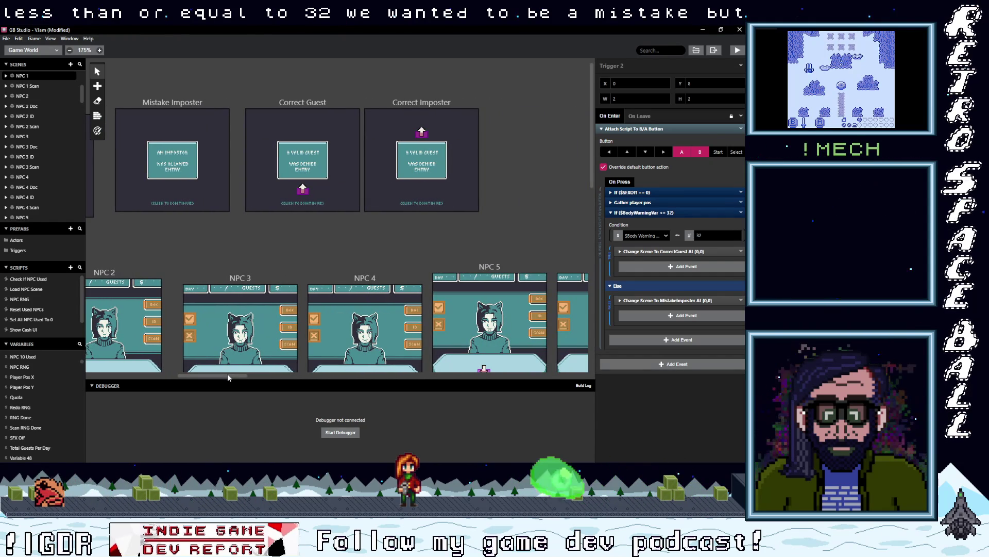
drag(227, 375, 225, 375)
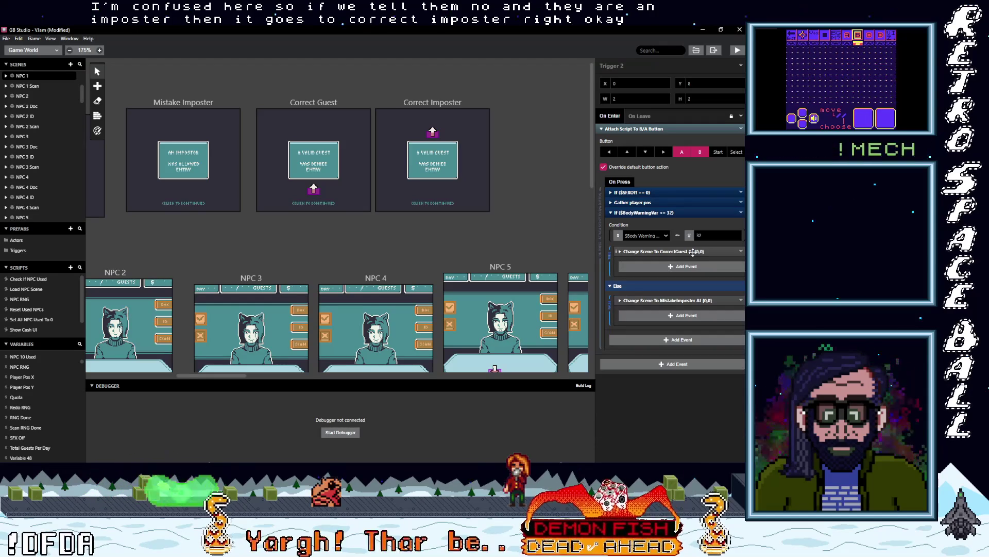
Step: Send the If branch to Correct Imposter and the Else branch to Mistake Guest
click(693, 251)
click(666, 275)
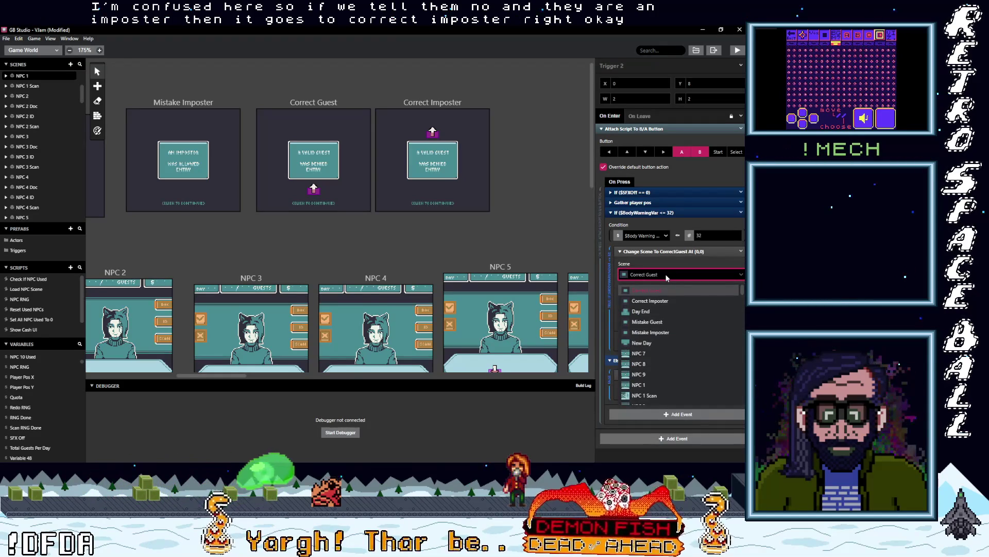
text(cor)
click(661, 300)
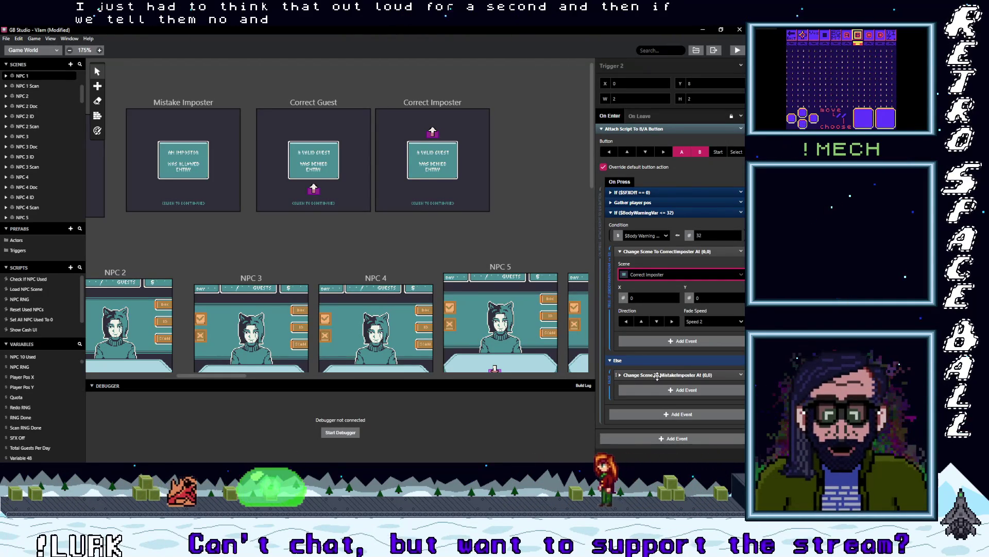
click(657, 376)
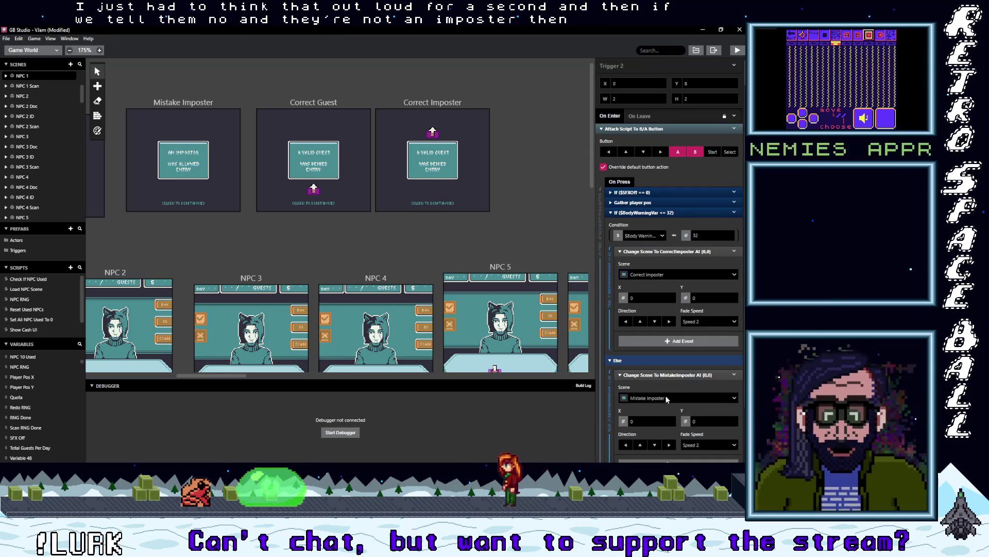
click(666, 397)
text(mis)
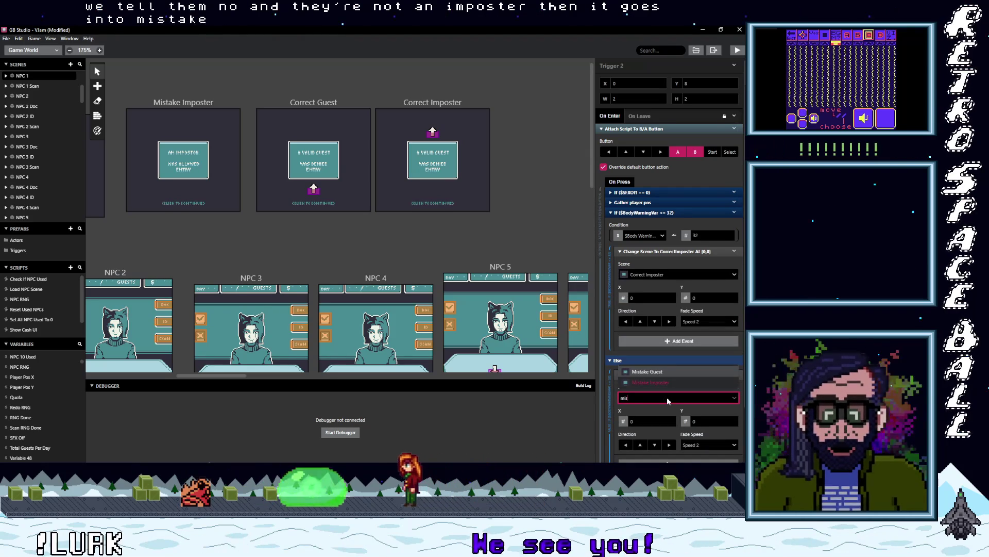
click(648, 372)
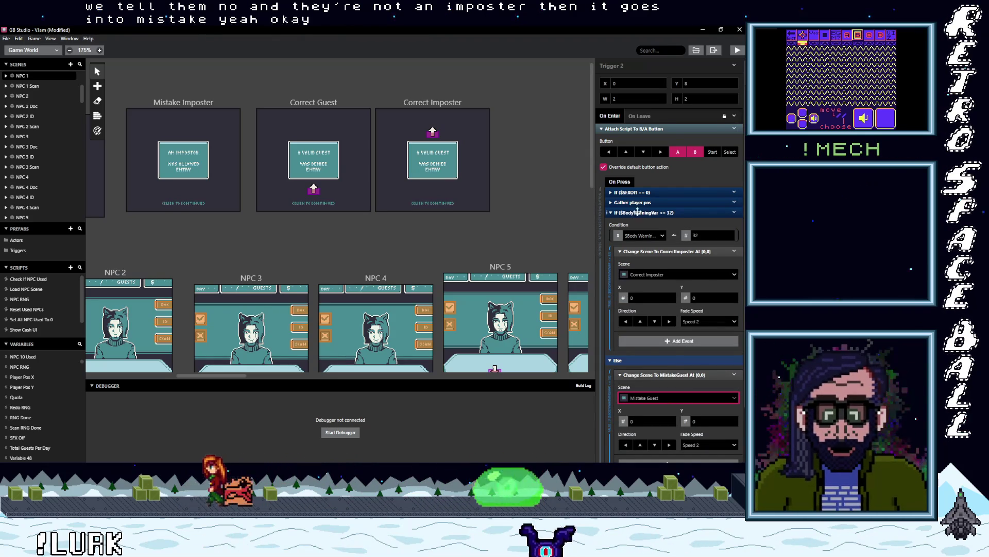
Step: Collapse and copy the If ($BodyWarningVar <= 32) event, then select the NPC 8 Doc trigger
click(635, 213)
click(741, 212)
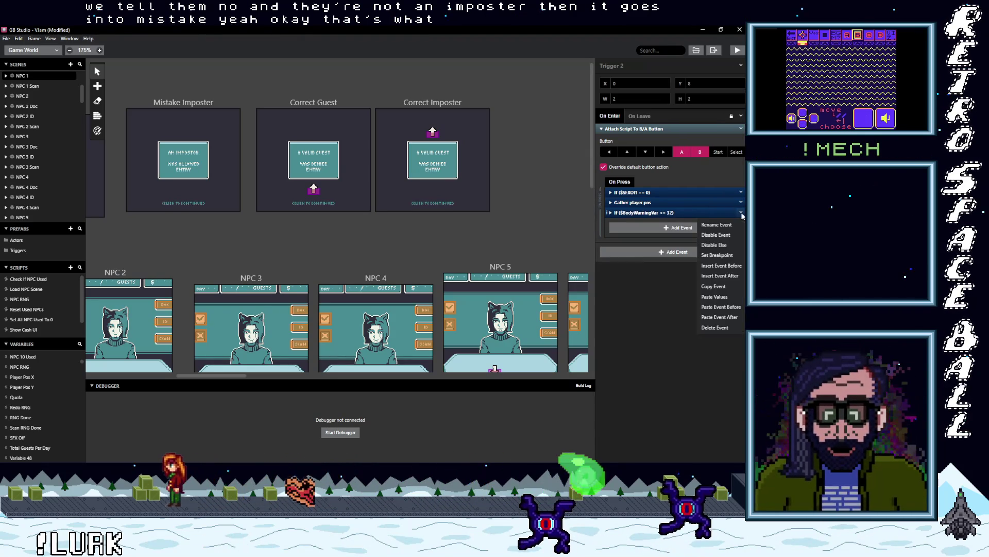
click(720, 286)
mouse_move(205, 376)
mouse_down()
mouse_move(147, 379)
mouse_move(163, 380)
mouse_up()
click(518, 247)
Step: Paste the If event into NPC 8 Doc, then swap NPC 9 Doc's NPCRNG, wait and load-scene events for it
click(657, 217)
drag(277, 376, 315, 375)
click(375, 241)
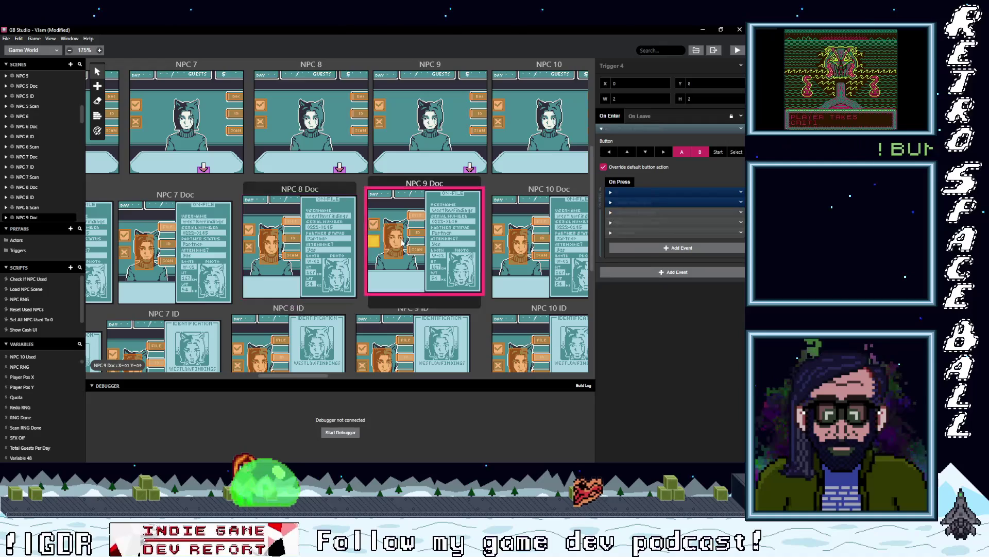
right_click(696, 220)
click(721, 345)
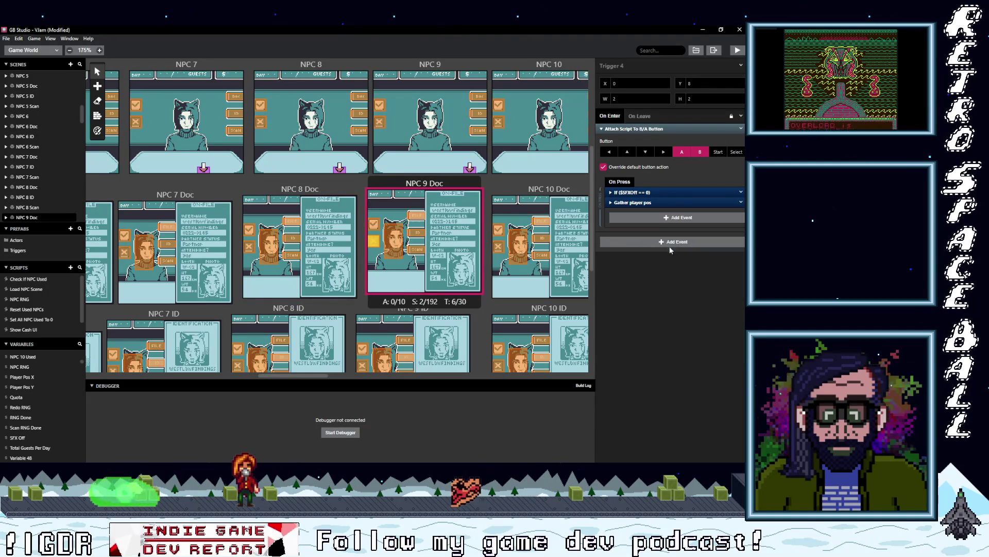
click(499, 247)
Step: Replace NPC 10 Doc's NPCRNG, wait and load-scene events with the If ($BodyWarningVar <= 32) event
click(643, 216)
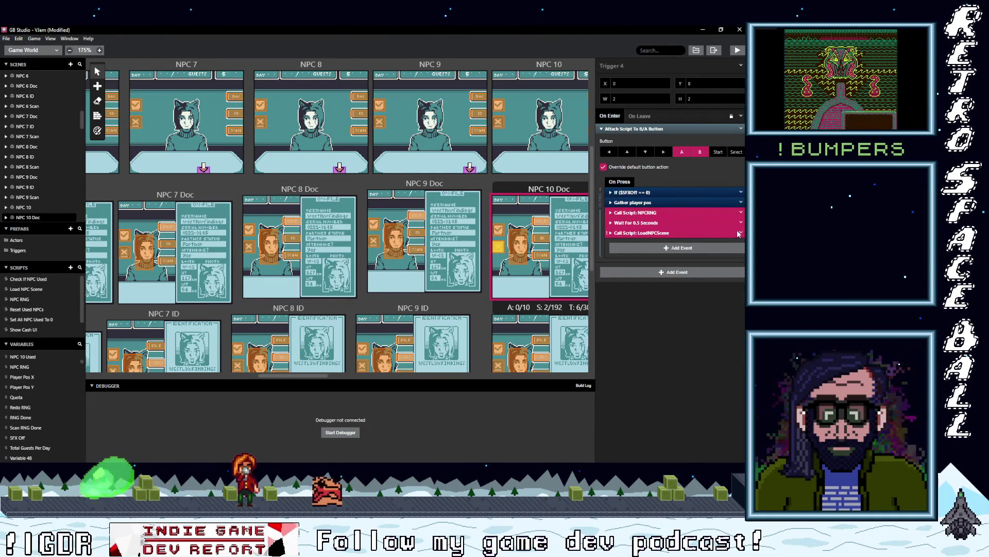
right_click(696, 223)
click(721, 344)
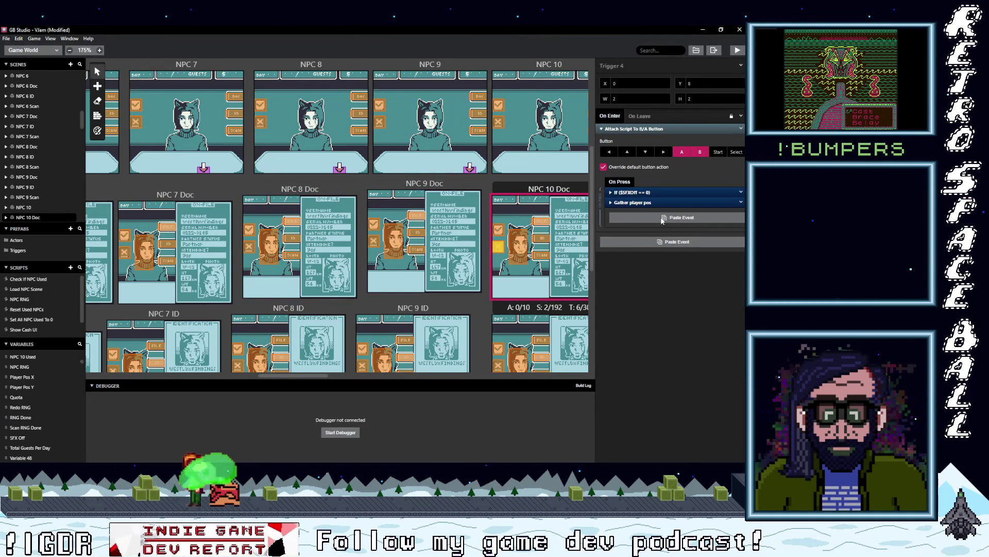
alt+click(677, 217)
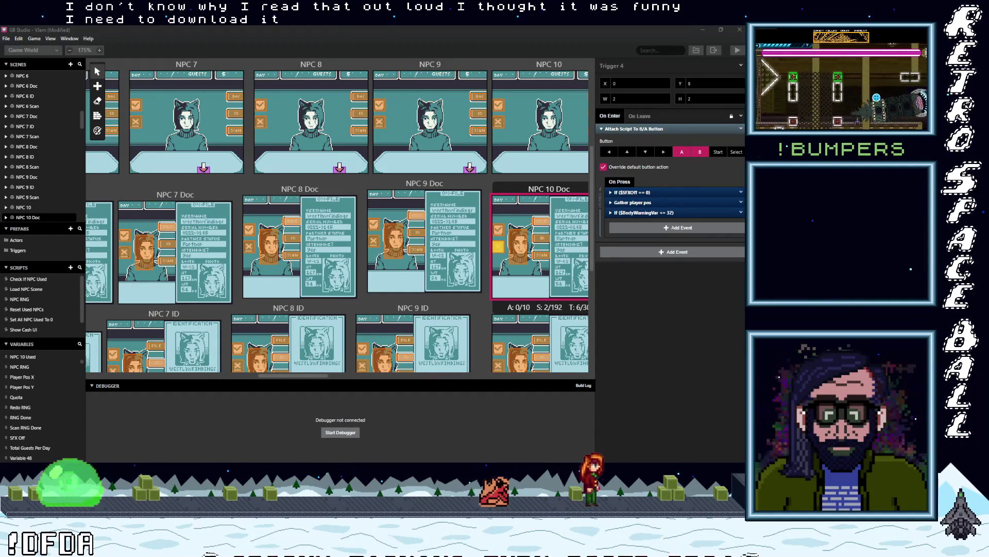
key(alt+Tab)
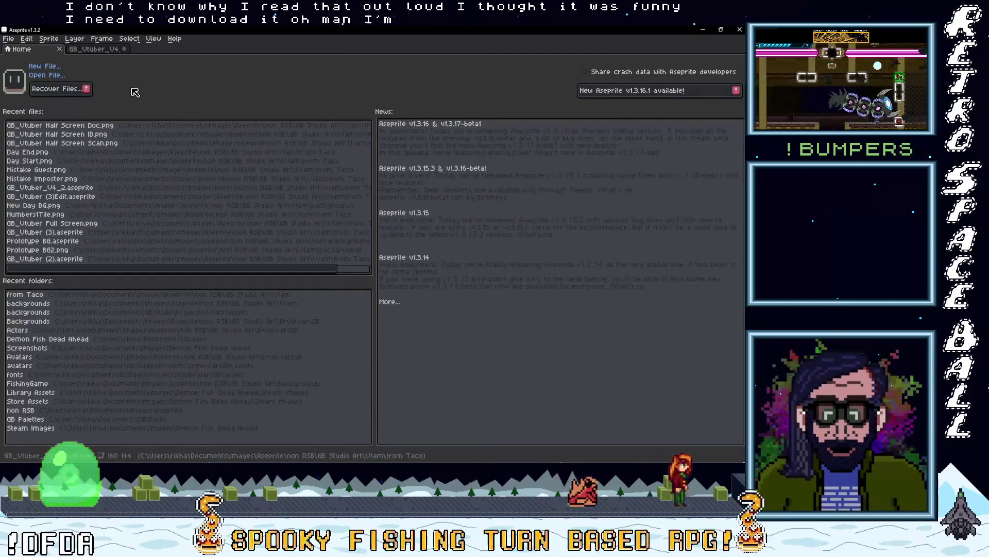
Step: Load GB_Vtuber_V5_2.aseprite from the from Taco folder into Aseprite
mouse_move(709, 57)
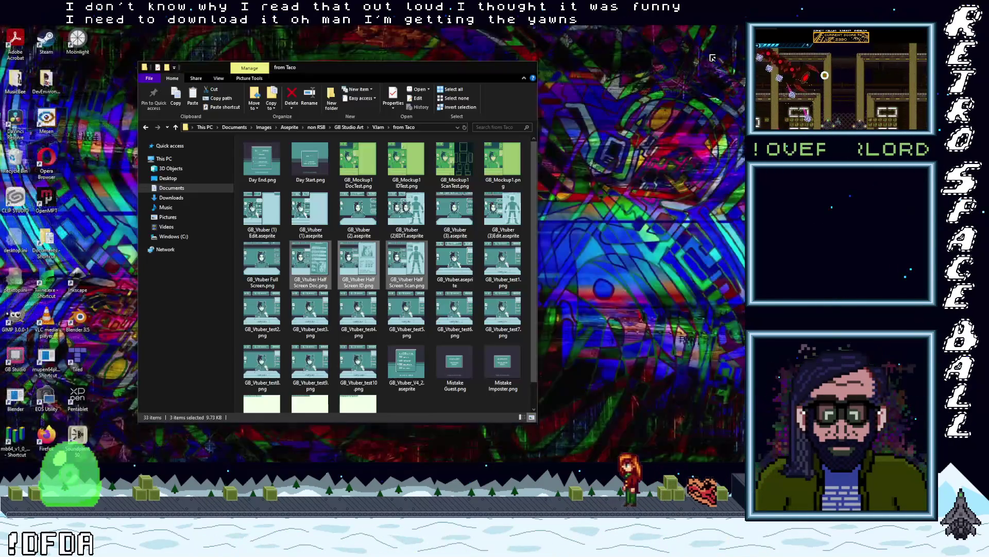
click(709, 58)
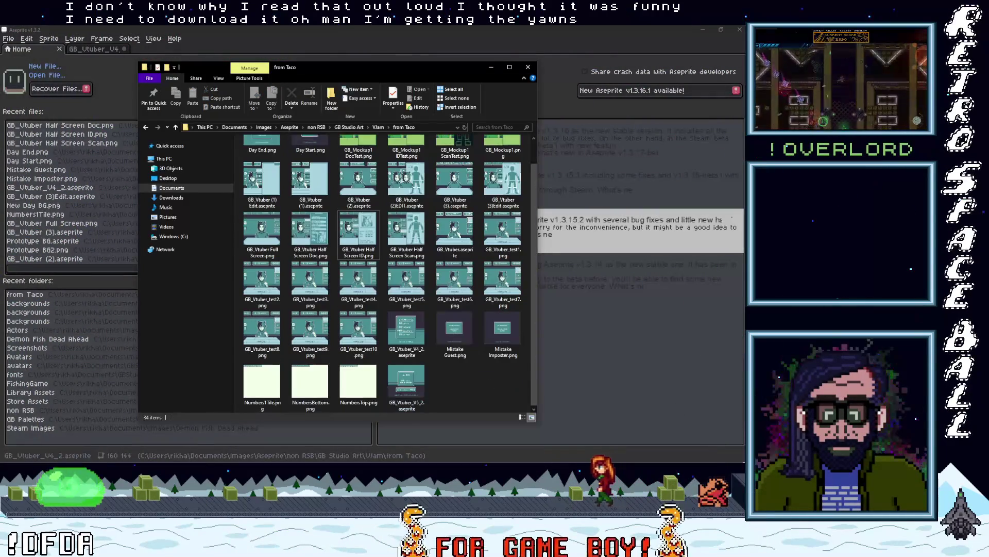
click(413, 391)
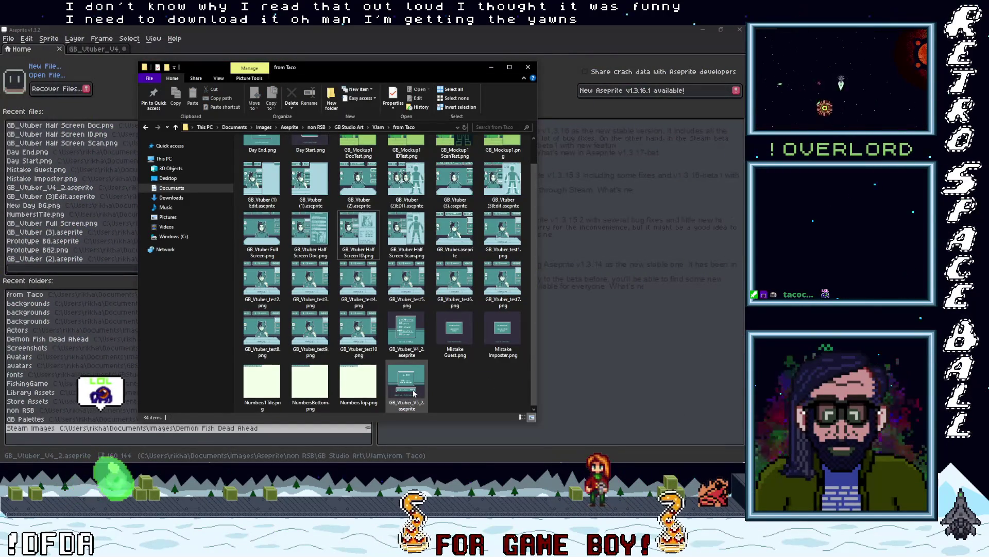
mouse_move(414, 391)
mouse_down()
mouse_move(364, 304)
mouse_move(149, 78)
mouse_move(208, 54)
mouse_up()
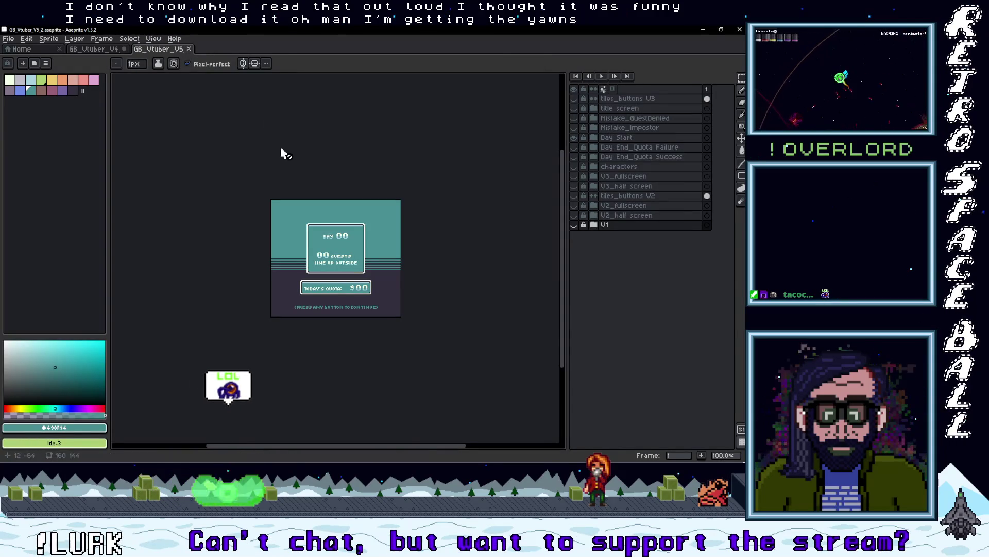
scroll(367, 288, up, 1)
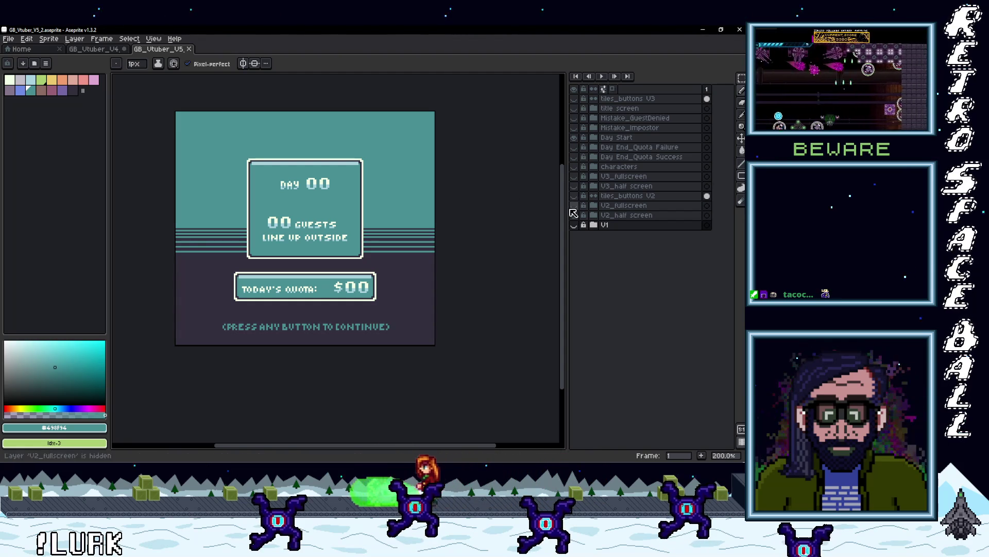
Step: Toggle the Day Start layer's visibility and expand it to show text, window, click to continue and bg
click(574, 138)
click(574, 137)
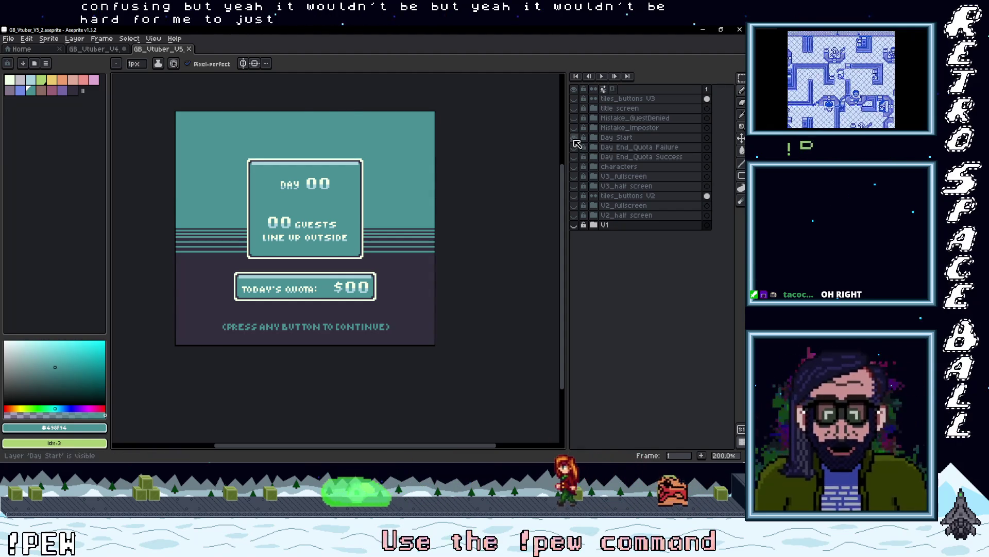
click(593, 138)
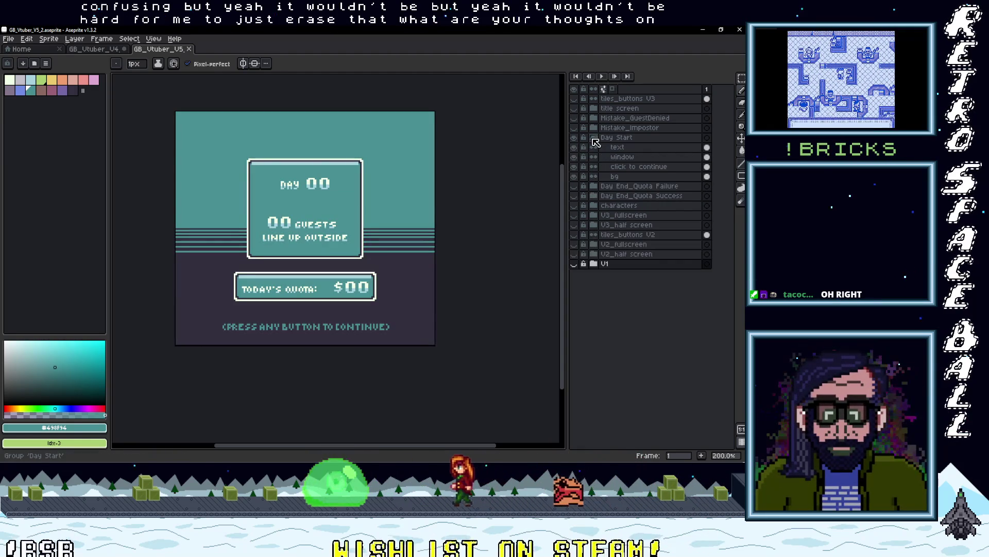
Step: Collapse and hide the Day Start group, then make the Day End_Quota Success screen visible
click(593, 138)
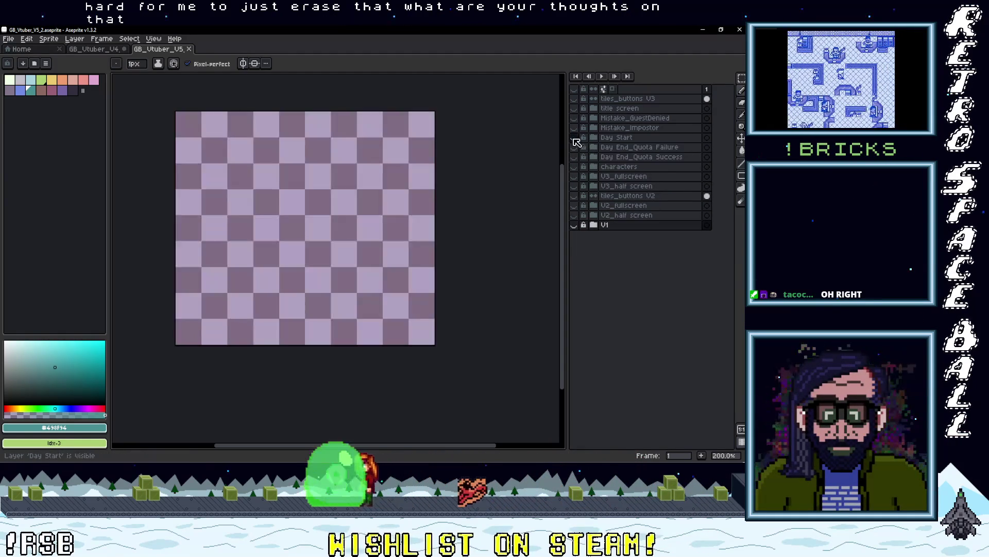
click(575, 138)
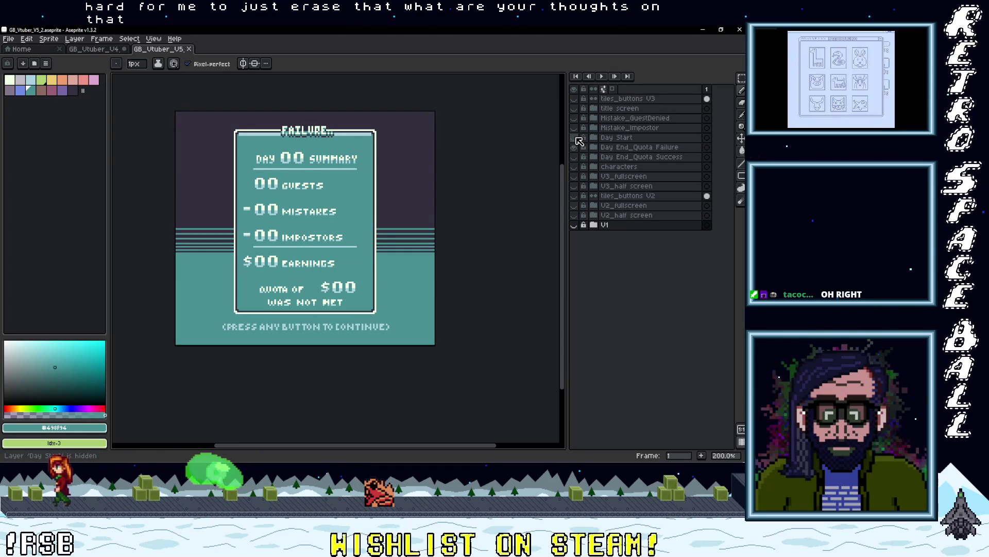
click(575, 138)
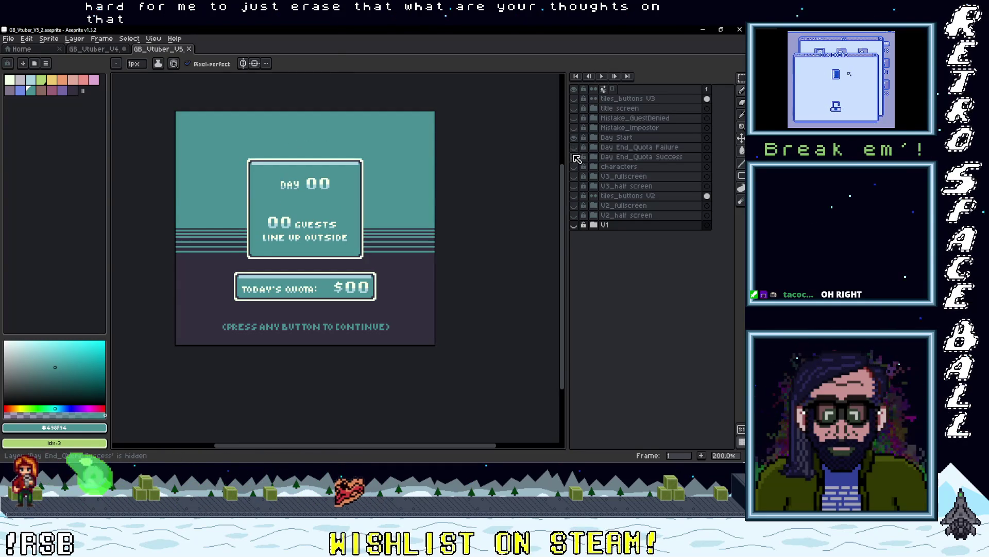
click(575, 137)
click(575, 157)
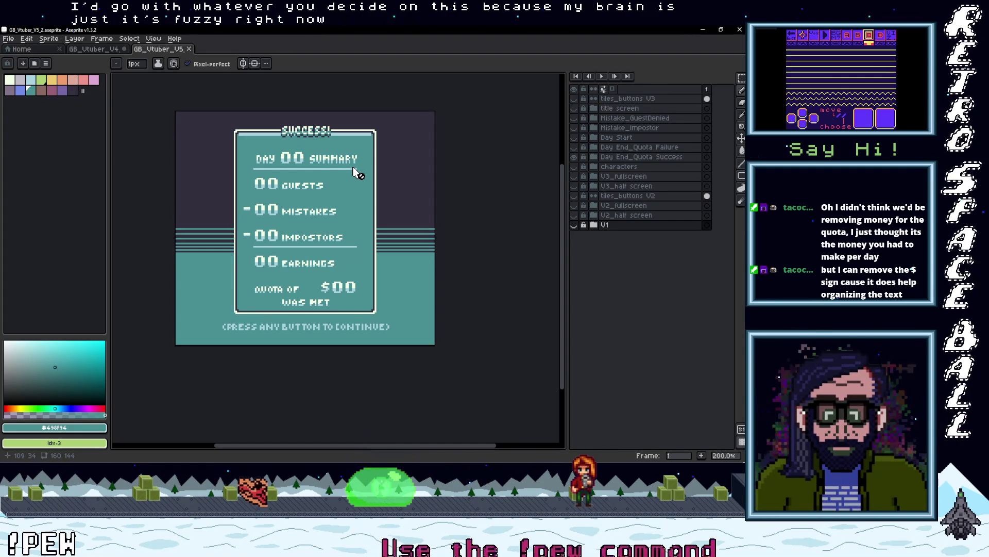
scroll(270, 194, up, 3)
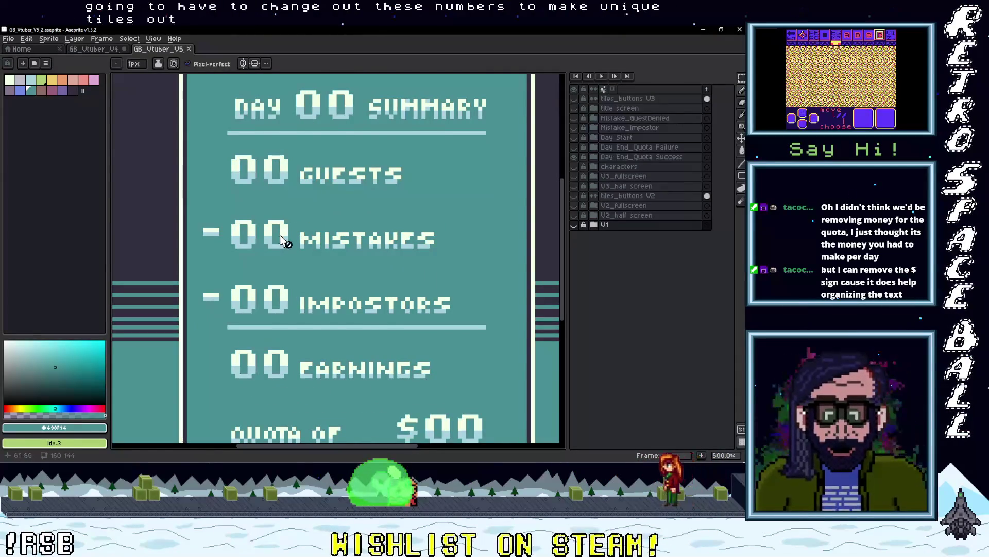
scroll(283, 239, down, 2)
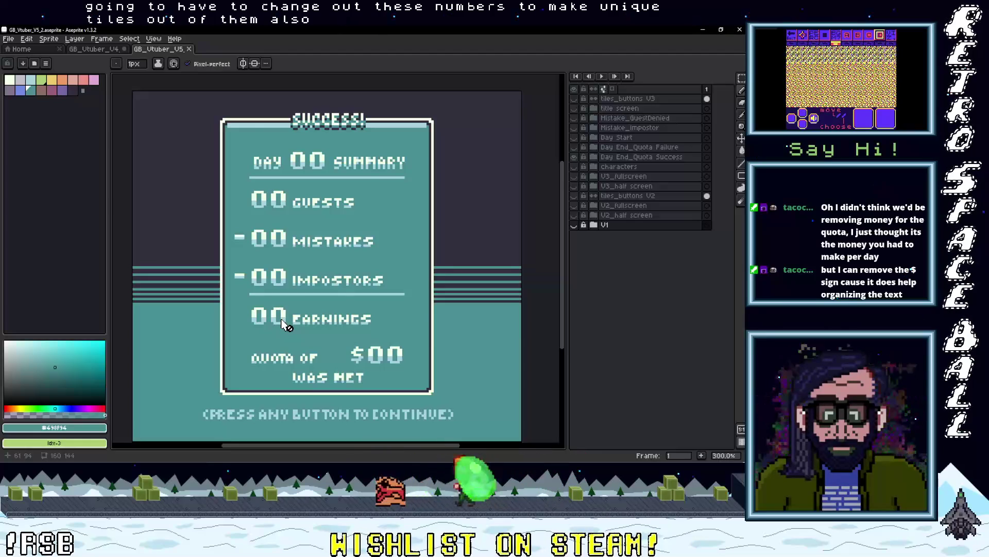
scroll(284, 325, up, 1)
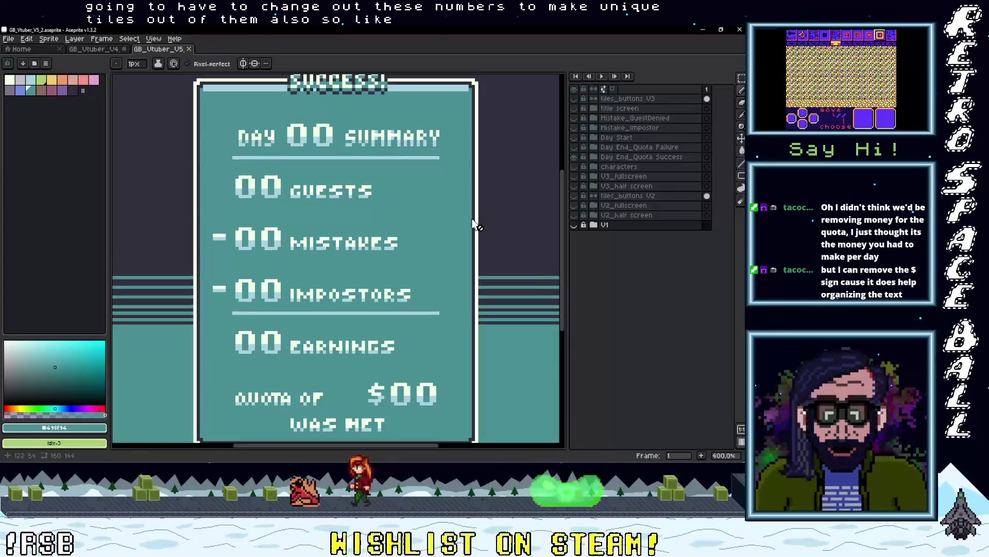
click(608, 157)
click(574, 156)
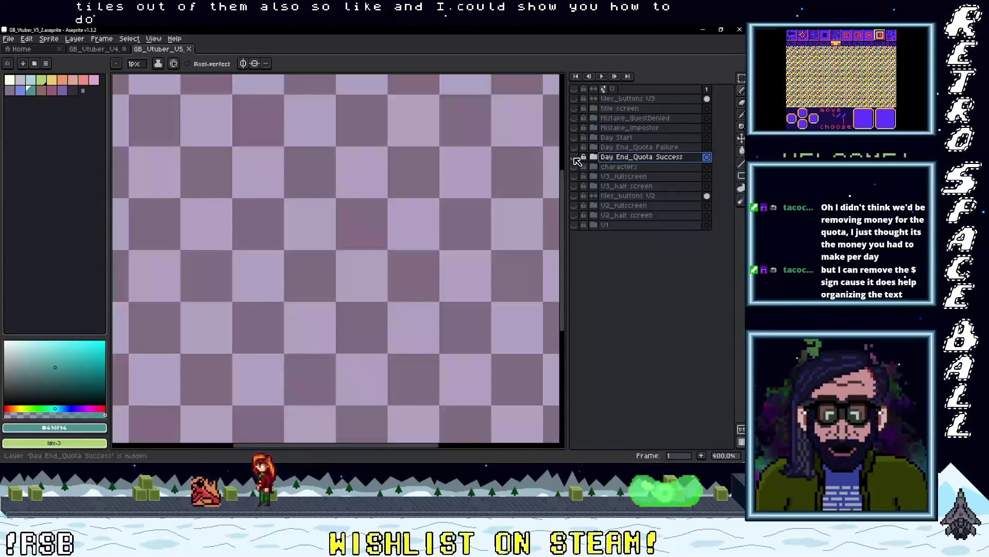
click(574, 157)
click(594, 157)
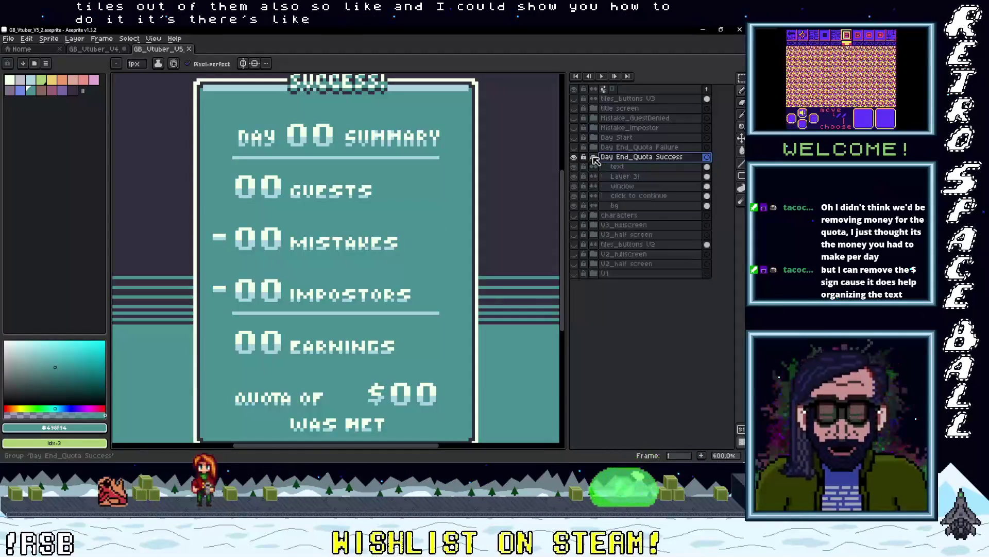
right_click(622, 168)
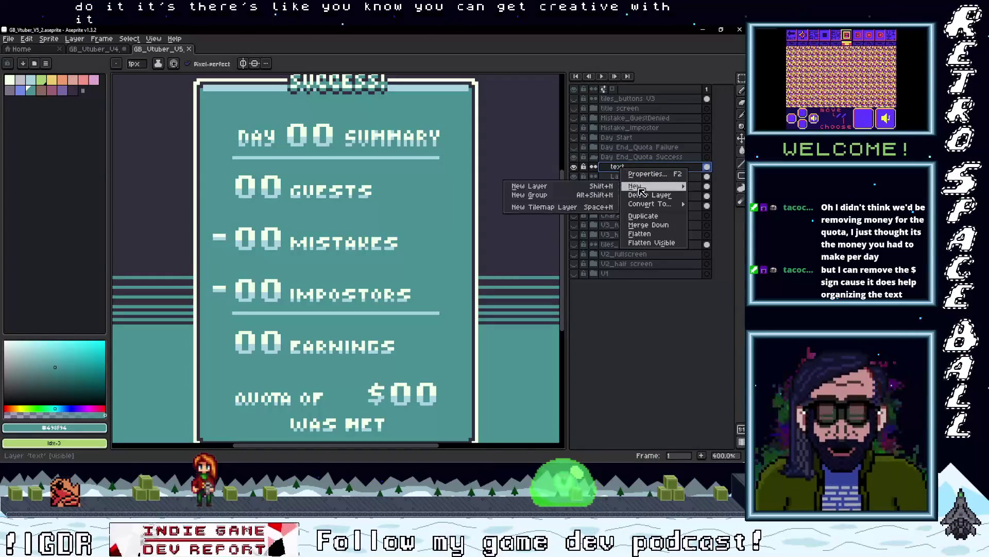
click(596, 192)
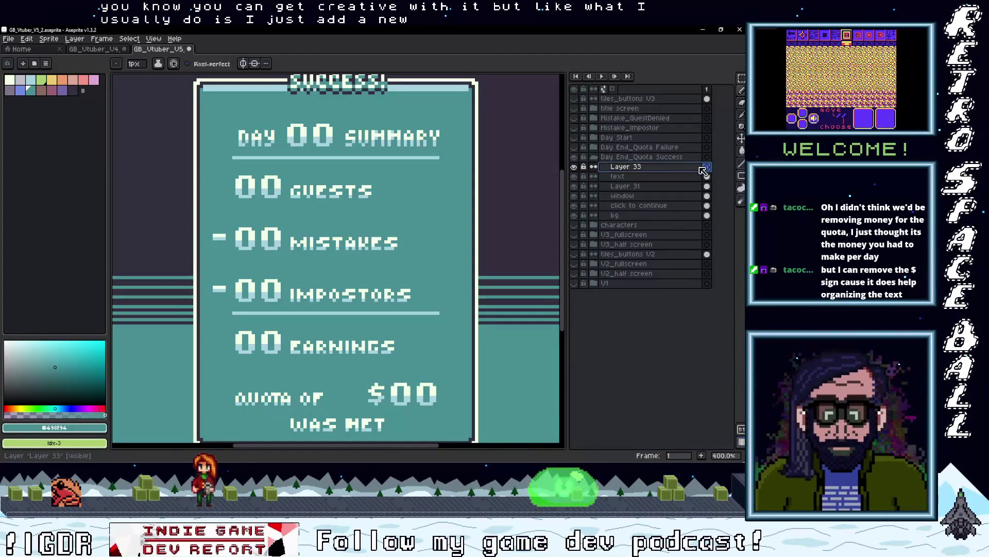
click(334, 135)
scroll(304, 122, up, 2)
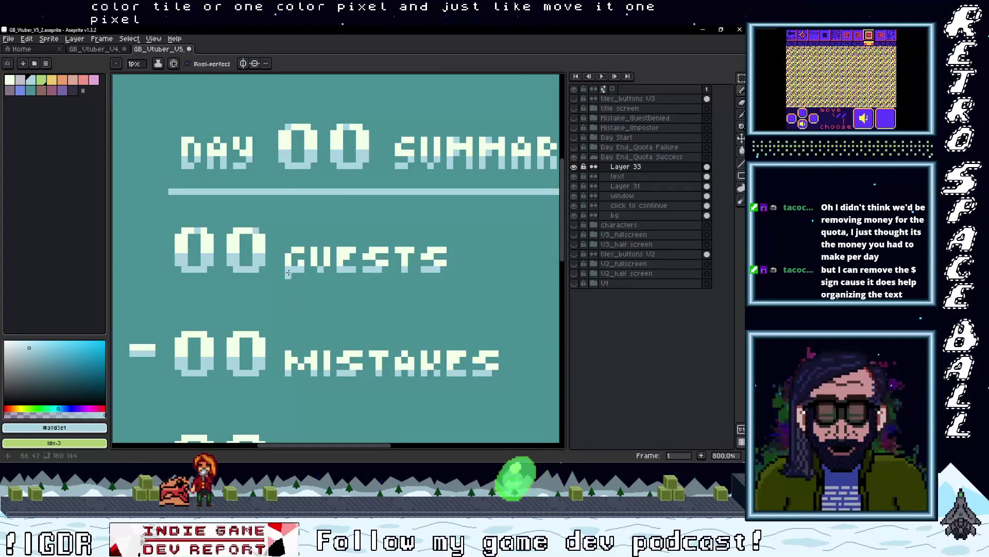
scroll(206, 253, down, 3)
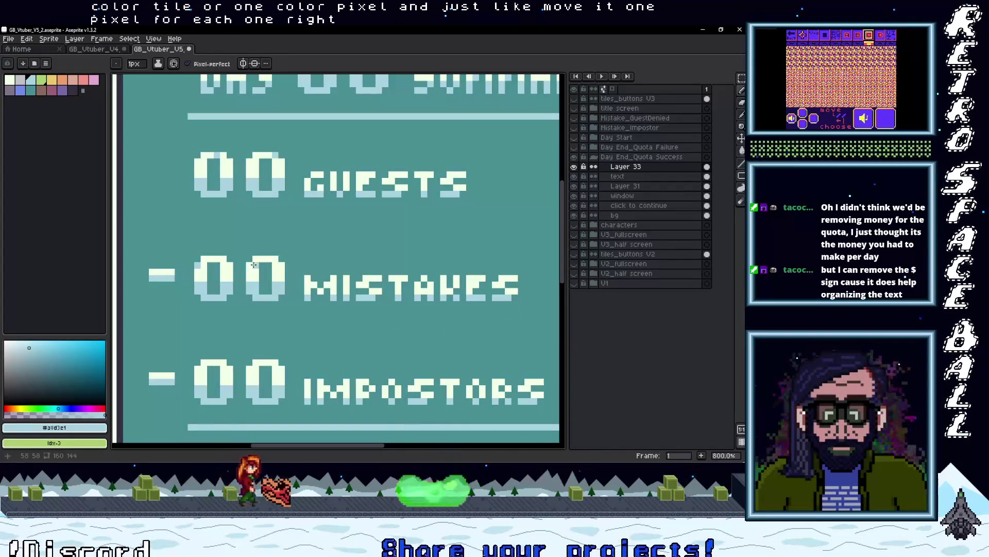
scroll(215, 283, down, 3)
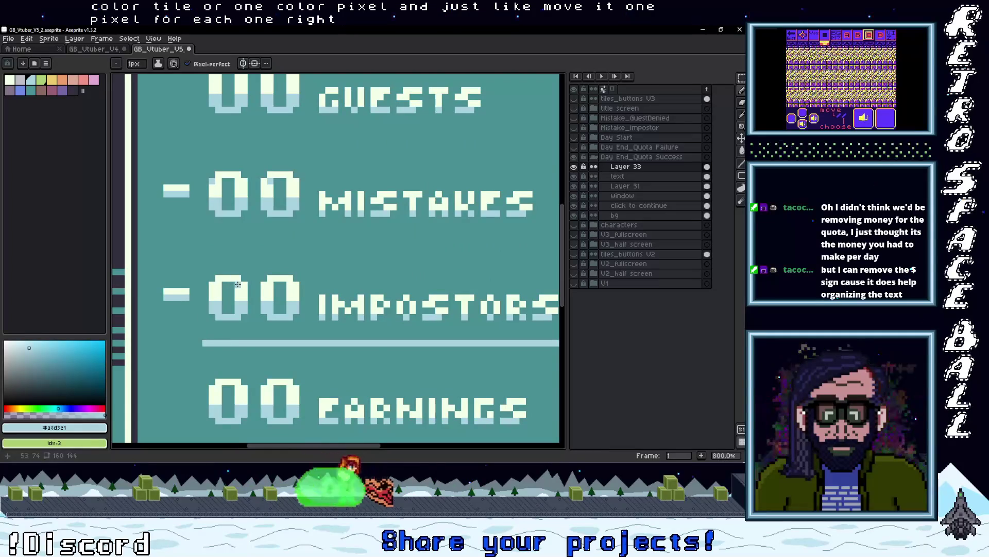
scroll(322, 253, down, 3)
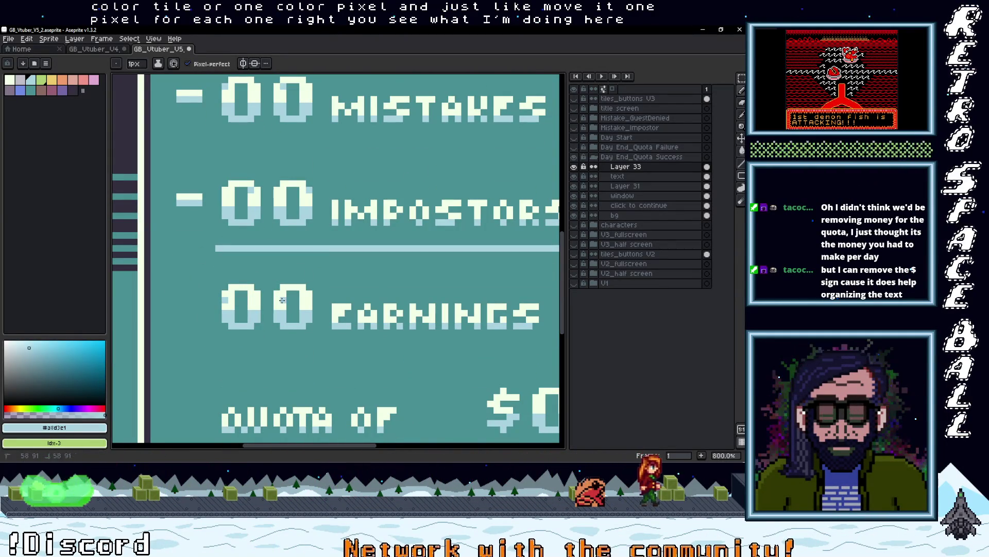
scroll(283, 300, down, 3)
scroll(310, 284, right, 5)
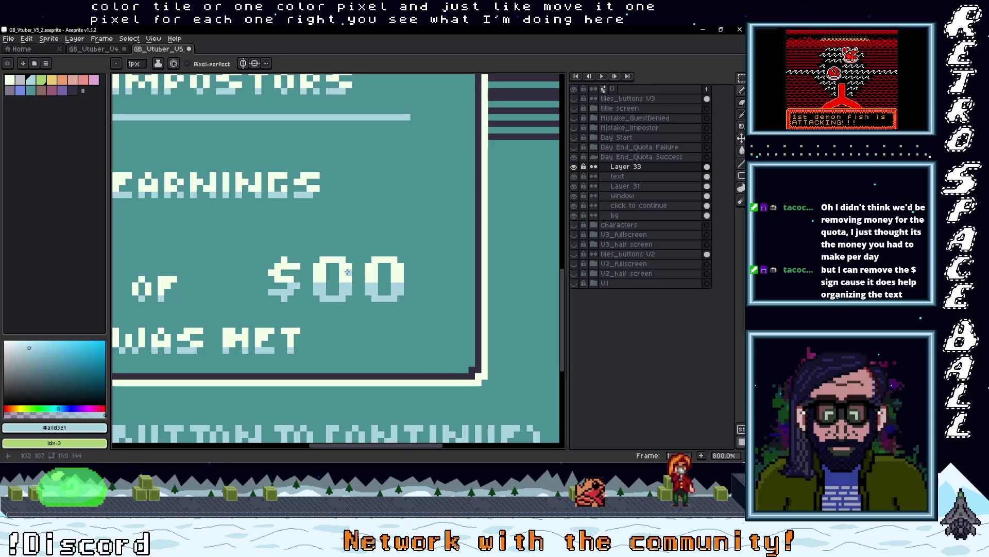
scroll(298, 335, down, 4)
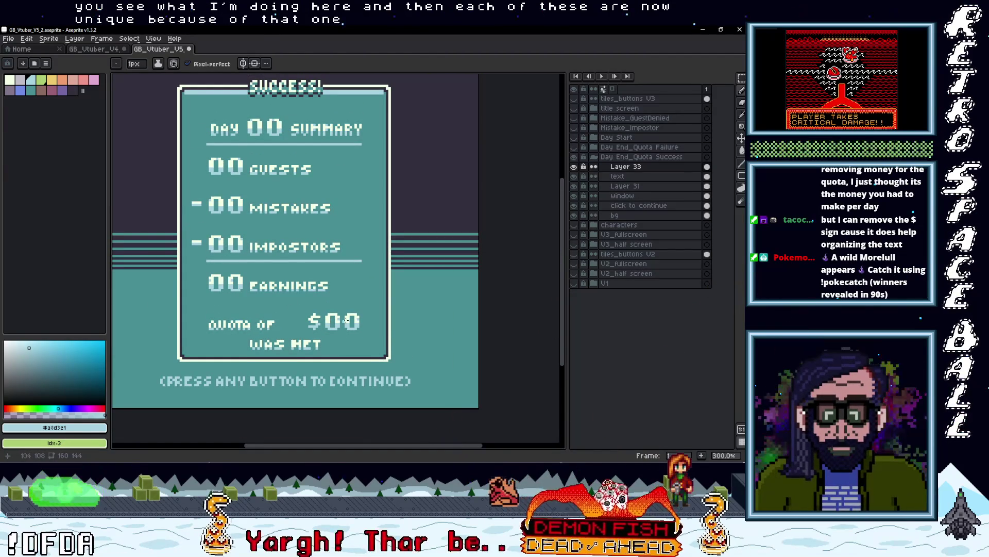
drag(222, 268, 216, 292)
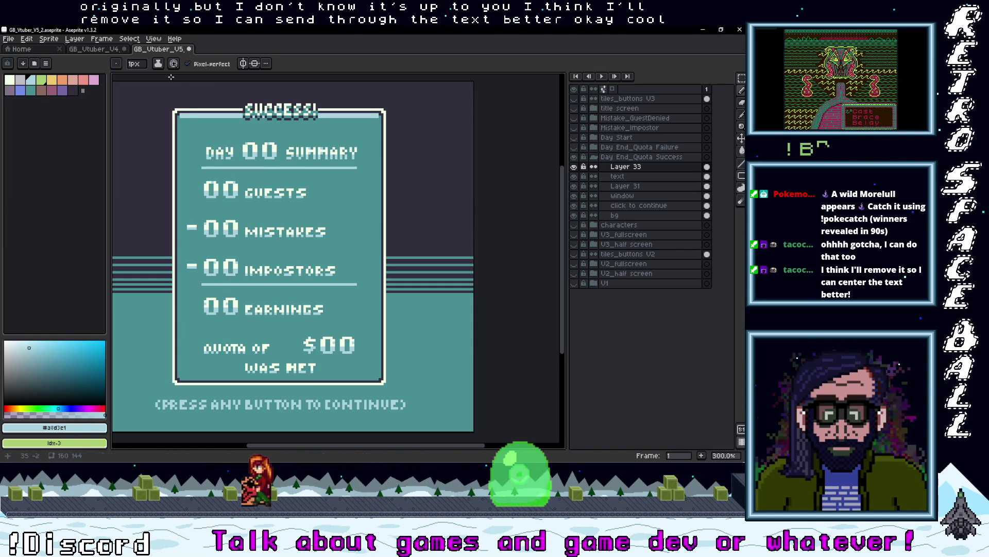
Step: Close the GB_Utuber_V5 sprite, answering the save prompt, and minimize Aseprite
middle_click(151, 53)
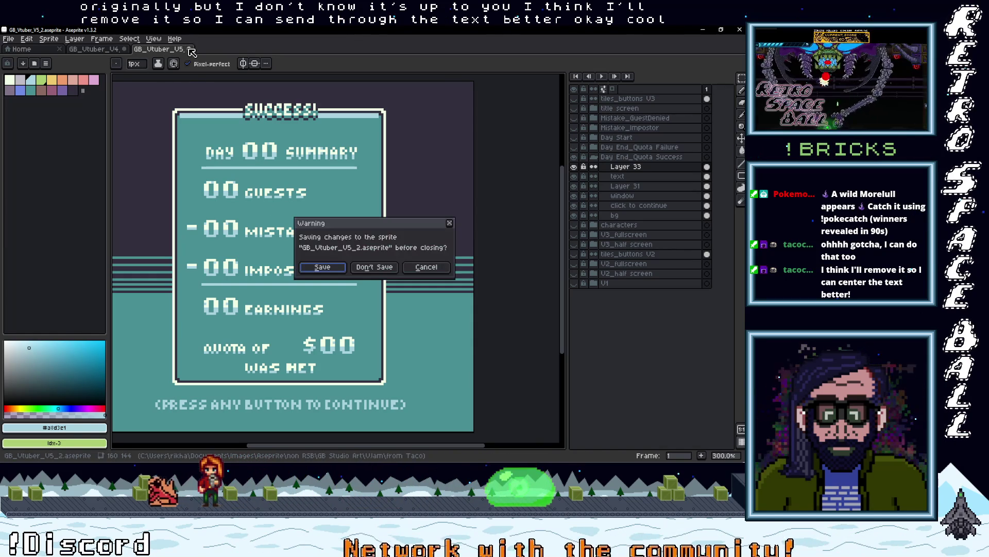
click(371, 265)
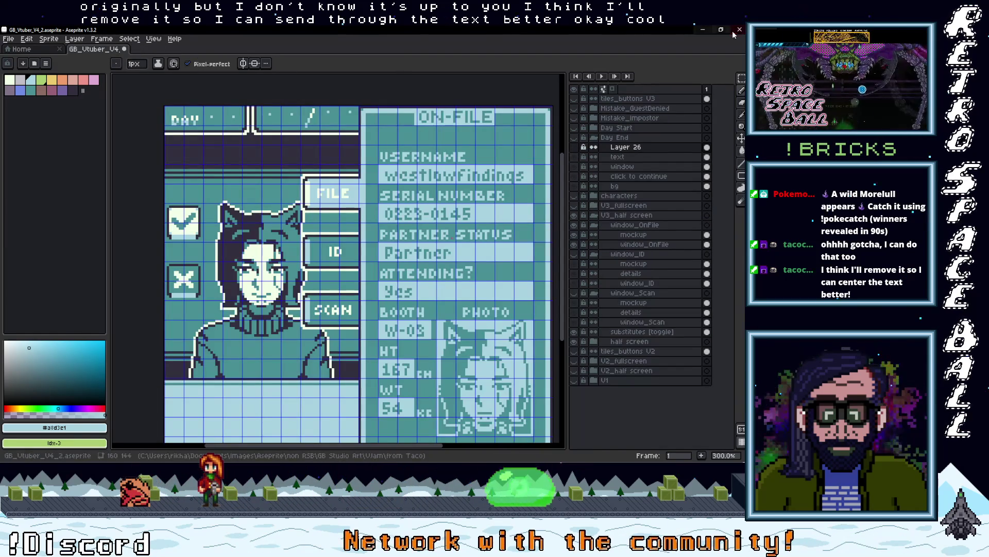
click(704, 31)
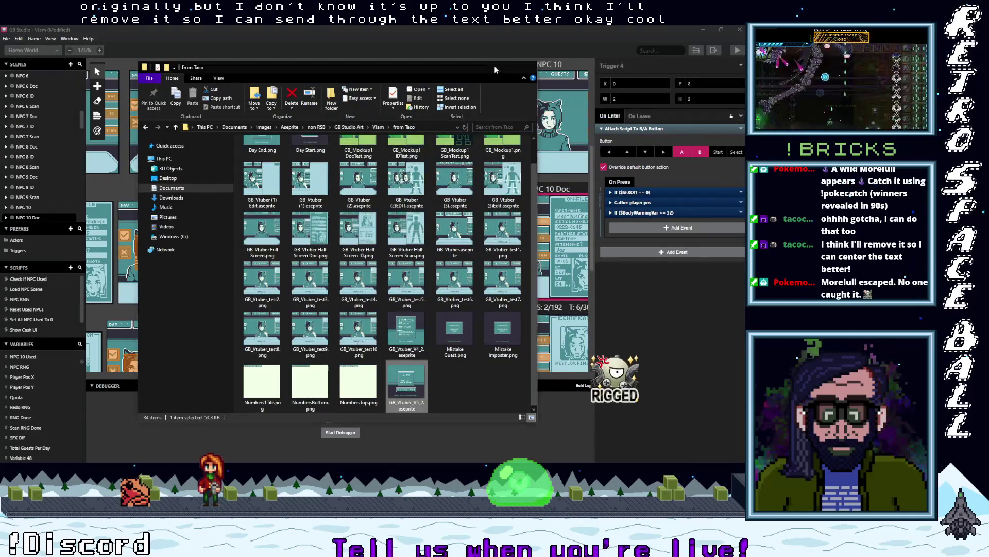
Step: Copy NPC 10 Doc's If ($BodyWarningVar <= 32) event and paste it into NPC 10 ID's trigger
click(495, 64)
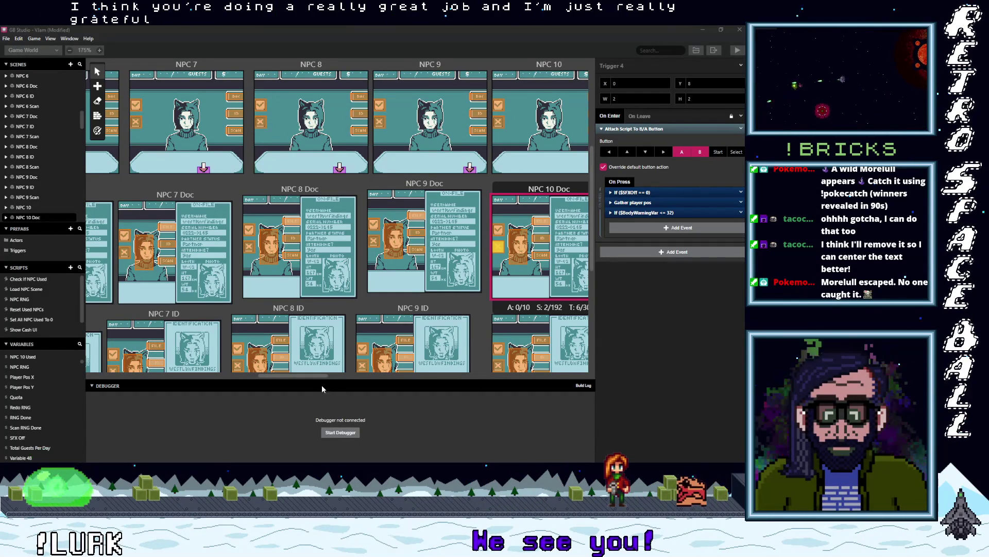
drag(315, 377, 350, 373)
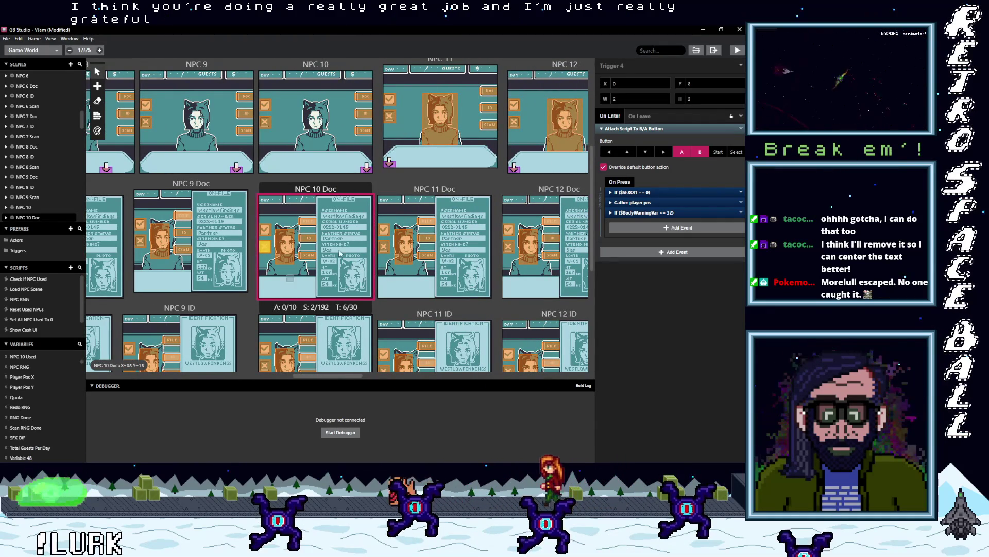
click(741, 212)
click(718, 291)
scroll(344, 290, down, 3)
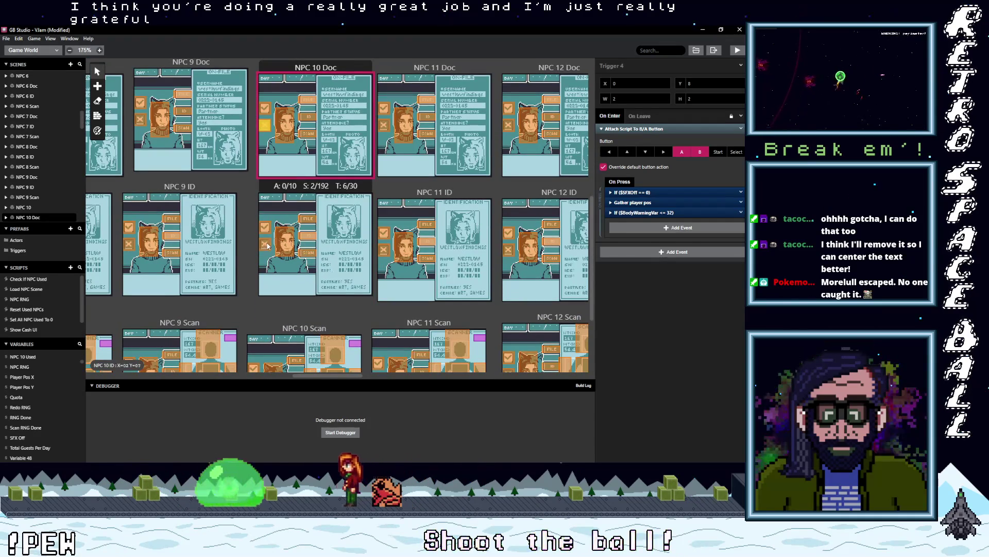
click(267, 245)
alt+click(646, 247)
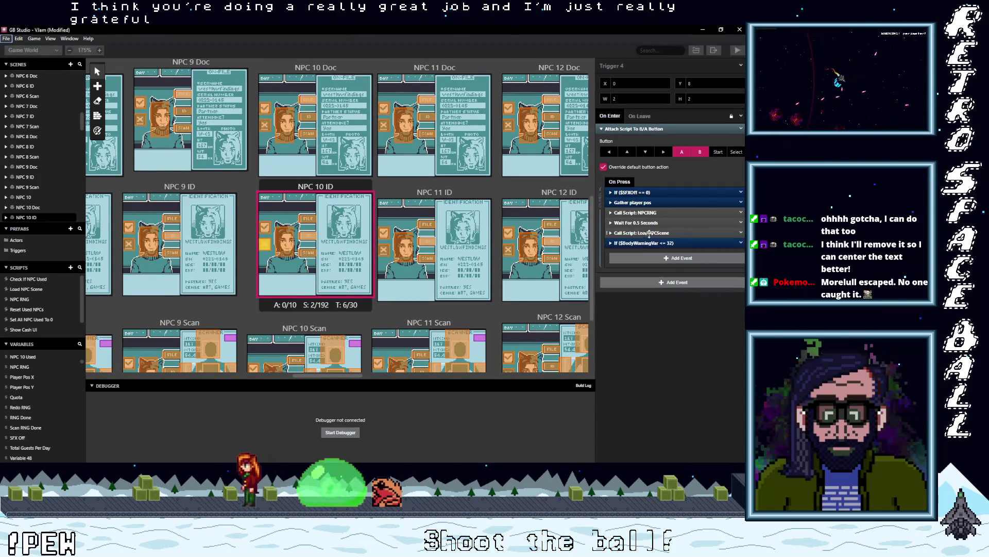
Step: Delete NPC 10 ID's NPCRNG, wait and LoadNPCScene events; paste the If event into NPC 9 ID and remove its old ones
drag(650, 235, 647, 222)
click(741, 213)
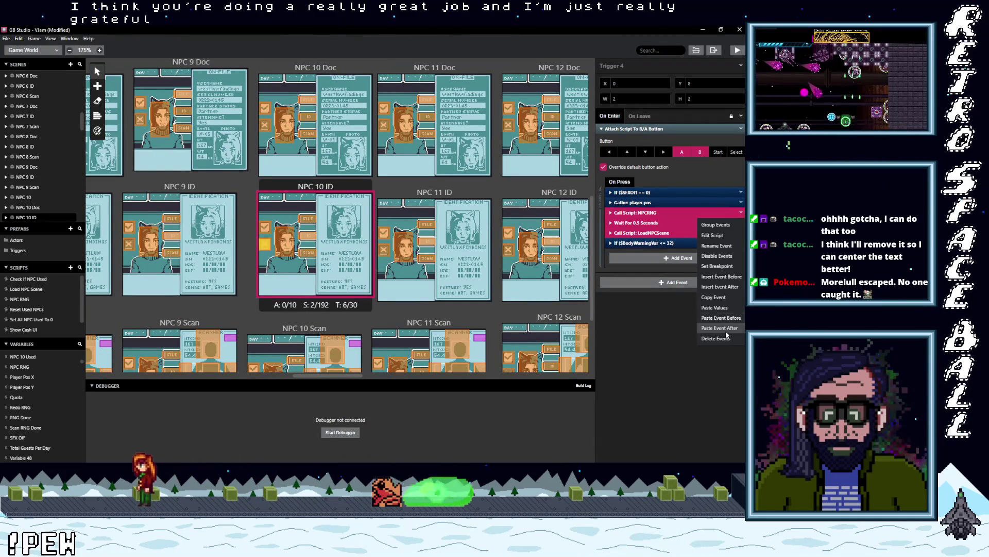
click(716, 338)
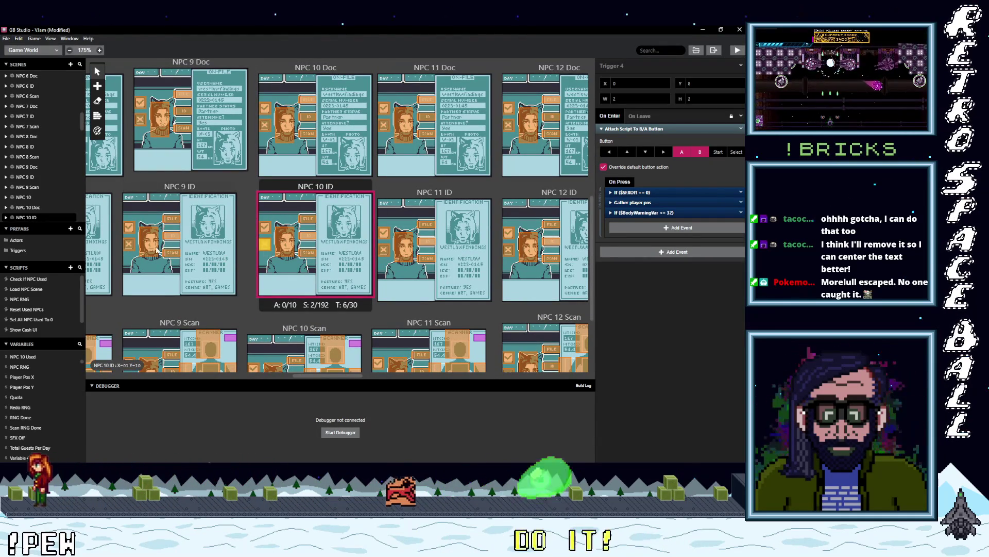
click(131, 248)
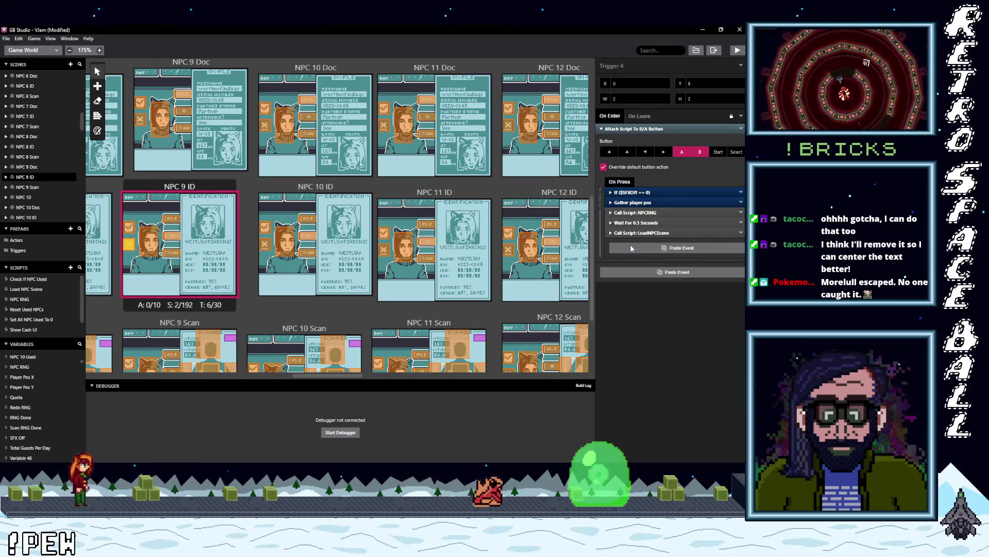
alt+click(631, 249)
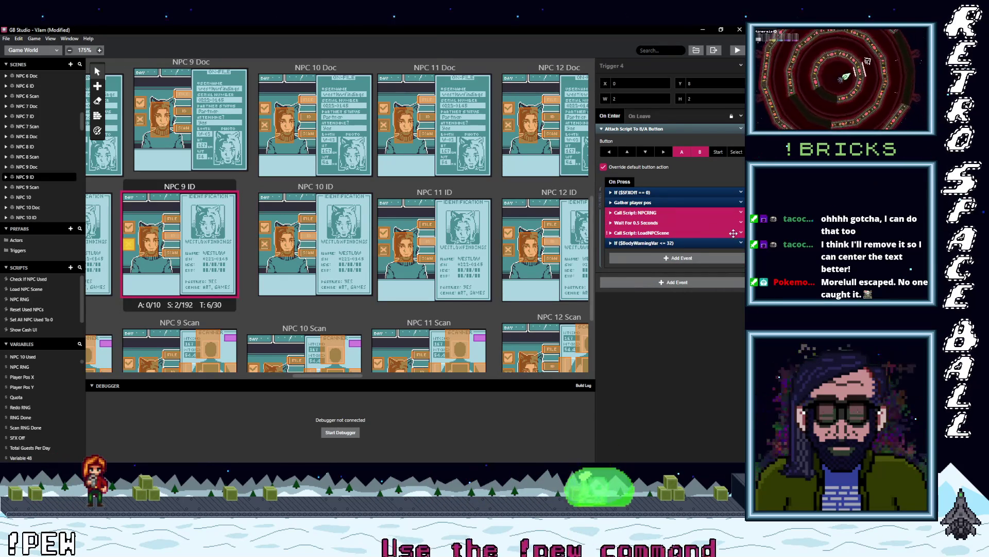
click(719, 359)
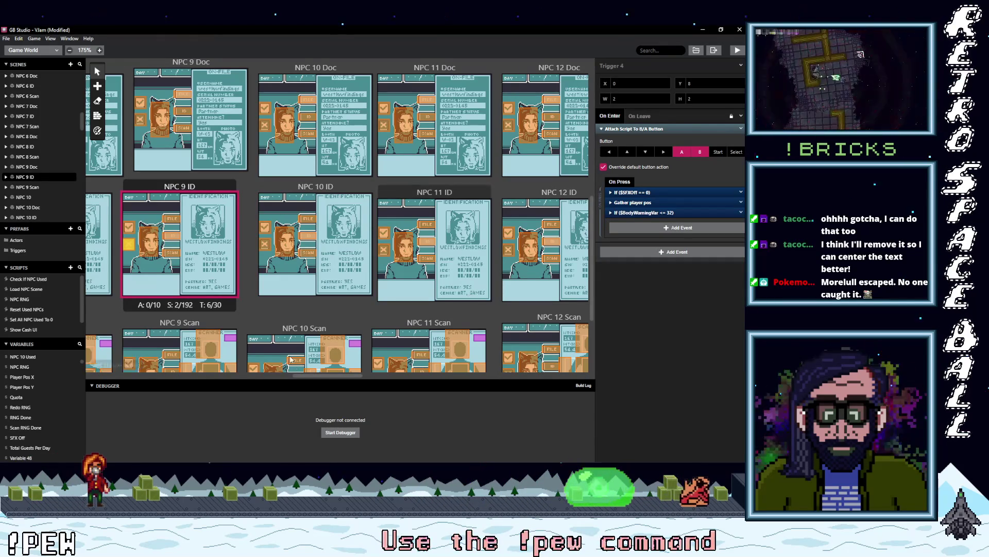
Step: Paste the If event into NPC 8 ID's trigger and delete its NPCRNG, wait and load events
drag(321, 377, 264, 378)
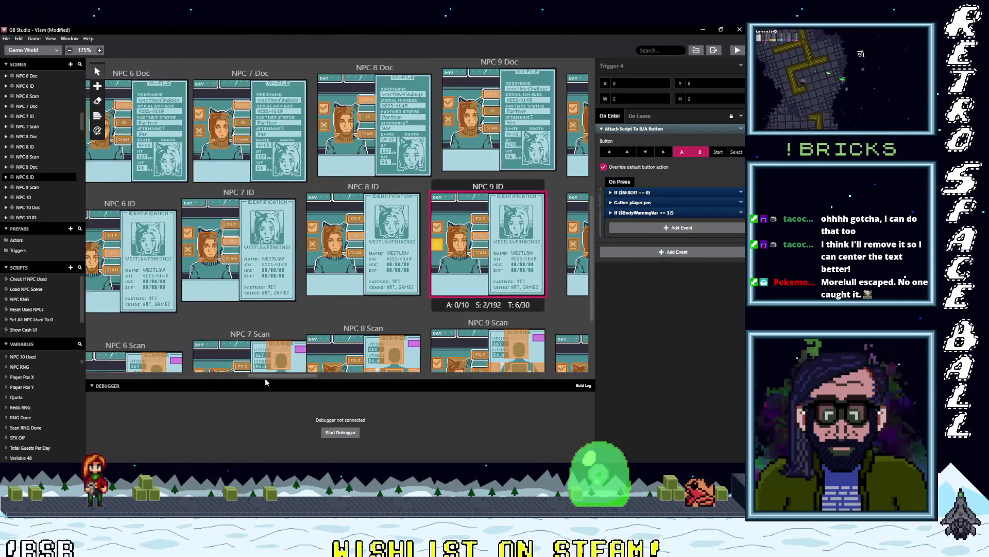
scroll(387, 257, right, 1)
click(393, 244)
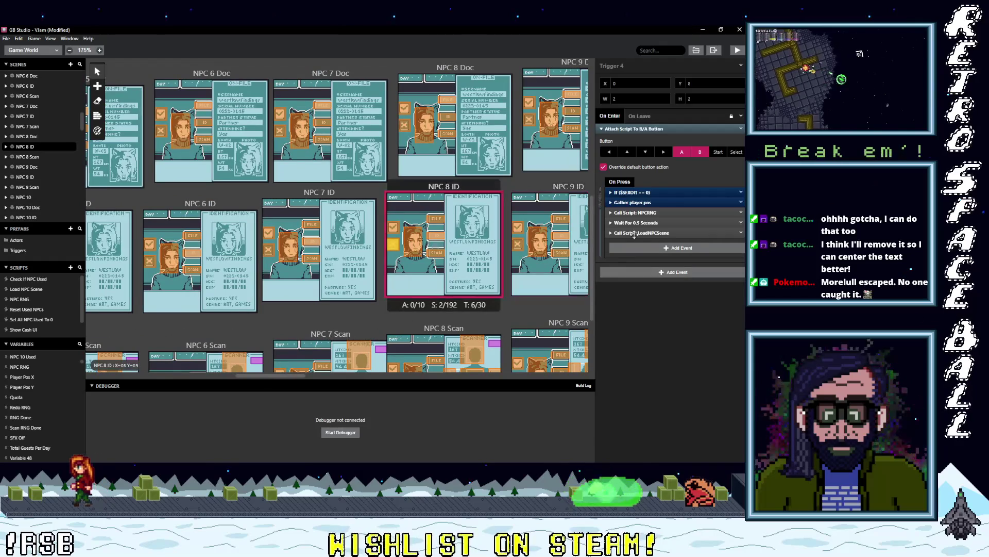
click(641, 251)
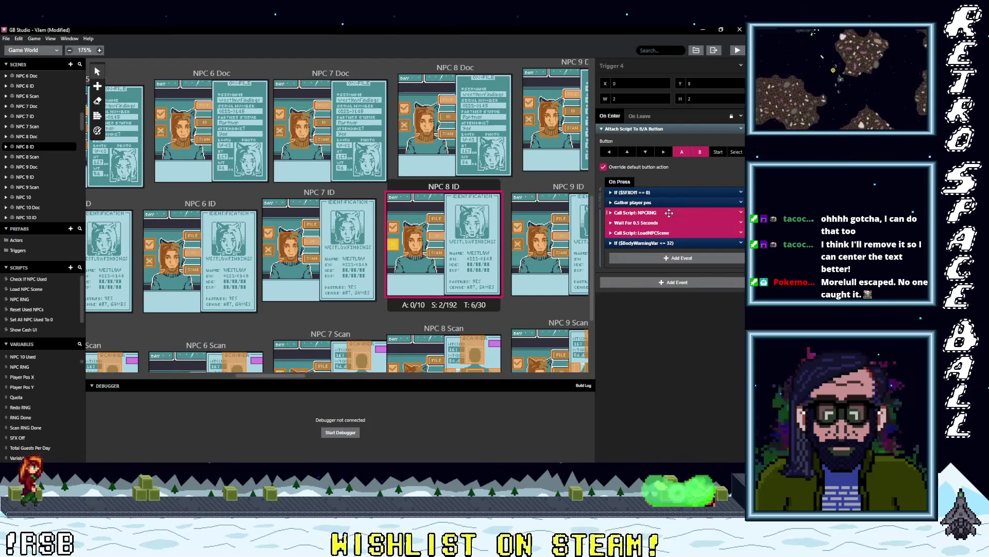
click(741, 213)
click(721, 338)
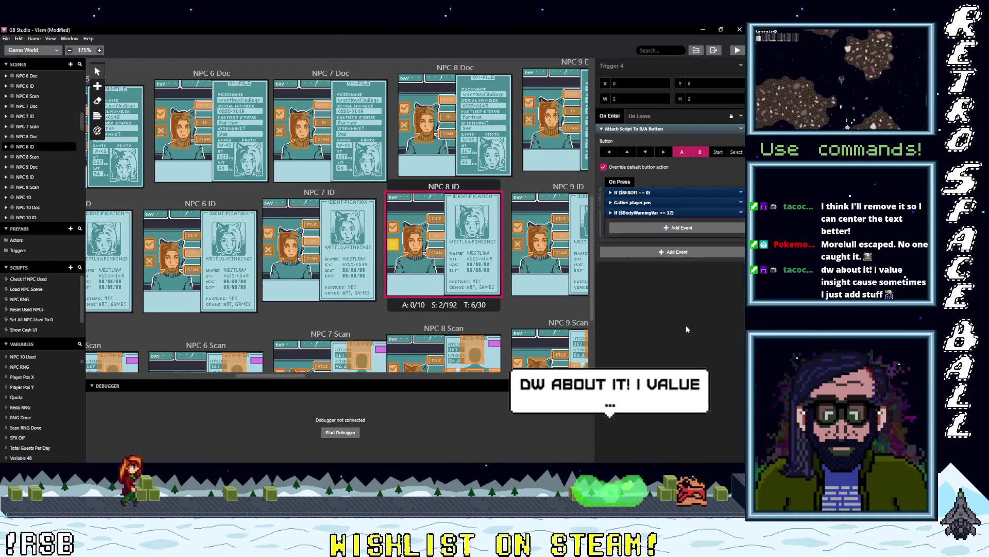
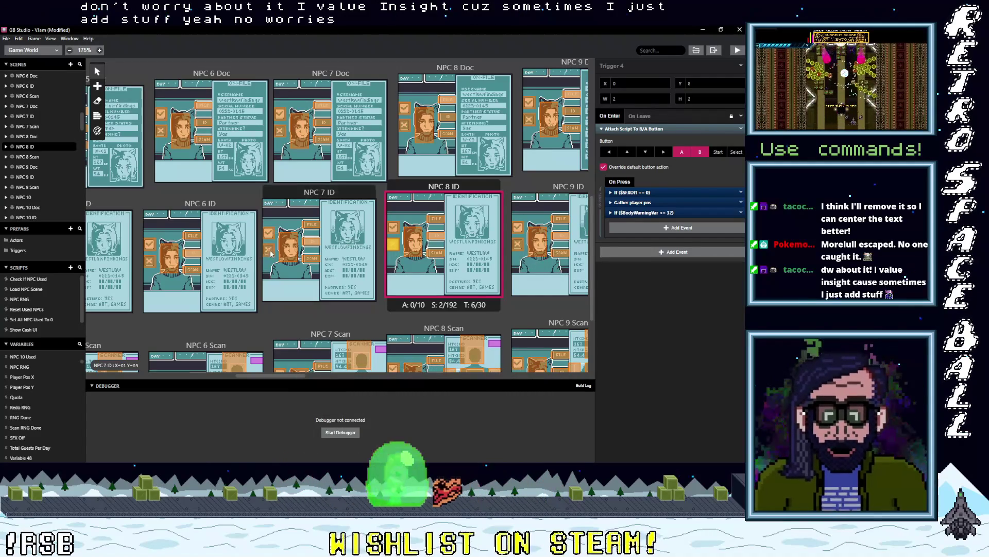
Step: Replace NPCRNG, wait and LoadNPCScene with the $BodyWarningVar <= 32 check in the NPC 7 and NPC 6 ID triggers
click(274, 266)
click(644, 248)
click(639, 212)
shift+click(639, 232)
click(740, 212)
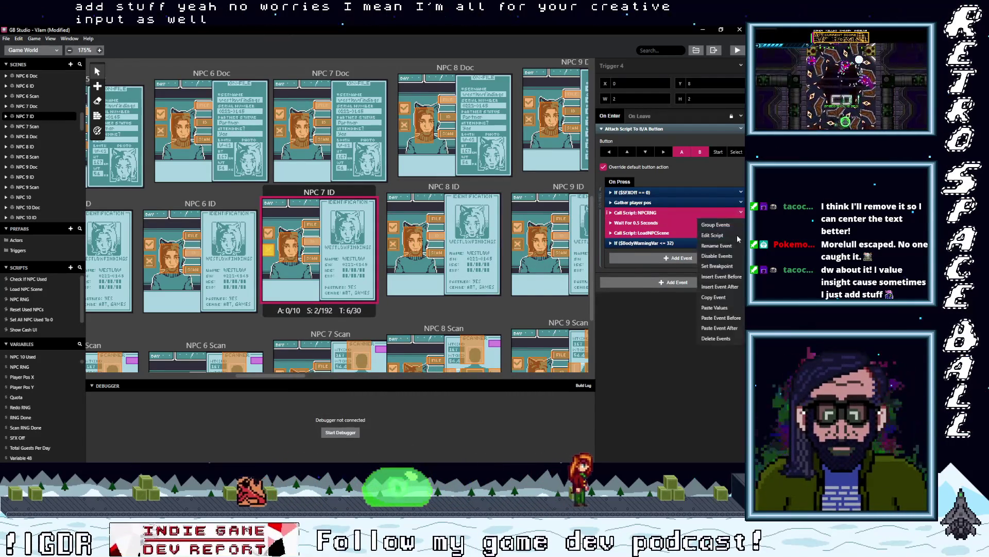
click(719, 340)
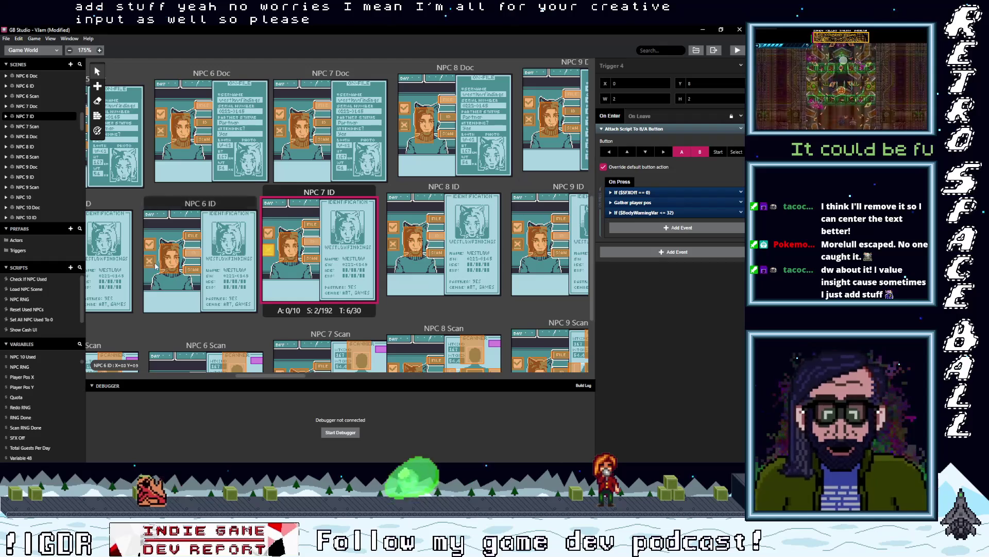
click(160, 265)
click(642, 247)
key(Escape)
alt+click(644, 246)
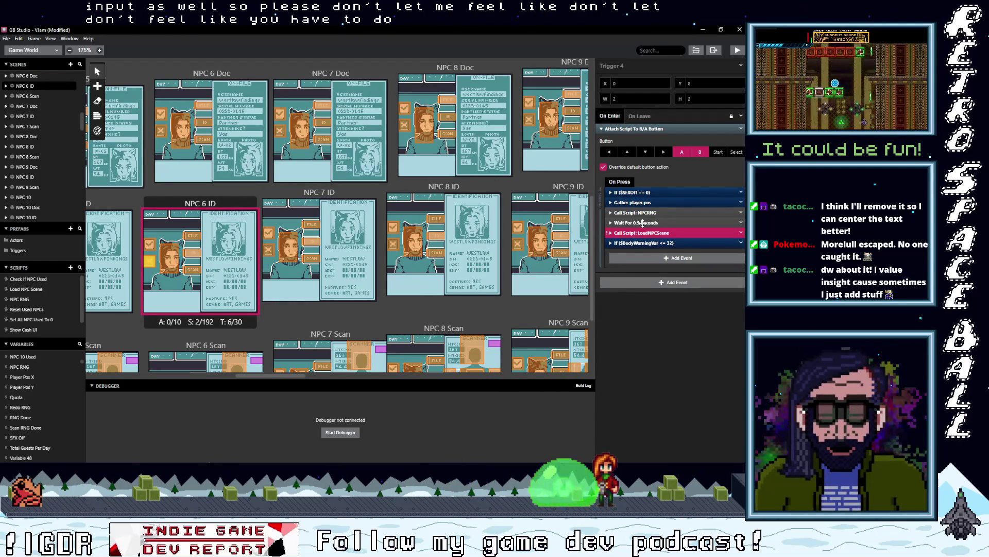
click(742, 234)
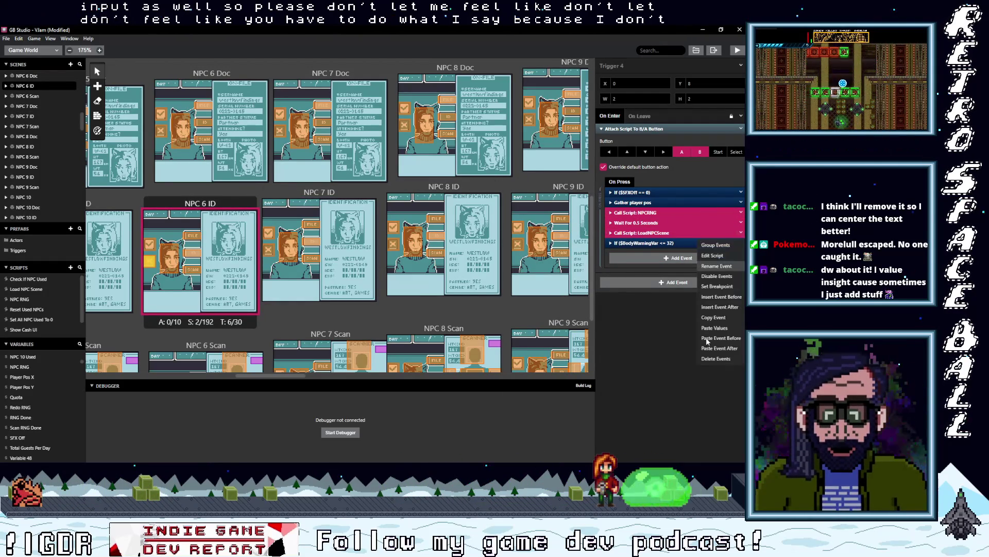
click(719, 352)
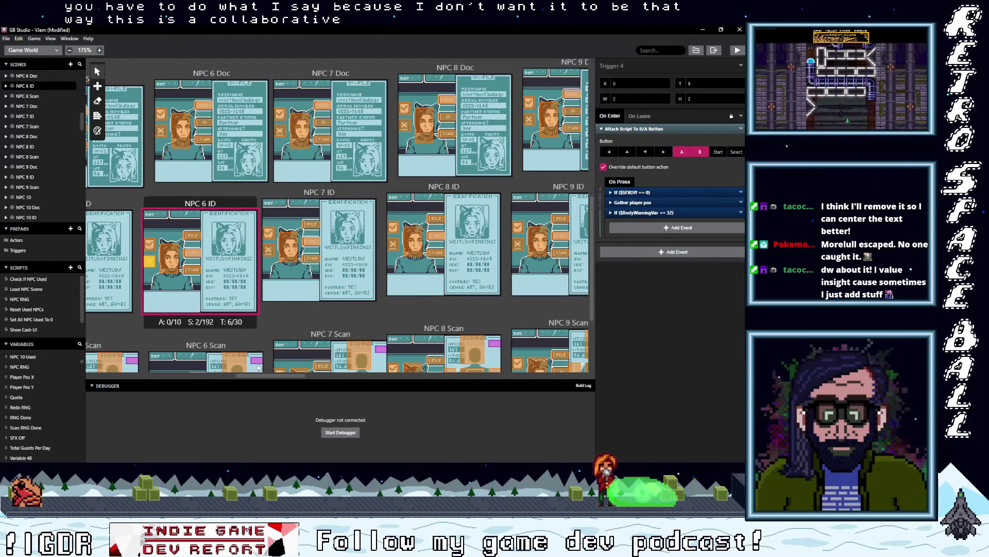
Step: Make the same swap in the NPC 5 ID trigger, undoing an accidental deletion of the check
mouse_move(282, 375)
mouse_down()
mouse_move(256, 376)
mouse_move(257, 262)
mouse_up()
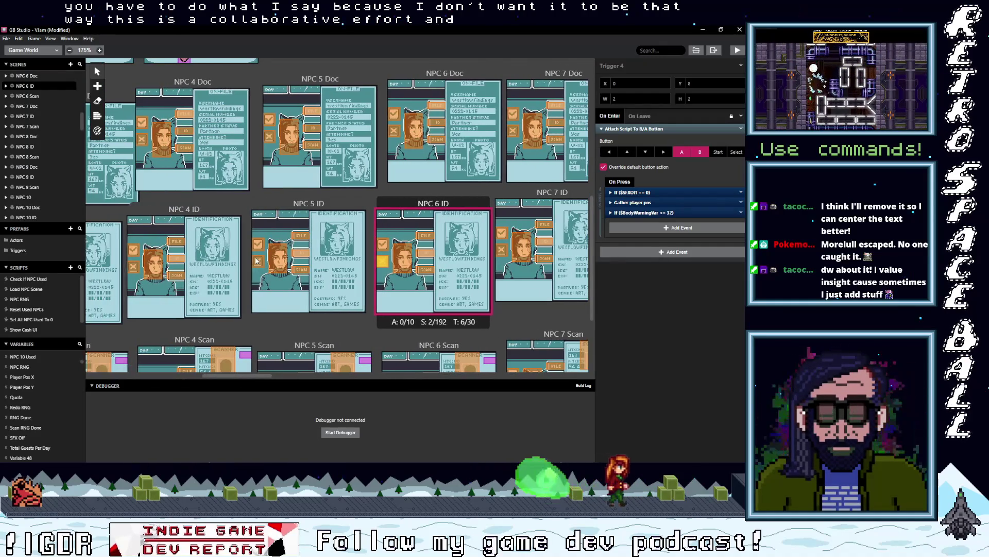
click(256, 261)
alt+click(635, 242)
shift+click(632, 233)
shift+click(629, 222)
click(741, 234)
click(716, 359)
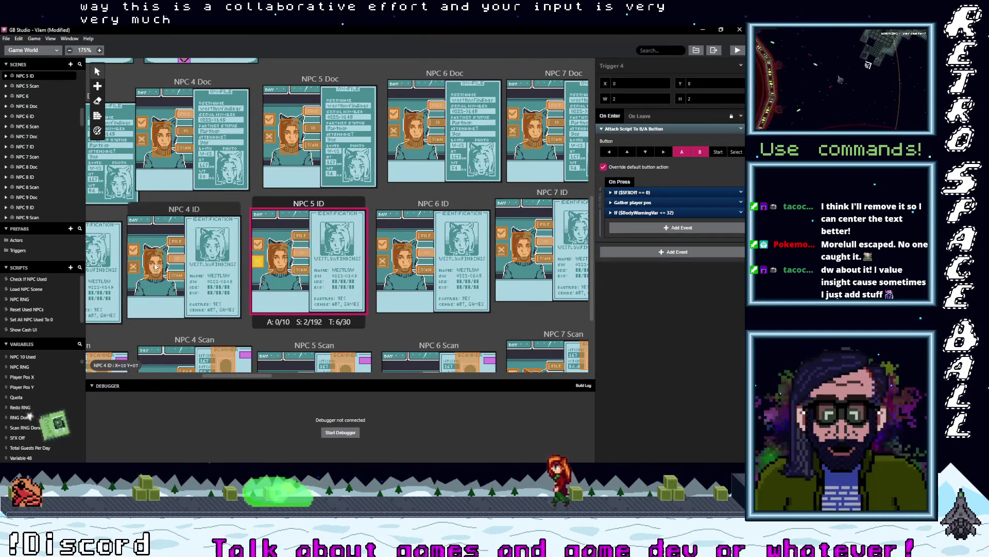
key(ctrl+z)
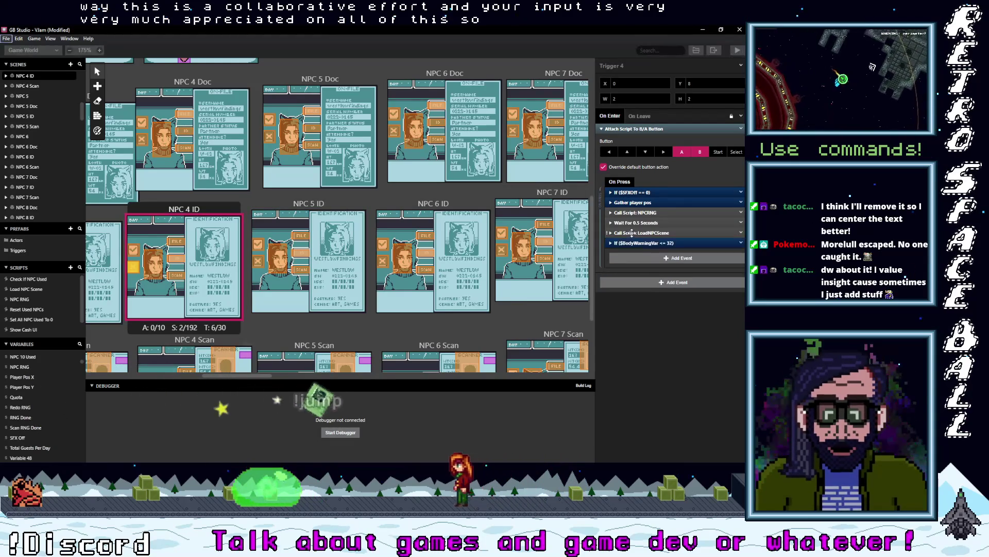
shift+click(645, 213)
click(741, 233)
click(711, 359)
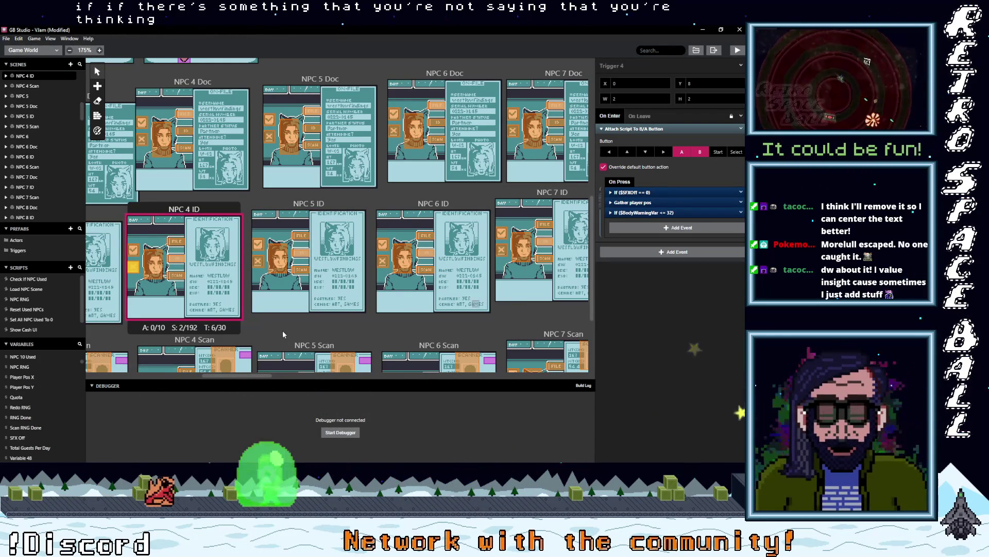
Step: Swap the three old events for the $BodyWarningVar <= 32 check in the NPC 3 and NPC 2 ID triggers
drag(264, 377, 230, 376)
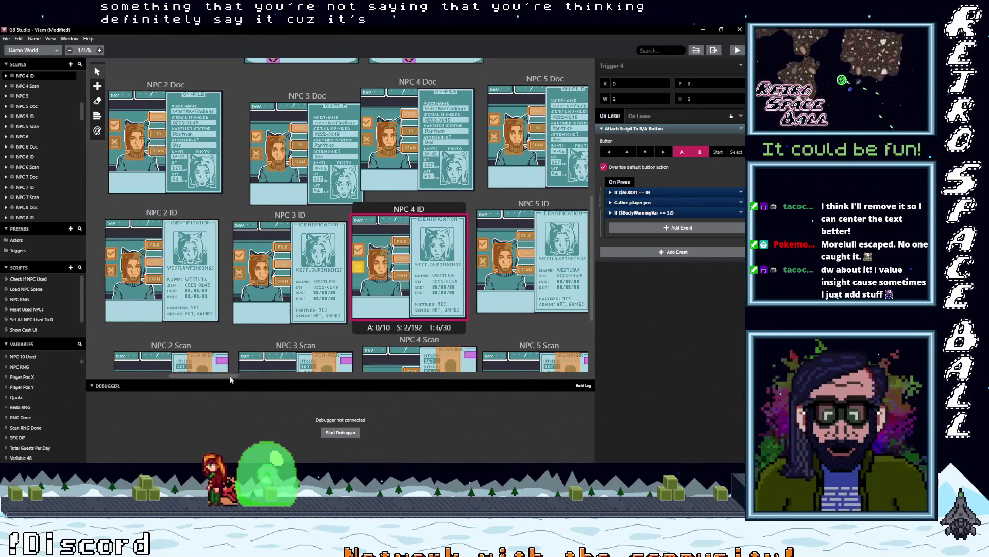
click(247, 276)
key(ctrl+v)
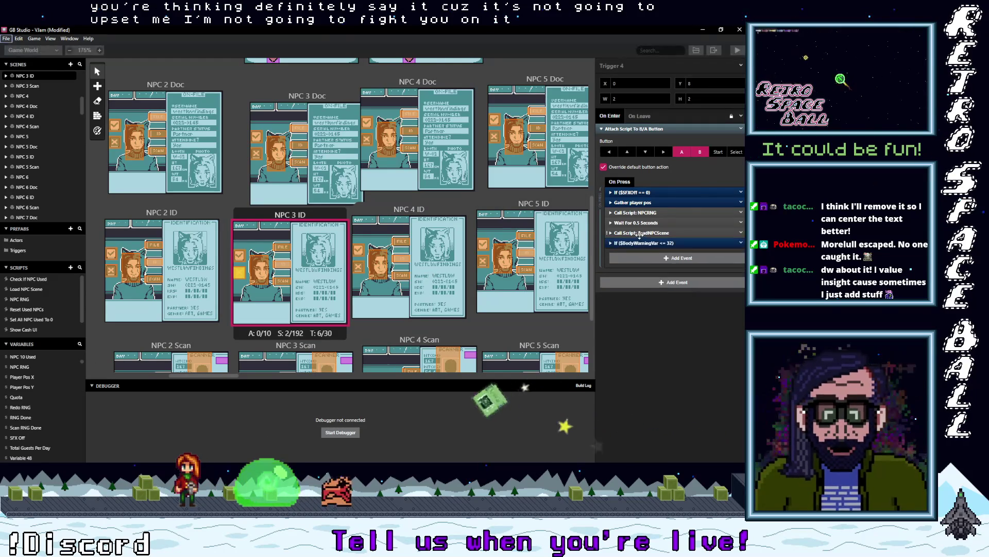
click(741, 243)
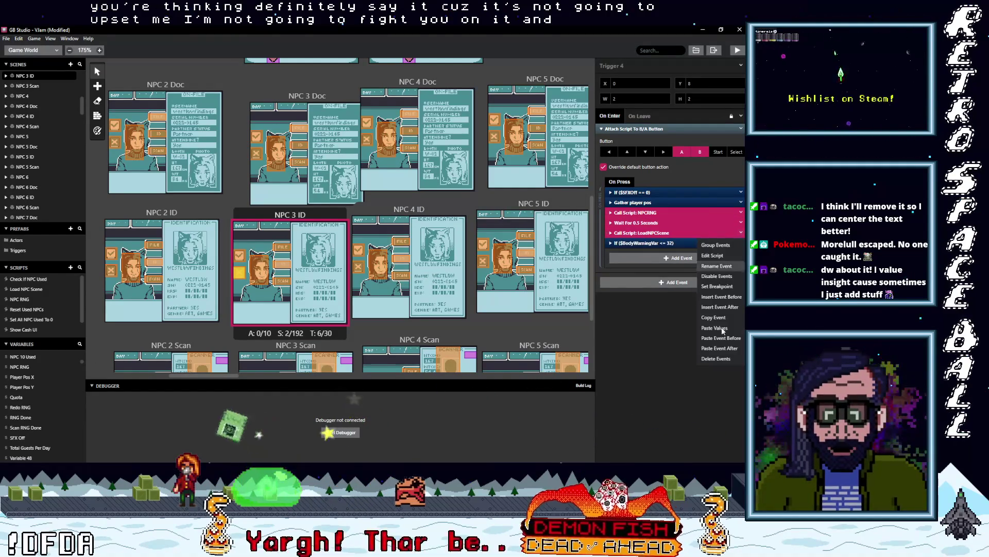
click(725, 359)
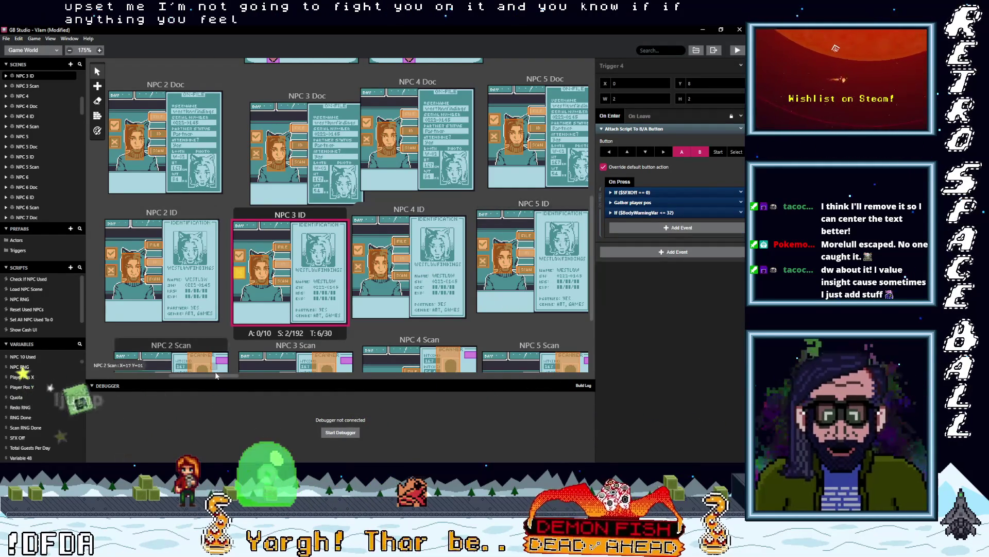
drag(213, 380, 201, 379)
key(ctrl+z)
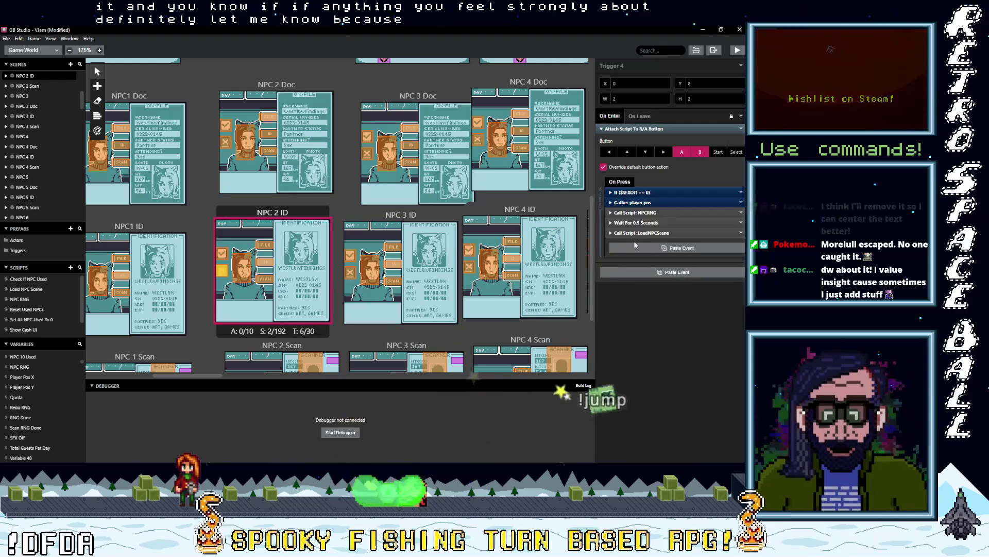
click(644, 249)
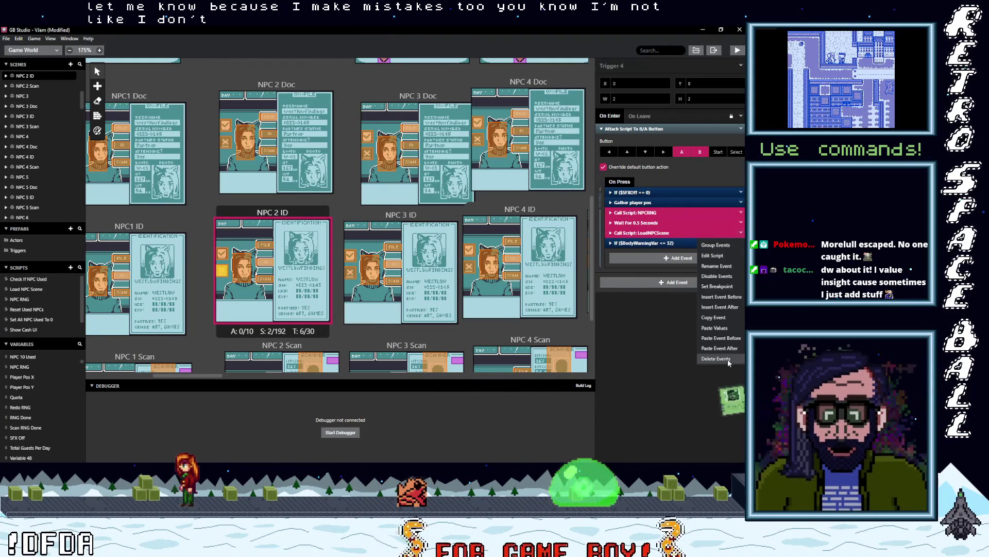
click(731, 361)
Step: Apply the same replacement in the NPC1 ID trigger, leaving two If checks and Gather player pos
drag(217, 375, 189, 378)
click(214, 283)
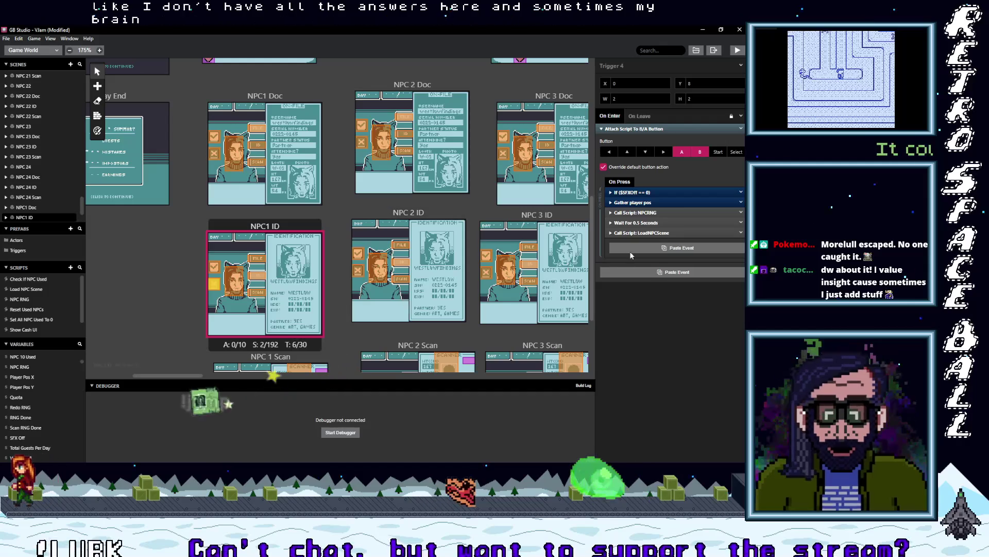
click(629, 249)
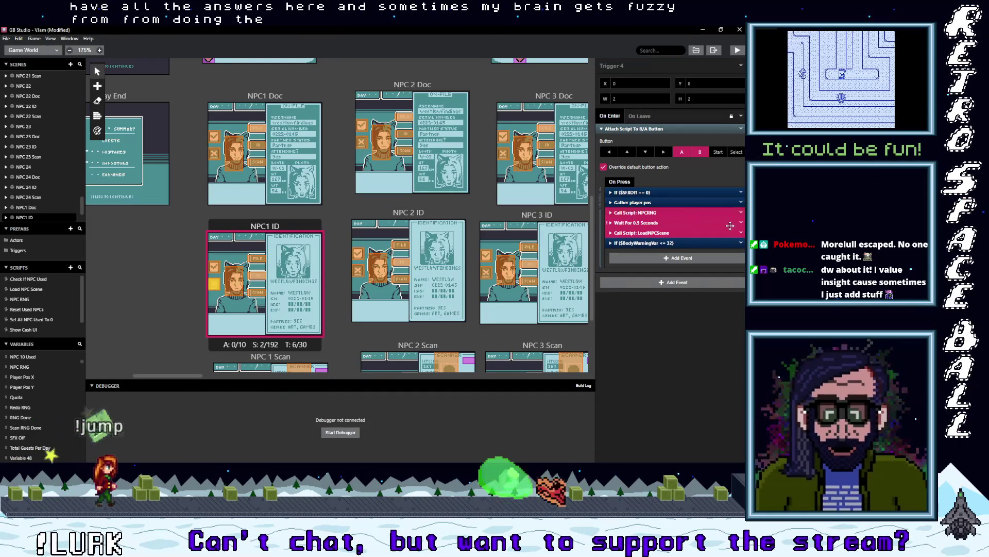
right_click(730, 225)
click(773, 352)
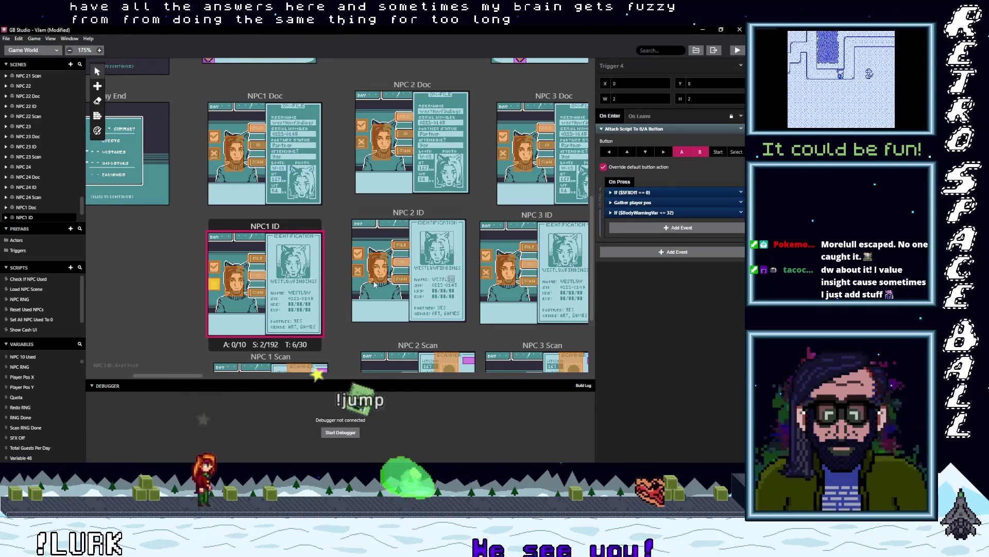
scroll(335, 290, down, 3)
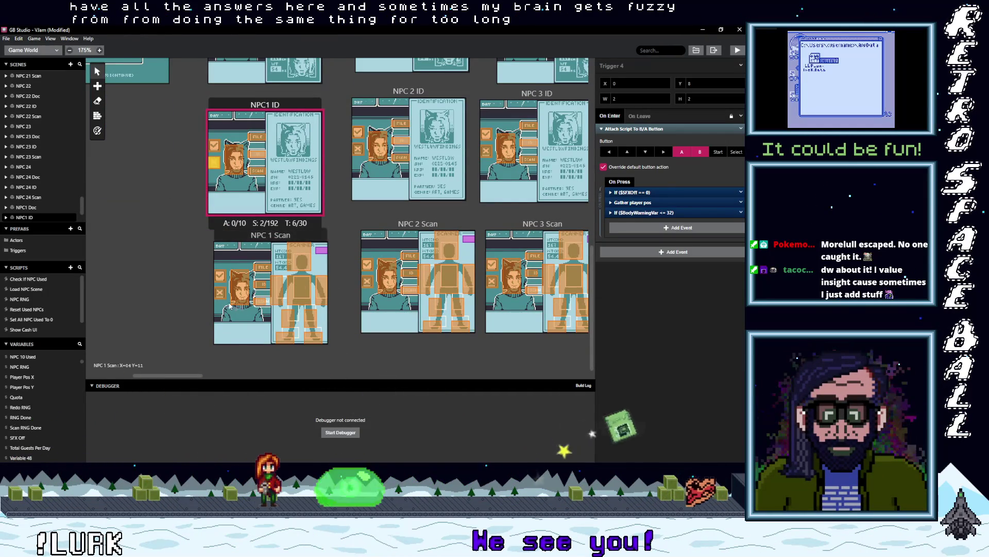
Step: Replace NPCRNG, wait and LoadNPCScene with the $BodyWarningVar <= 32 check in the NPC 1 and NPC 2 Scan triggers
click(220, 294)
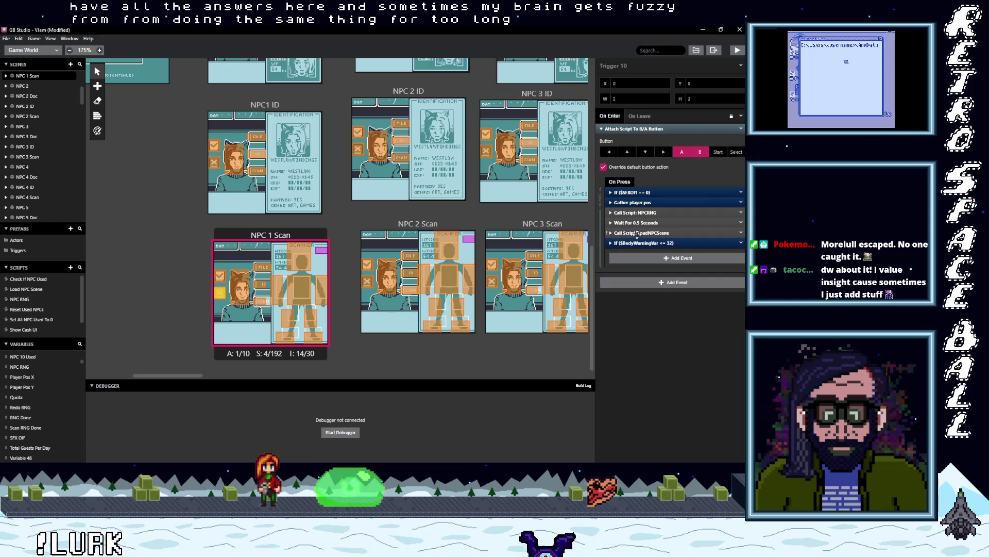
click(742, 233)
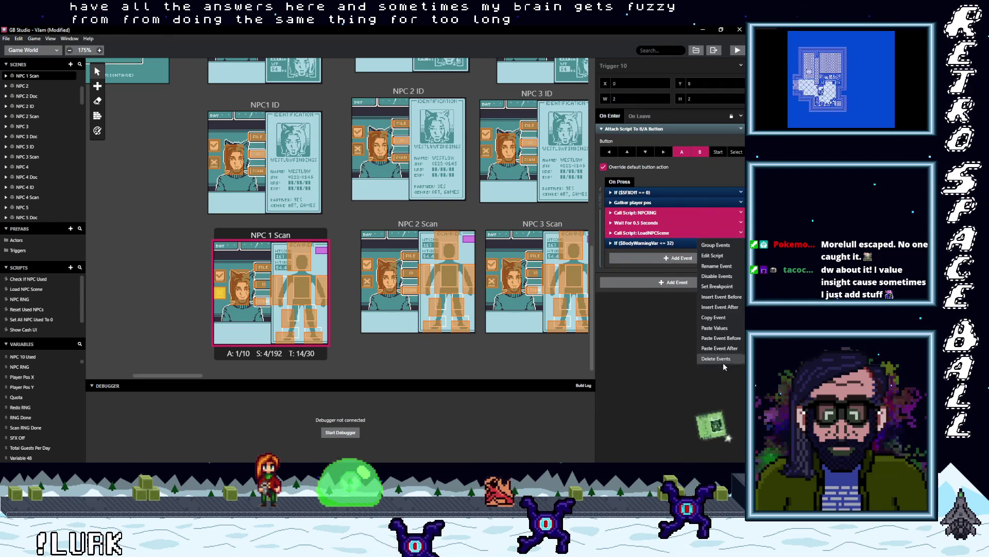
click(722, 361)
click(365, 284)
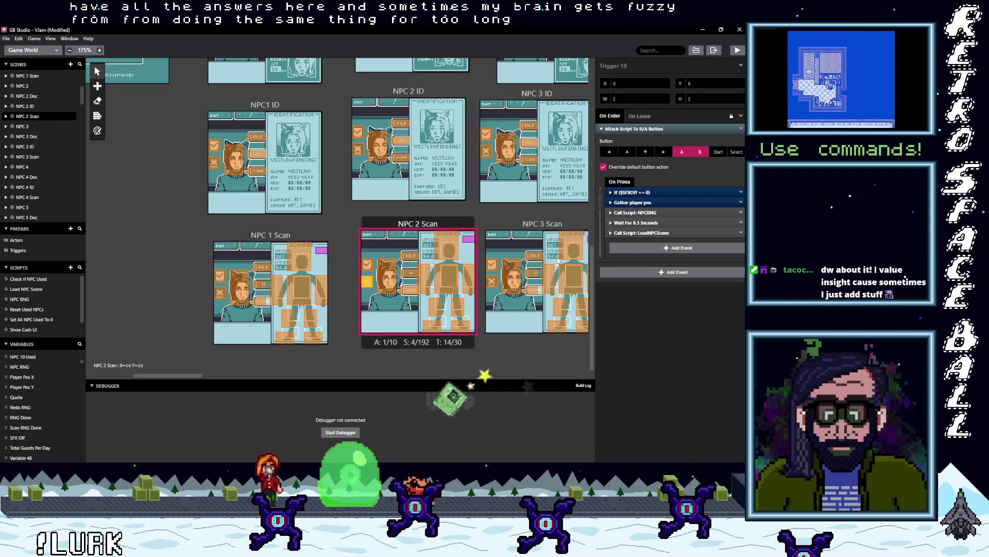
shift+click(636, 212)
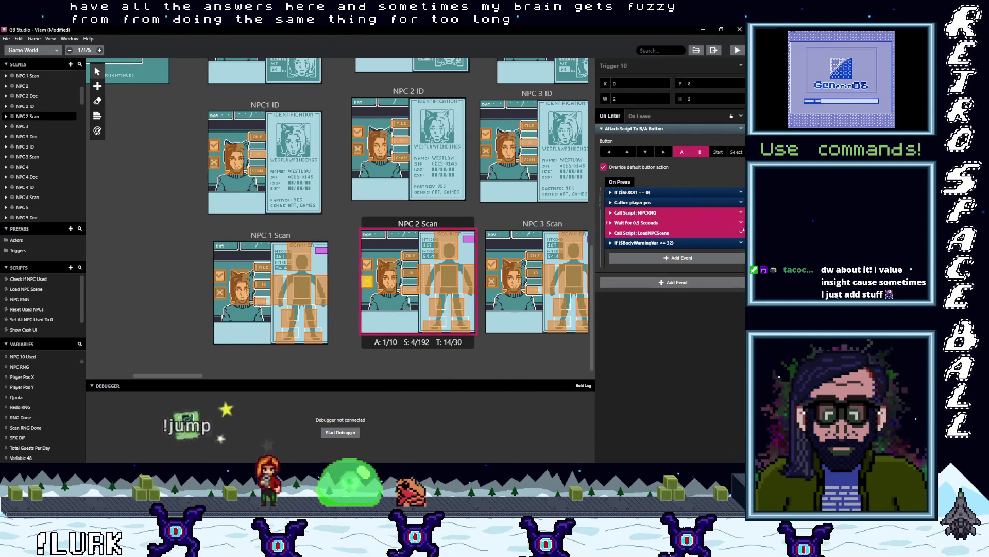
click(741, 233)
click(716, 358)
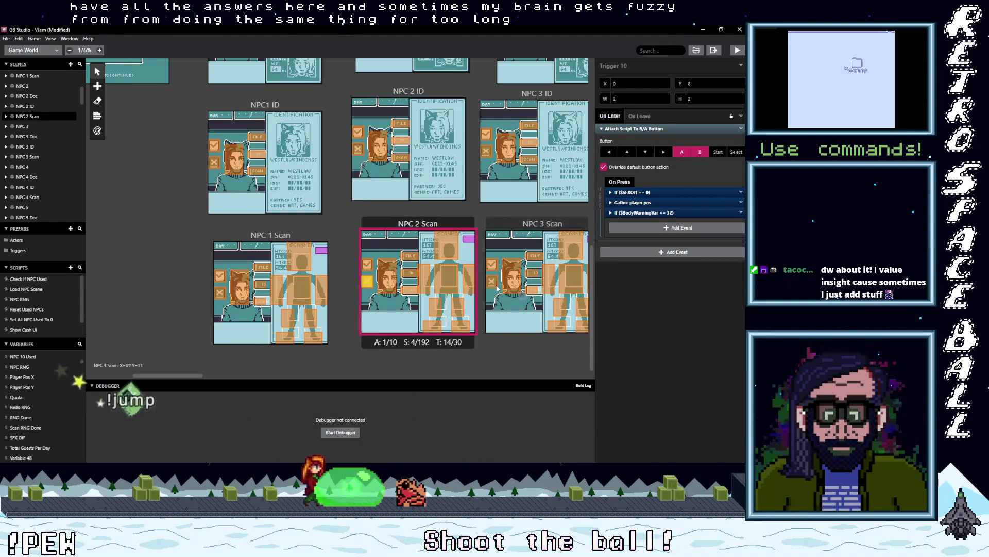
Step: Make the same swap in the NPC 3 Scan trigger
click(492, 281)
click(647, 233)
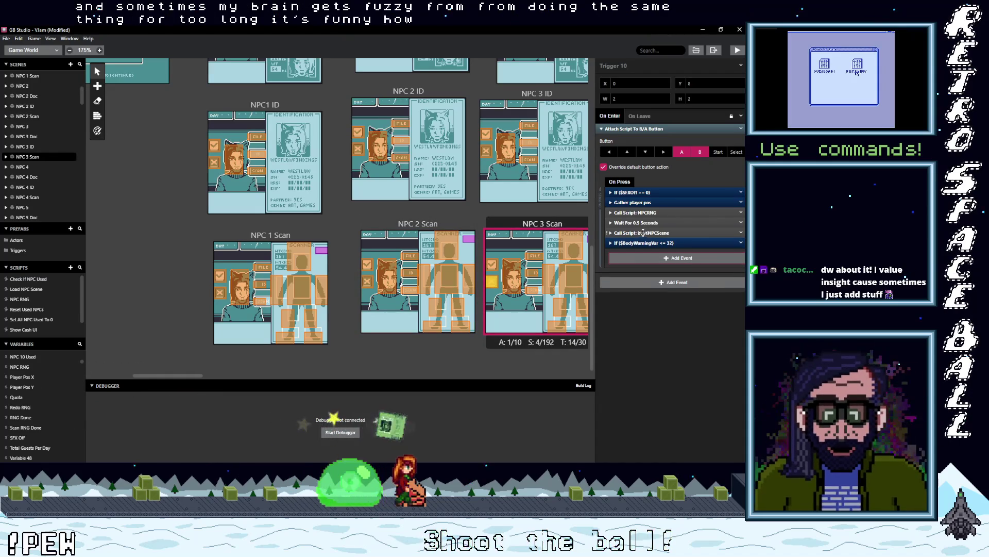
shift+click(635, 213)
click(741, 233)
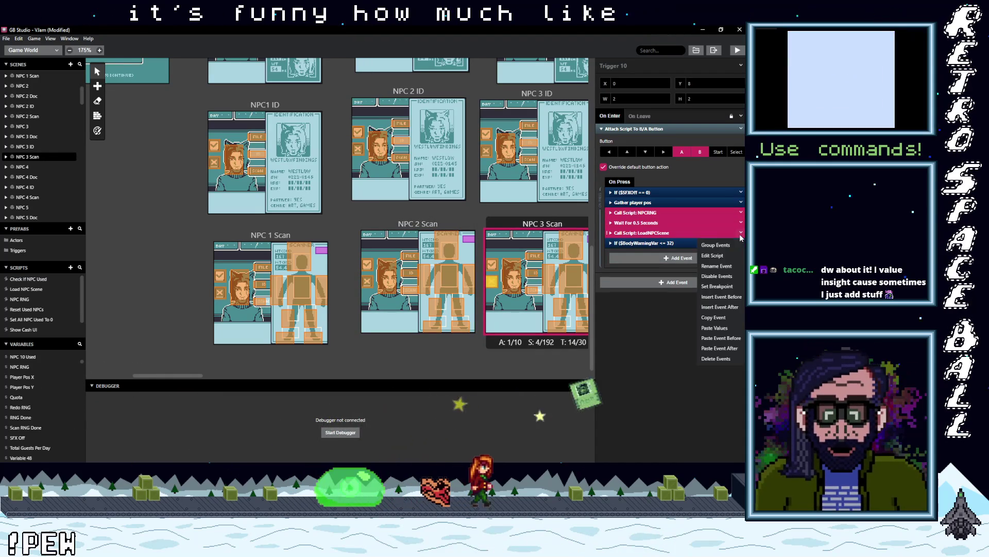
click(717, 358)
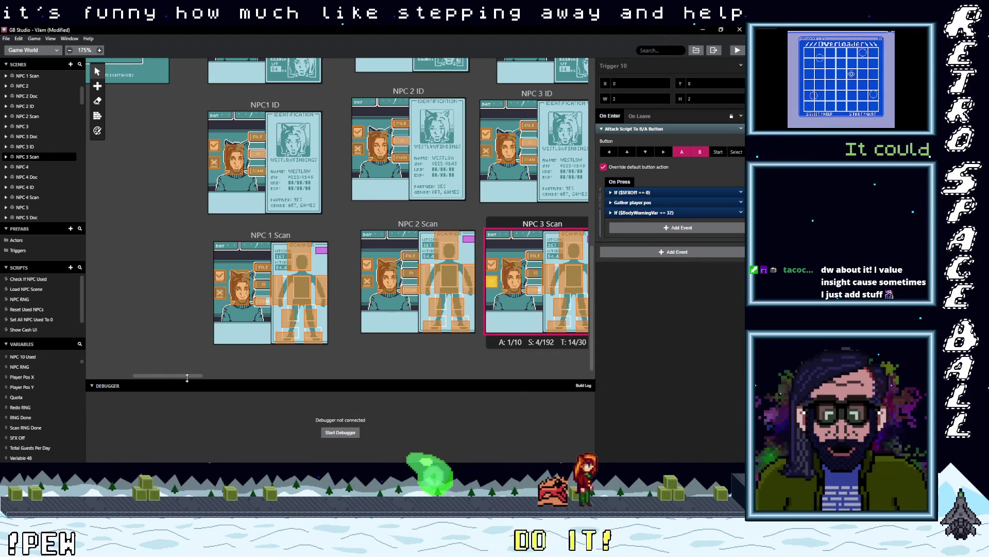
drag(187, 375, 232, 379)
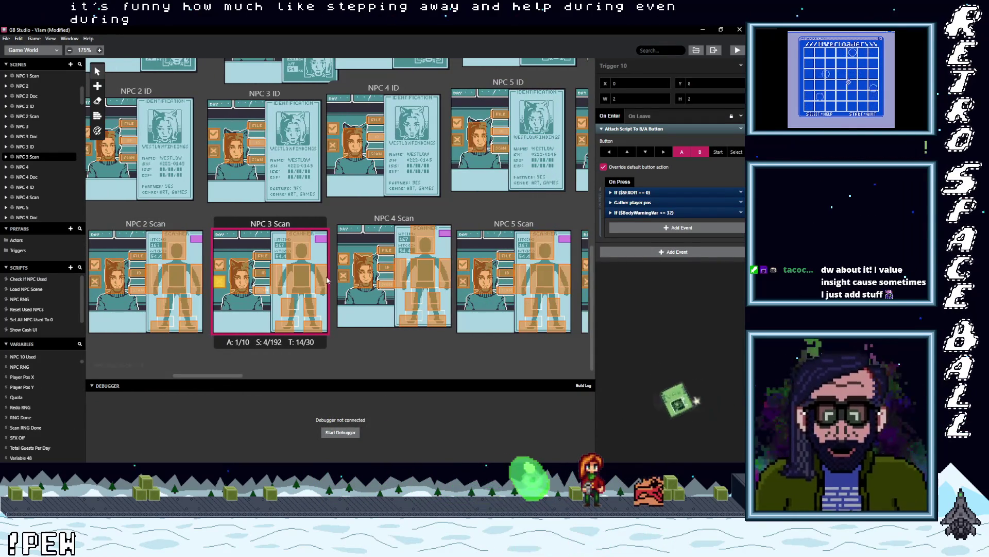
Step: Give the NPC 4 and NPC 5 Scan triggers the If ($BodyWarningVar <= 32) check, deleting their three old events
click(343, 276)
alt+click(647, 248)
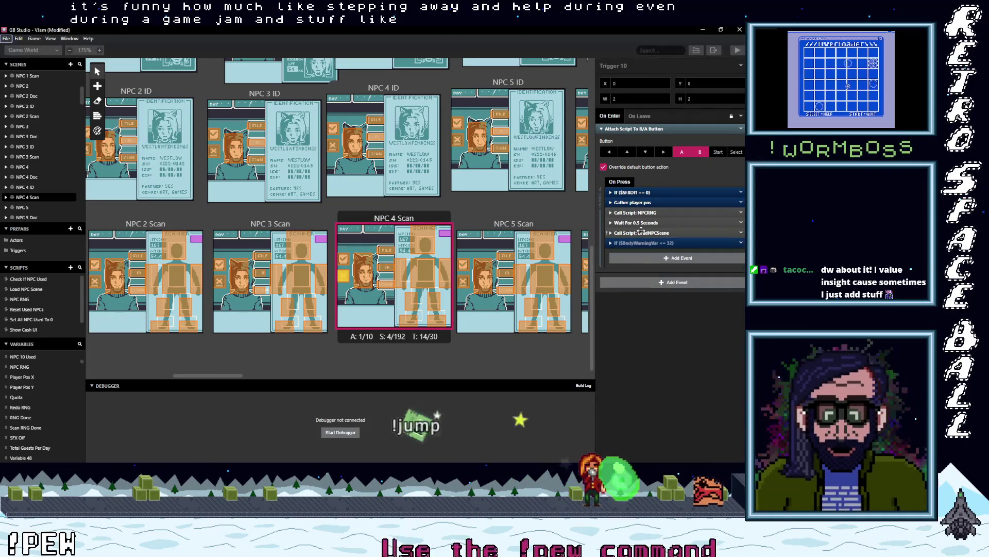
click(741, 238)
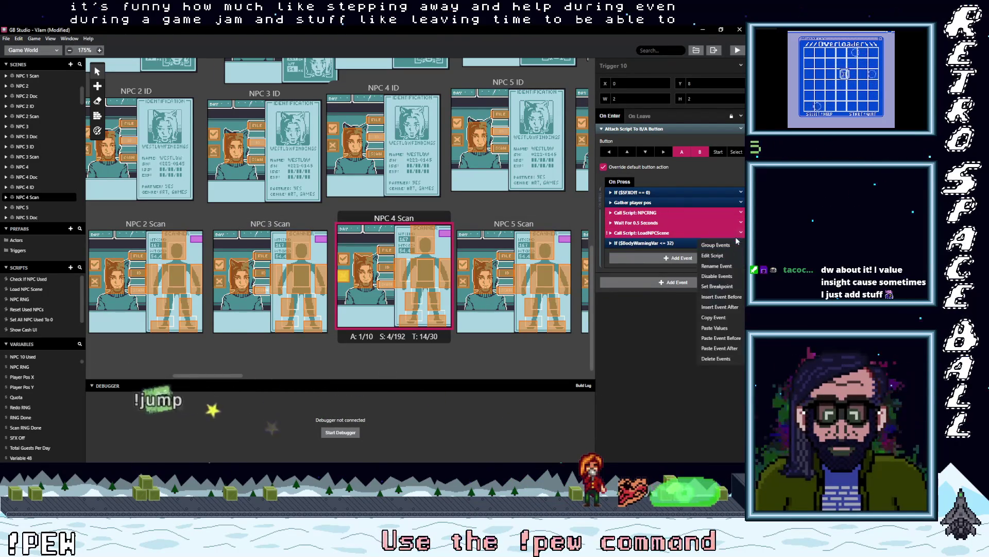
click(707, 355)
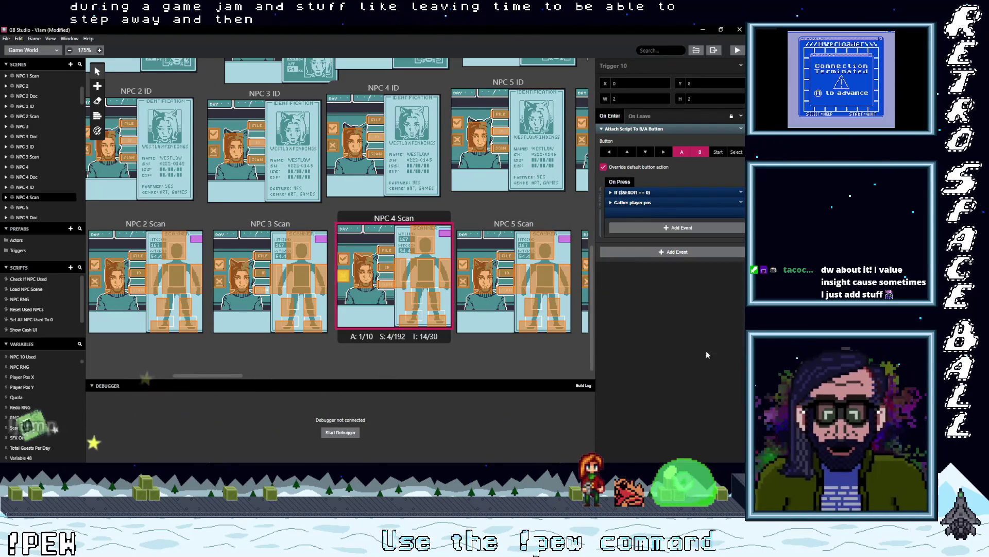
click(463, 281)
alt+click(652, 250)
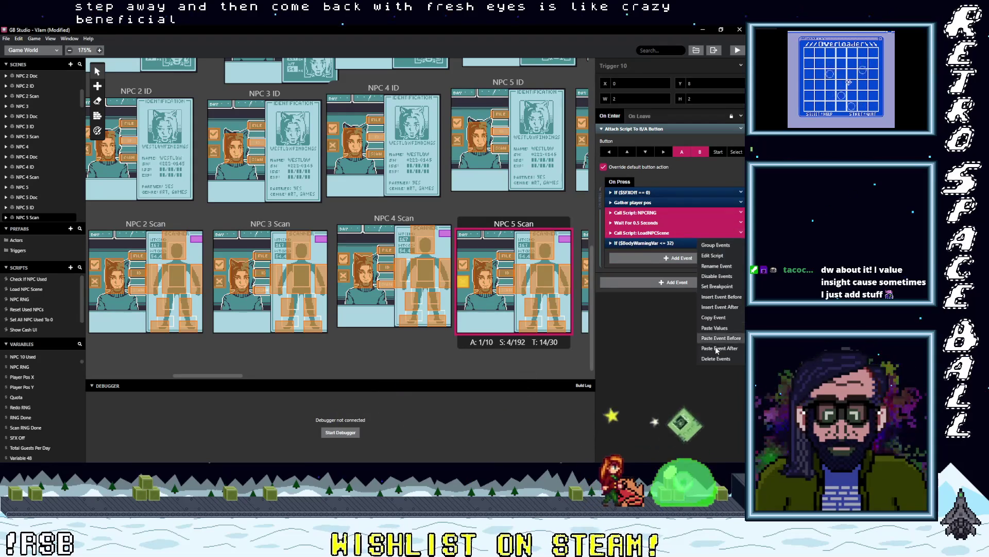
click(715, 359)
Step: Replace NPCRNG, wait and LoadNPCScene with the If ($BodyWarningVar <= 32) check in the NPC 6 Scan trigger
drag(226, 376, 267, 375)
click(297, 282)
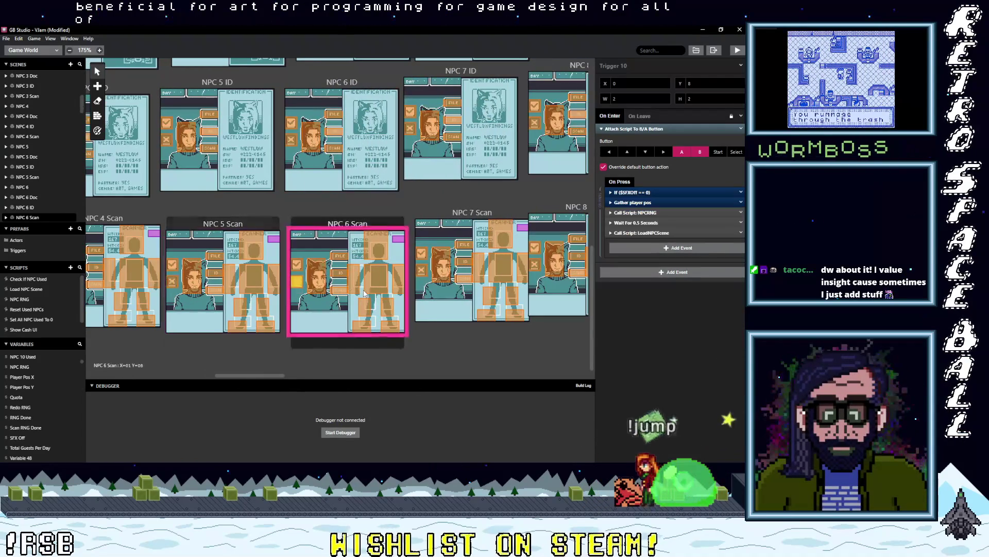
key(ctrl+v)
shift+click(639, 218)
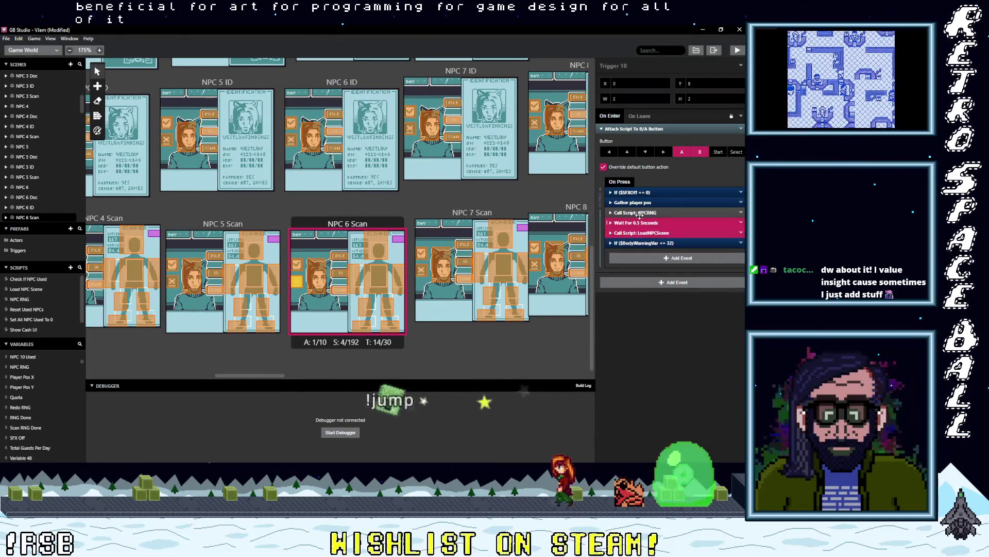
shift+click(639, 213)
click(741, 233)
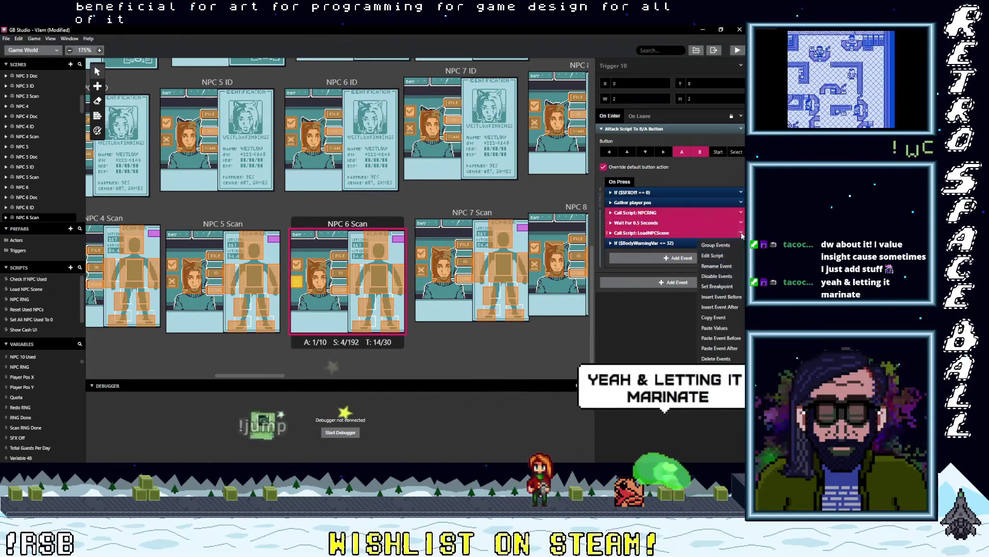
click(722, 359)
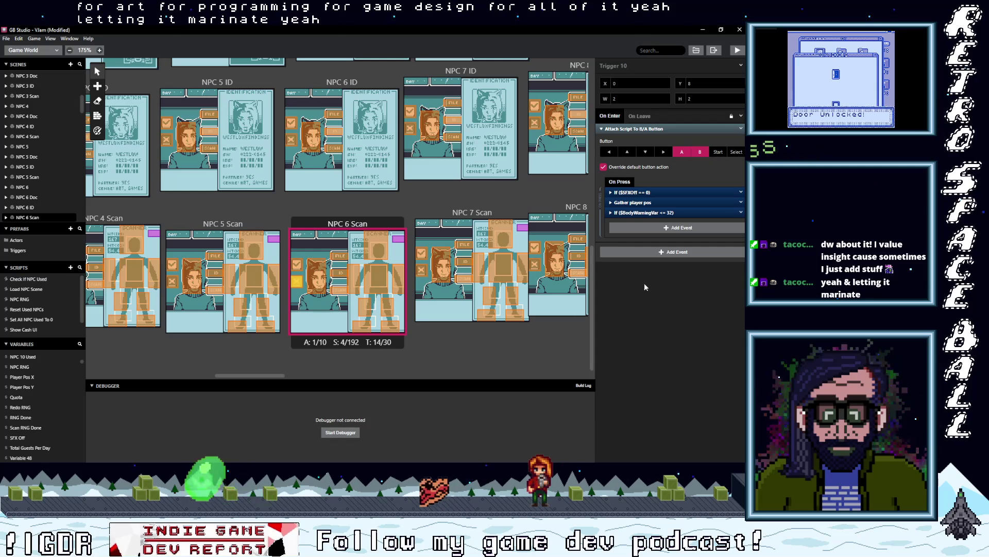
Step: Delete the old NPCRNG, wait and LoadNPCScene events from the NPC 7 and NPC 8 Scan triggers
click(436, 283)
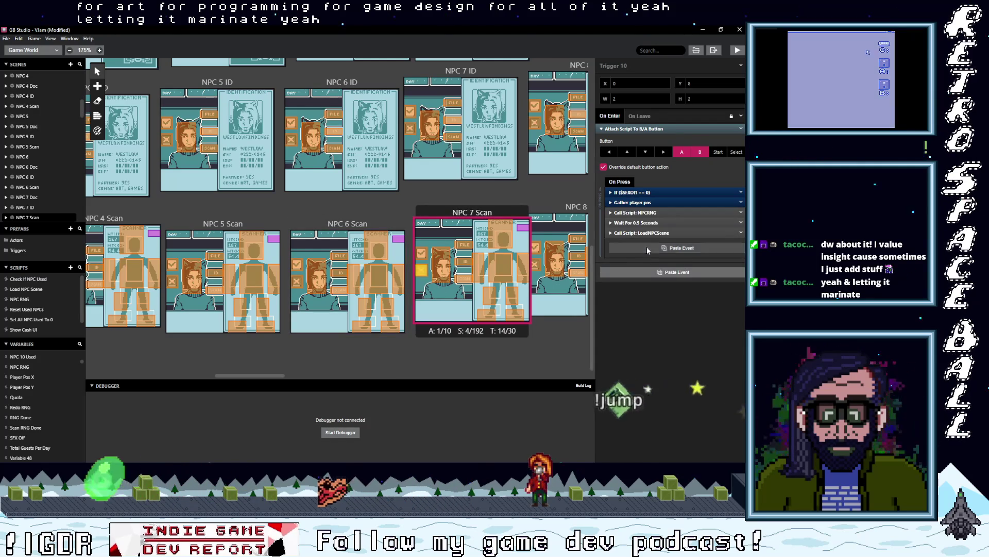
drag(639, 234, 637, 223)
click(741, 230)
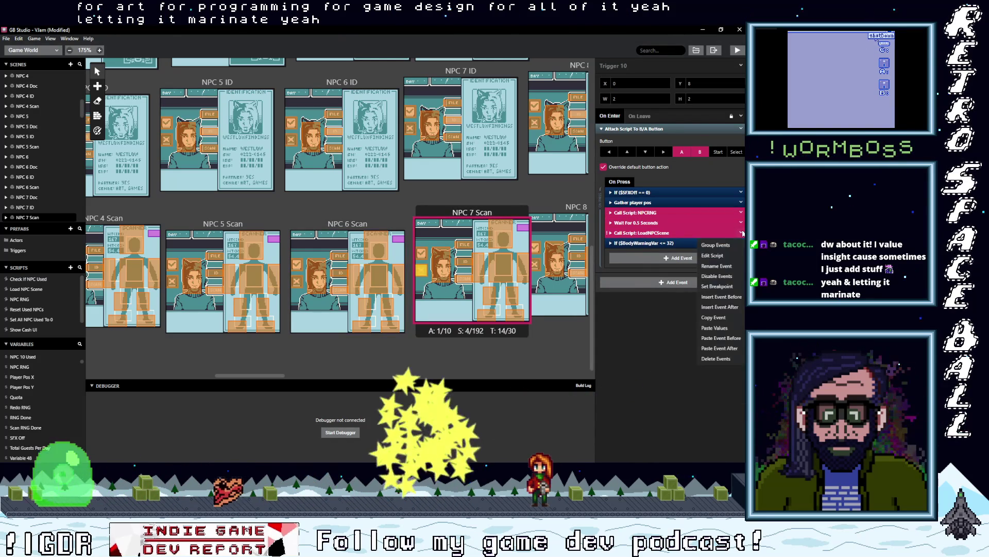
click(718, 256)
click(536, 268)
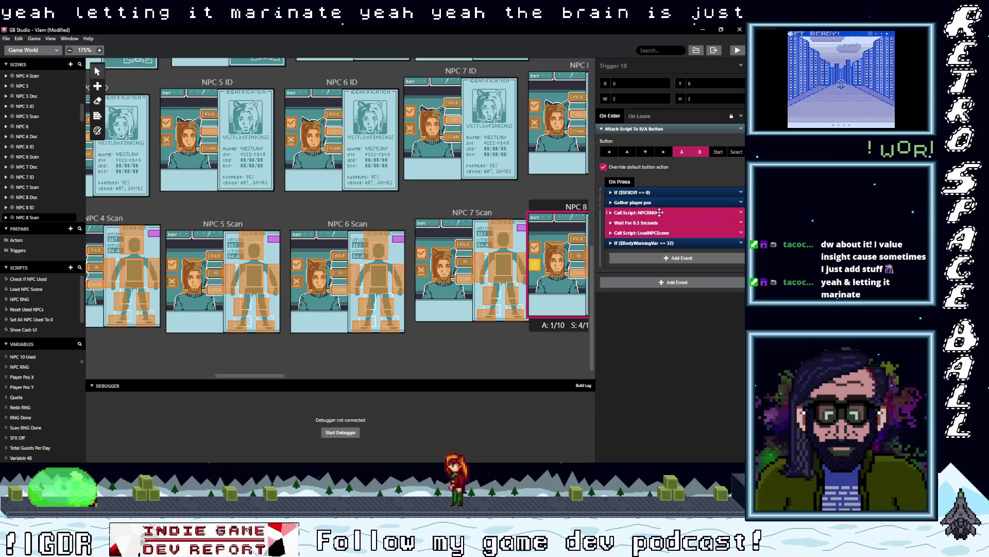
click(715, 358)
drag(252, 374, 295, 376)
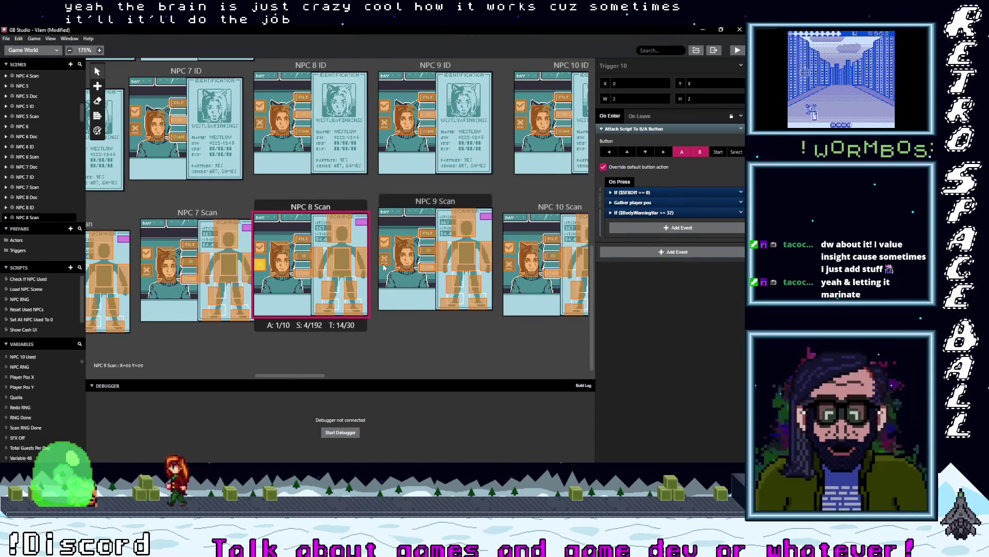
Step: Swap the three old events for the $BodyWarningVar <= 32 check in the NPC 9 and NPC 10 Scan triggers
click(438, 247)
alt+click(636, 246)
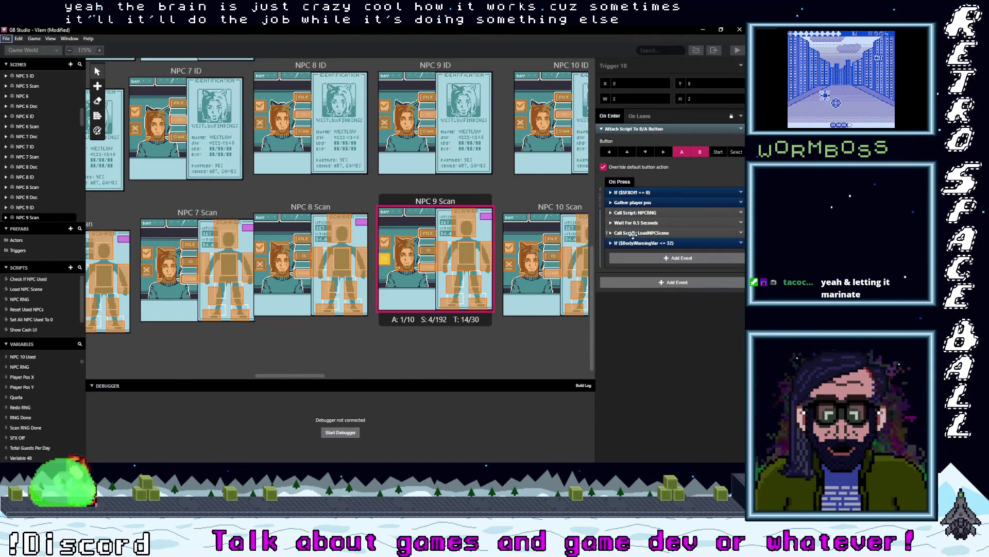
click(741, 242)
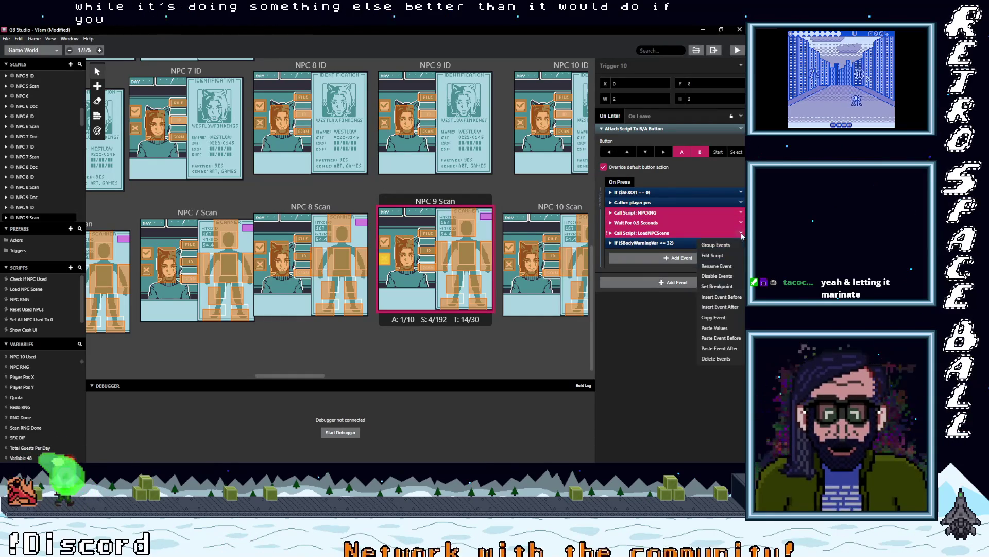
click(719, 347)
click(509, 264)
alt+click(651, 247)
click(635, 212)
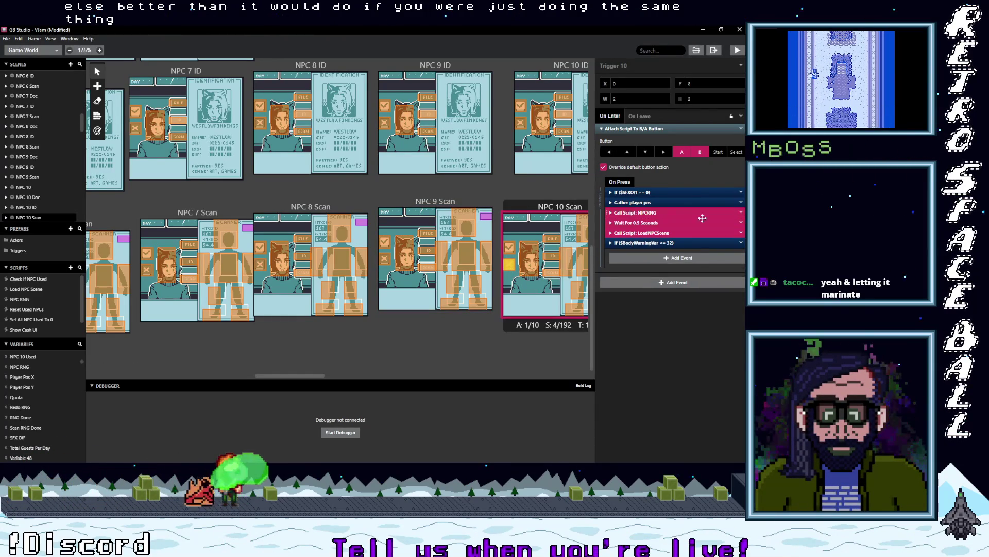
shift+click(642, 232)
click(741, 232)
click(719, 359)
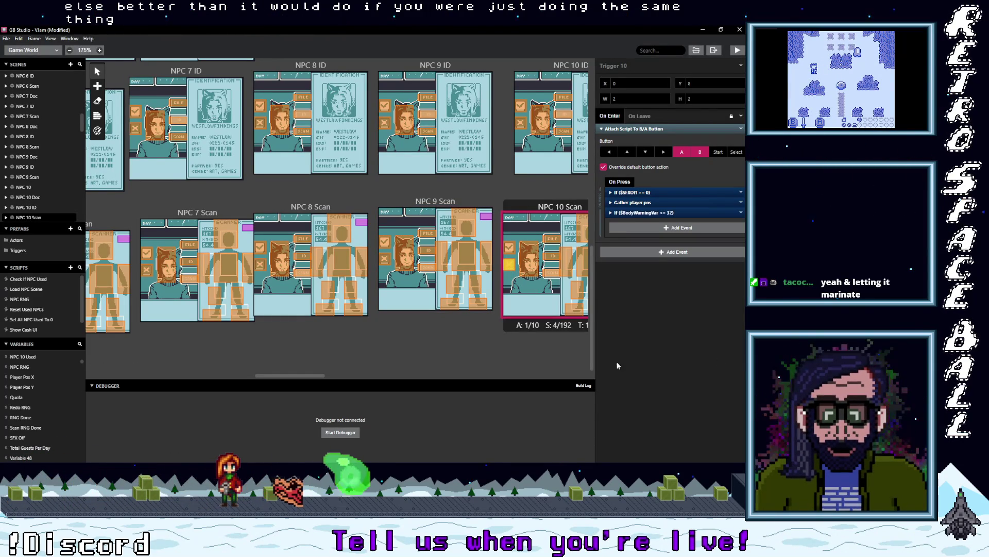
drag(315, 376, 190, 390)
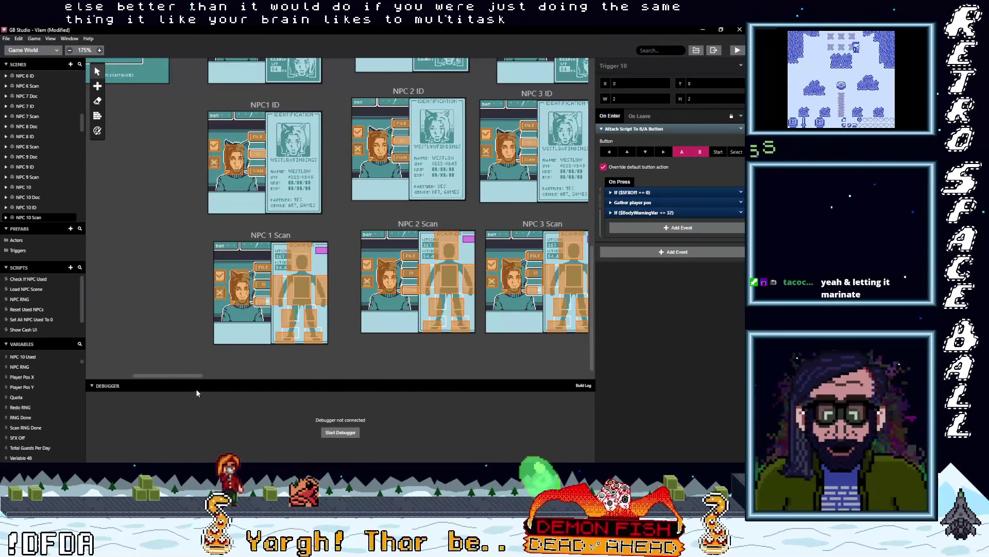
Step: Copy the If ($BodyWarningVar > 32) event from NPC 1 and delete Change Scene To CorrectGuest in NPC1 Doc
scroll(176, 317, up, 5)
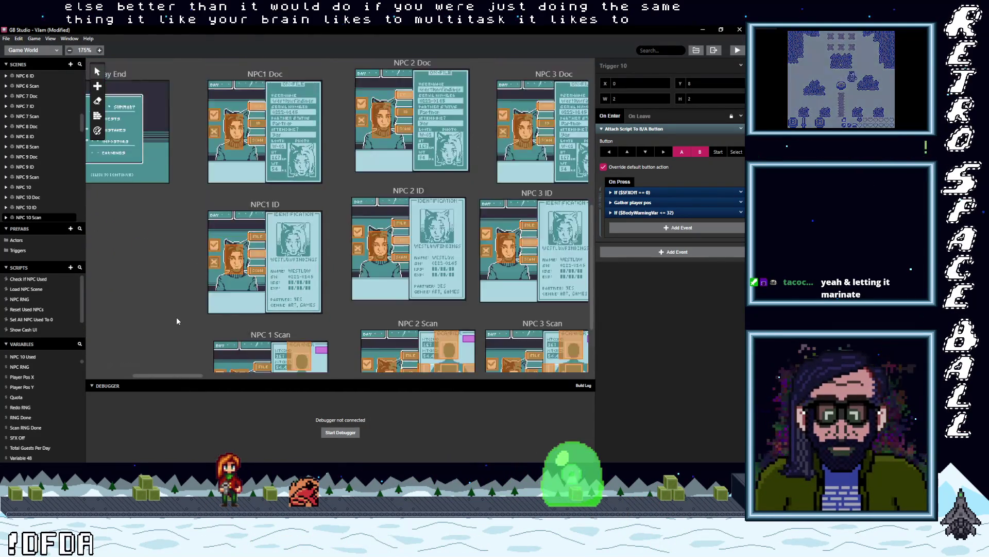
click(210, 116)
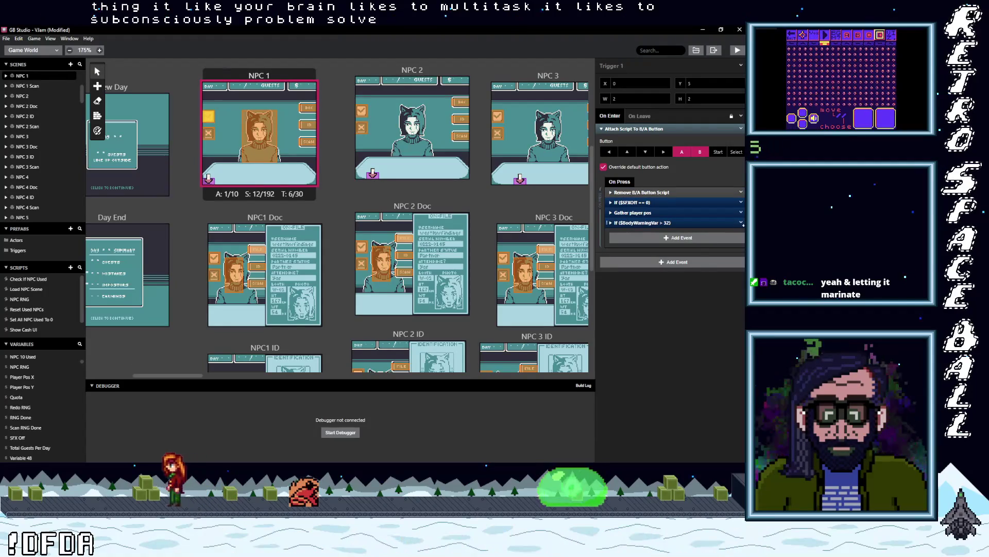
click(741, 223)
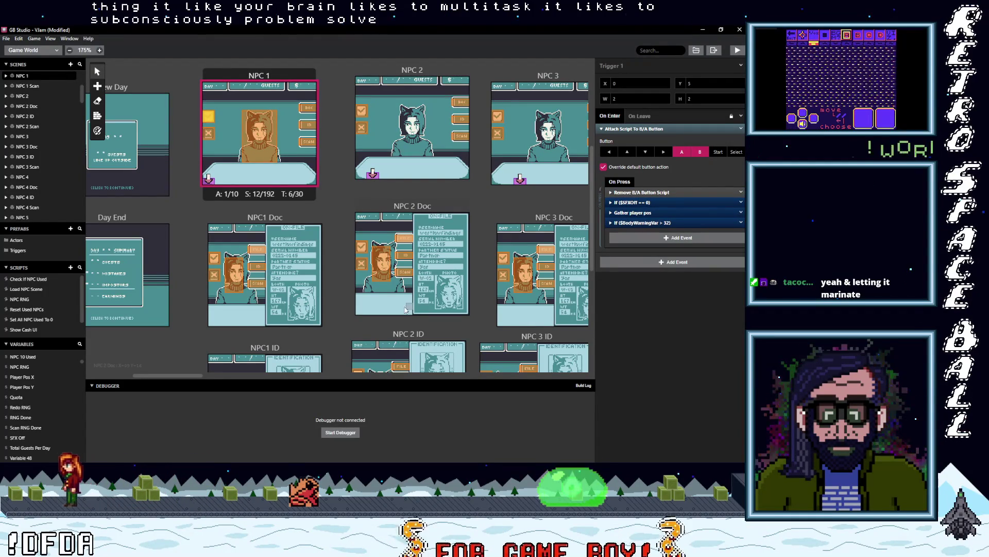
click(214, 258)
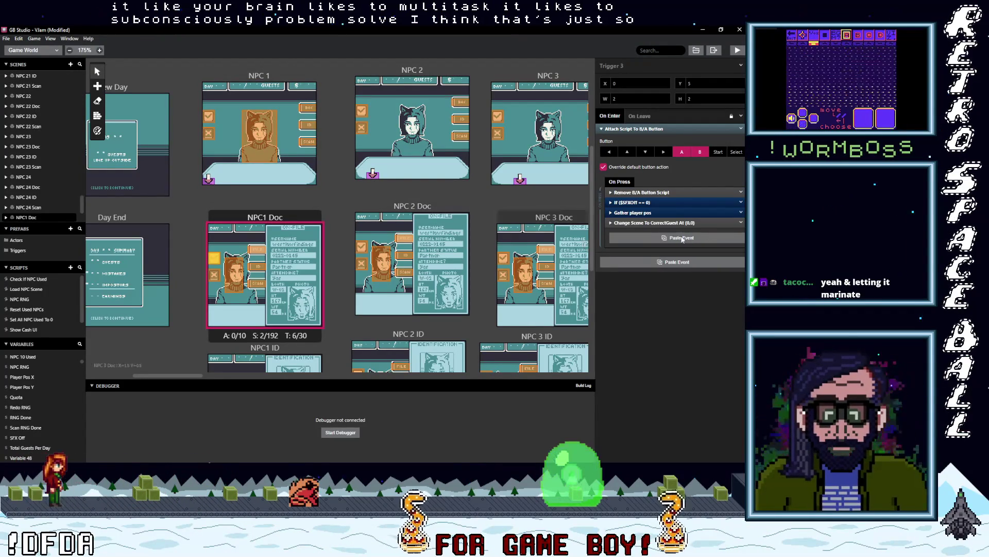
click(741, 223)
click(718, 316)
Step: Replace Change Scene To CorrectGuest with the $BodyWarningVar > 32 check in the NPC1 ID and NPC 1 Scan triggers
scroll(347, 281, down, 3)
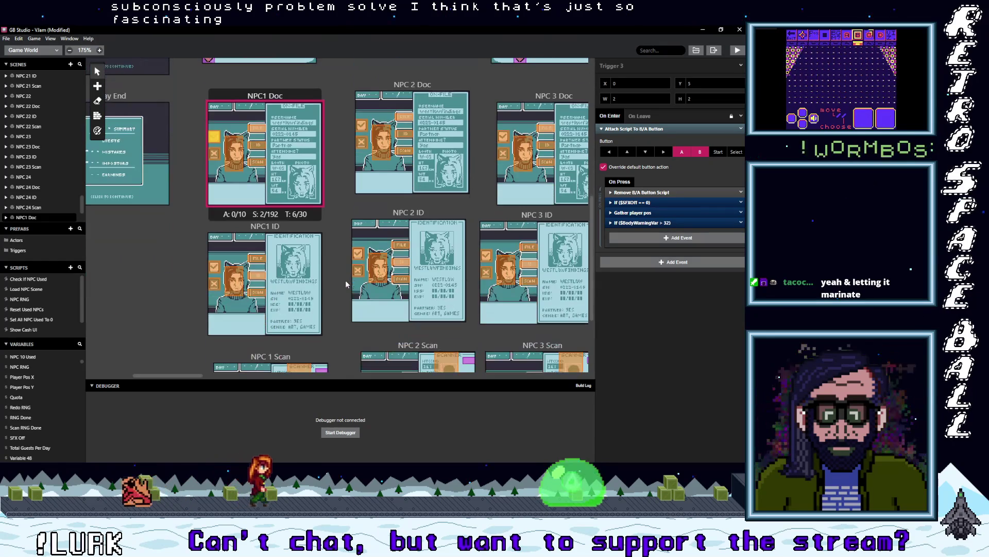
click(210, 271)
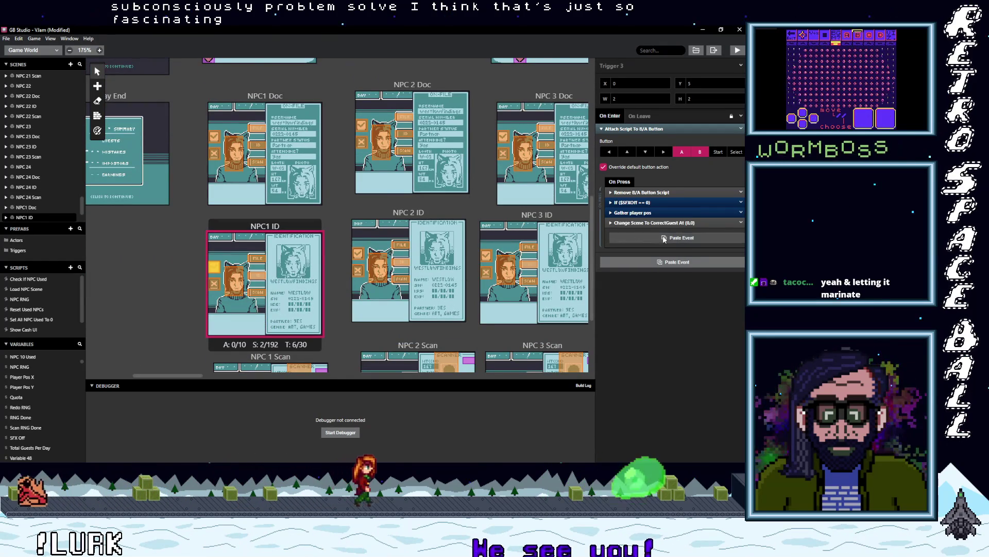
click(657, 238)
click(741, 223)
click(716, 328)
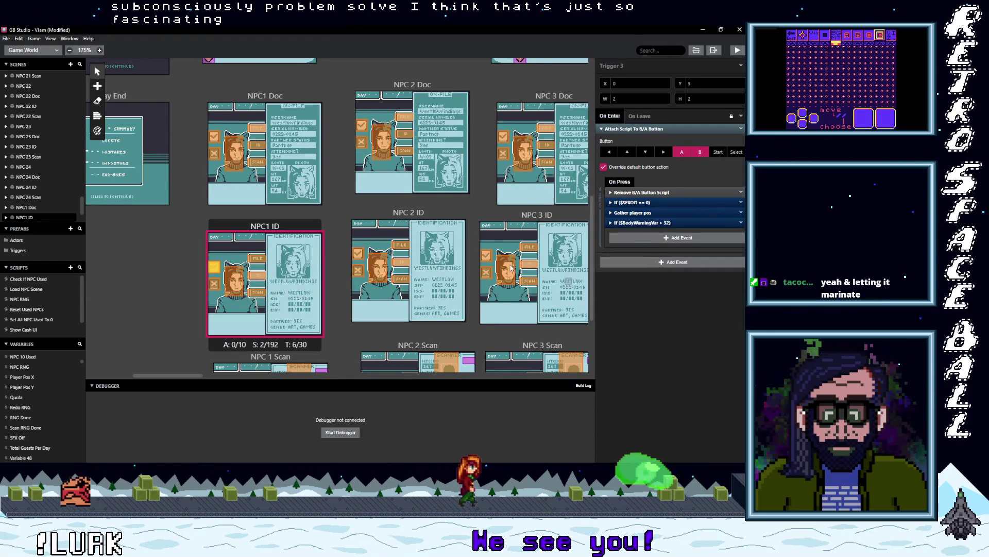
scroll(246, 307, down, 3)
click(220, 278)
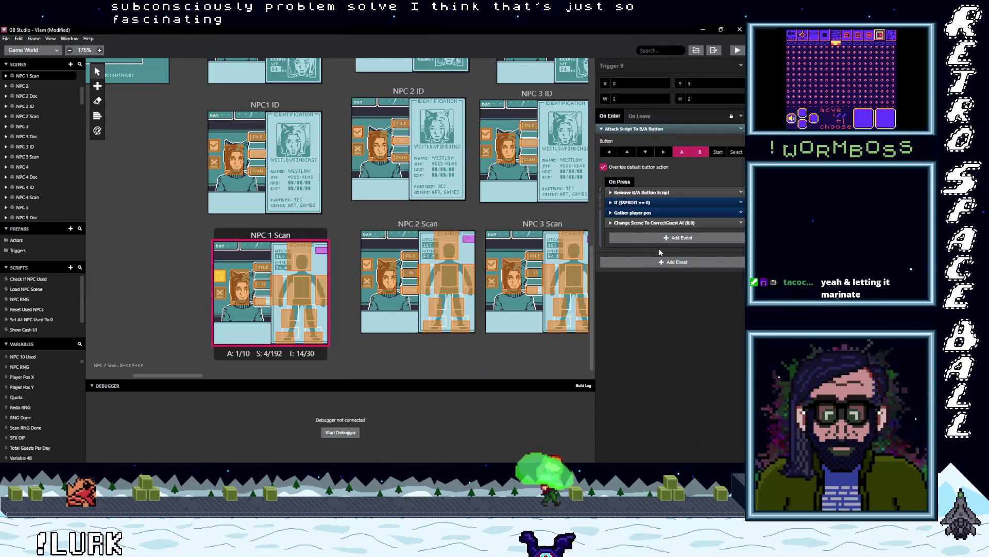
click(741, 222)
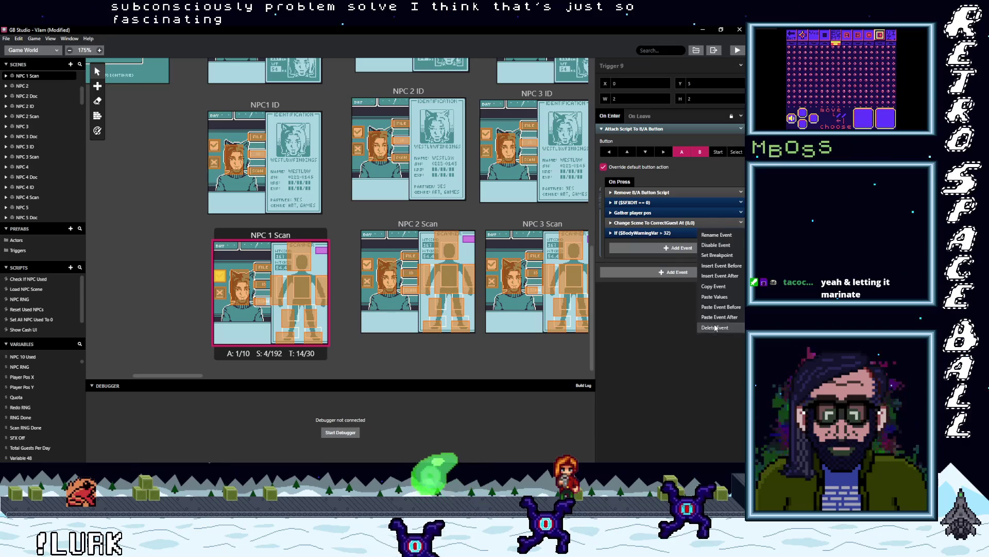
click(716, 328)
Step: Swap Change Scene To CorrectGuest for the If ($BodyWarningVar > 32) check in NPC 2 Scan and NPC 2 ID
click(367, 264)
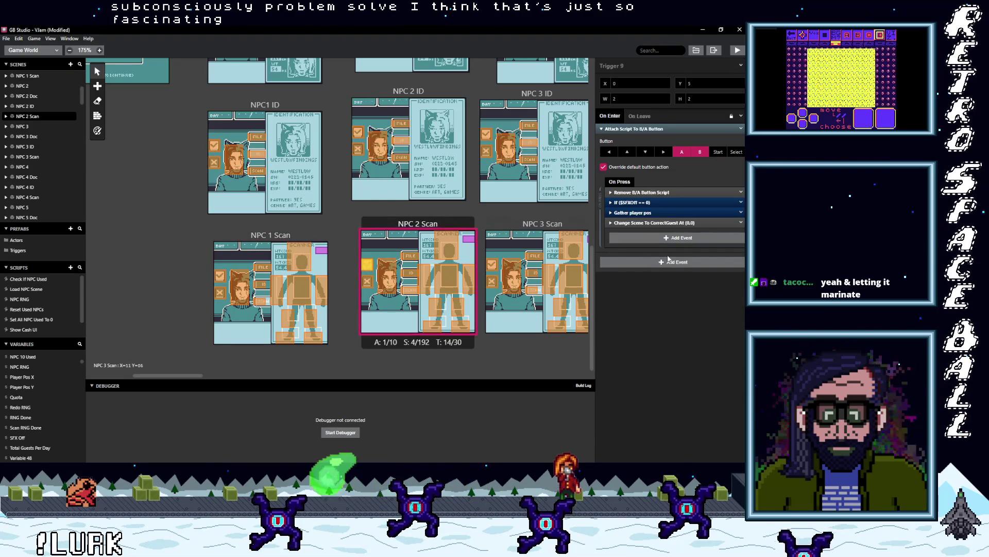
click(741, 223)
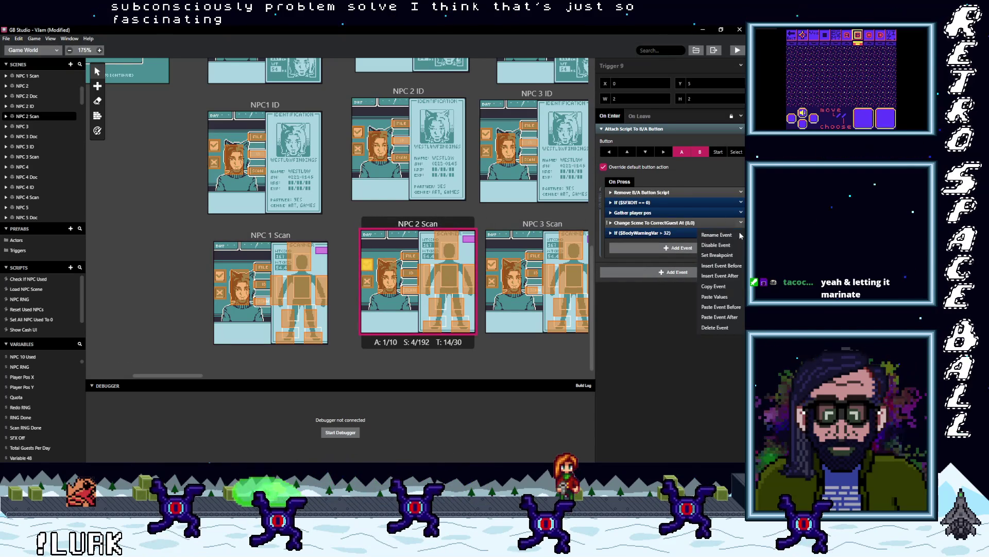
click(716, 327)
scroll(374, 233, up, 2)
scroll(366, 224, up, 1)
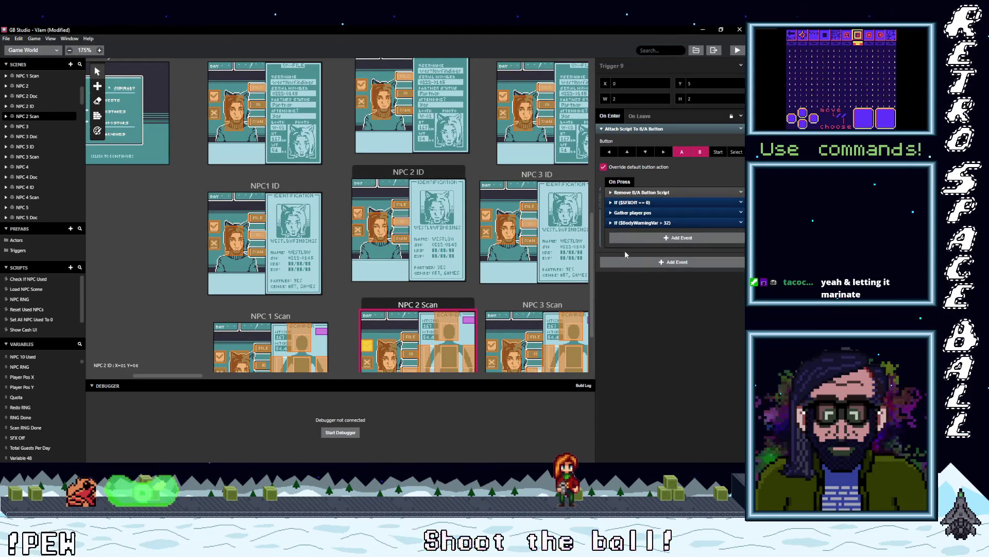
key(ctrl+z)
key(alt)
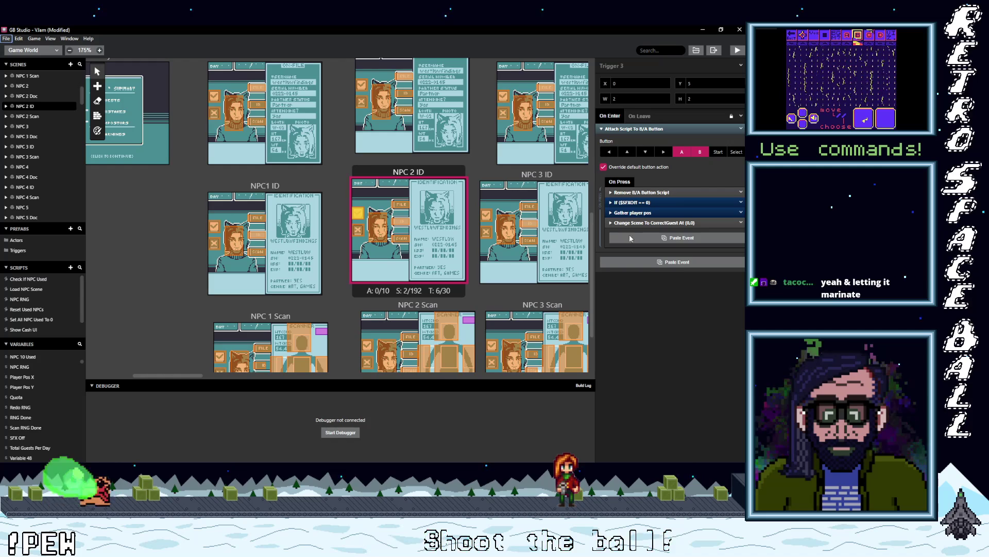
click(625, 236)
click(741, 224)
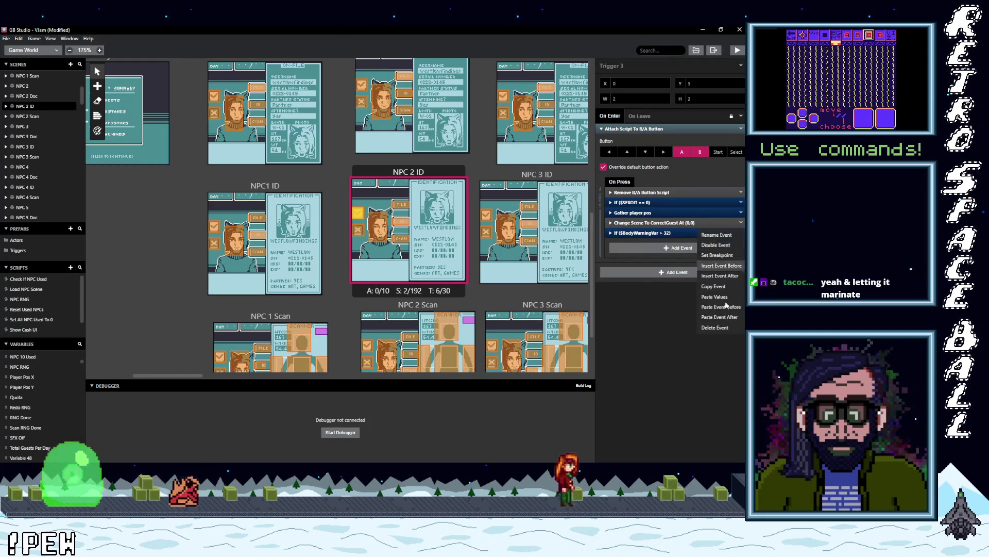
click(721, 326)
Step: Make the same swap in NPC 2 Doc, then check the NPC 2 and NPC 3 scene triggers
scroll(350, 245, up, 2)
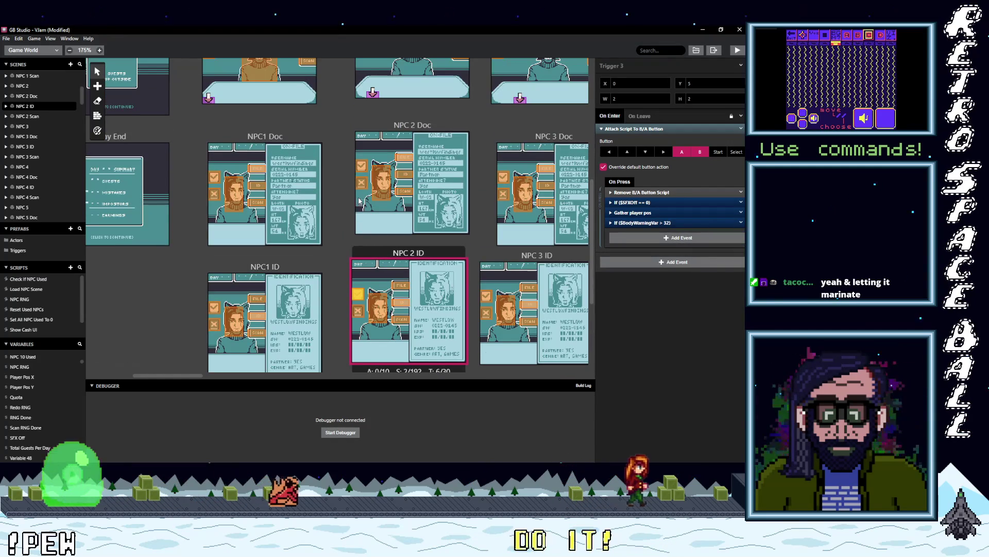
click(361, 165)
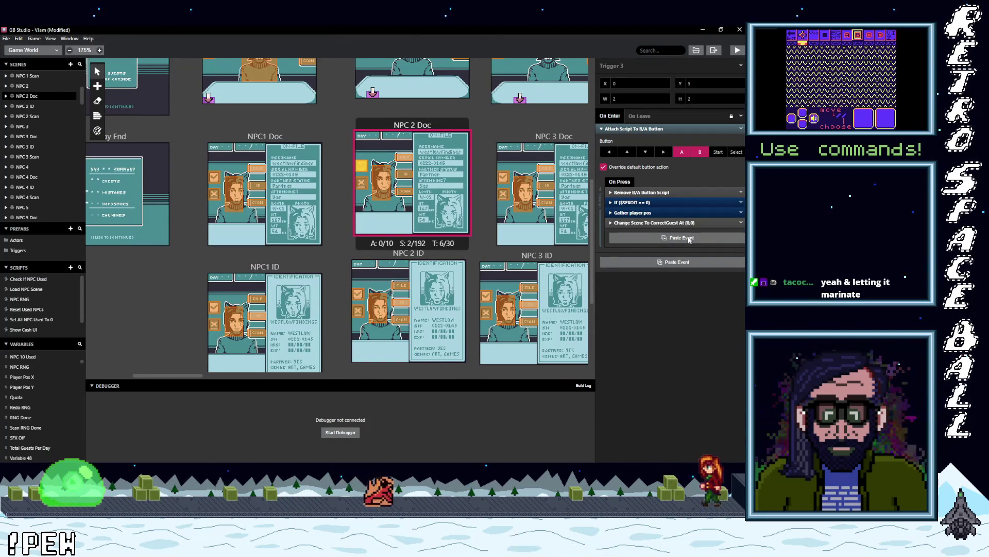
click(741, 222)
click(718, 329)
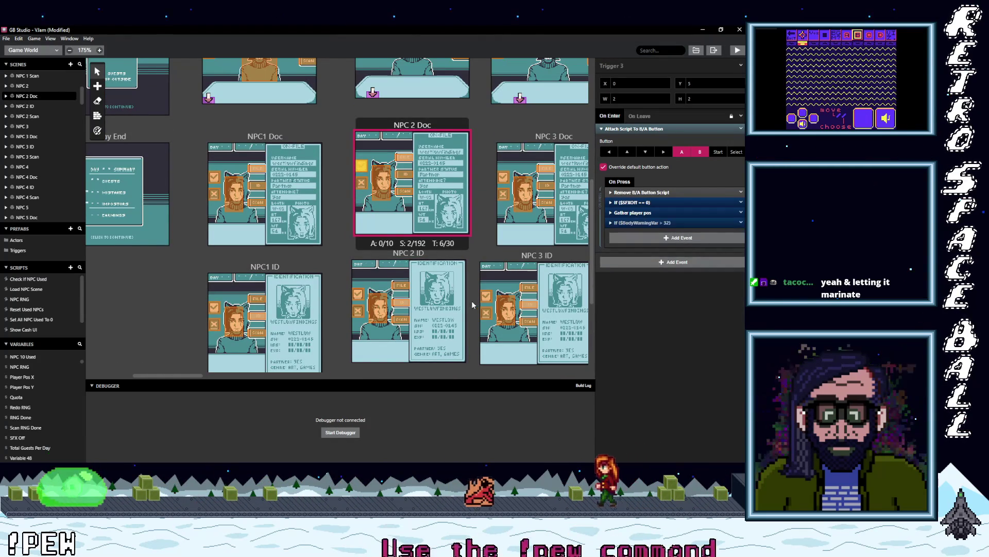
scroll(476, 304, up, 5)
click(361, 191)
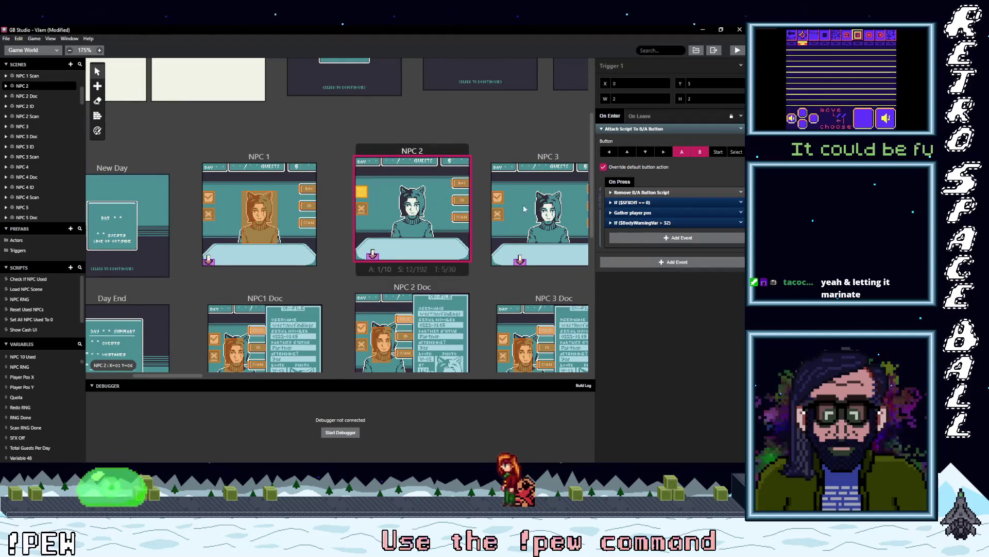
click(497, 198)
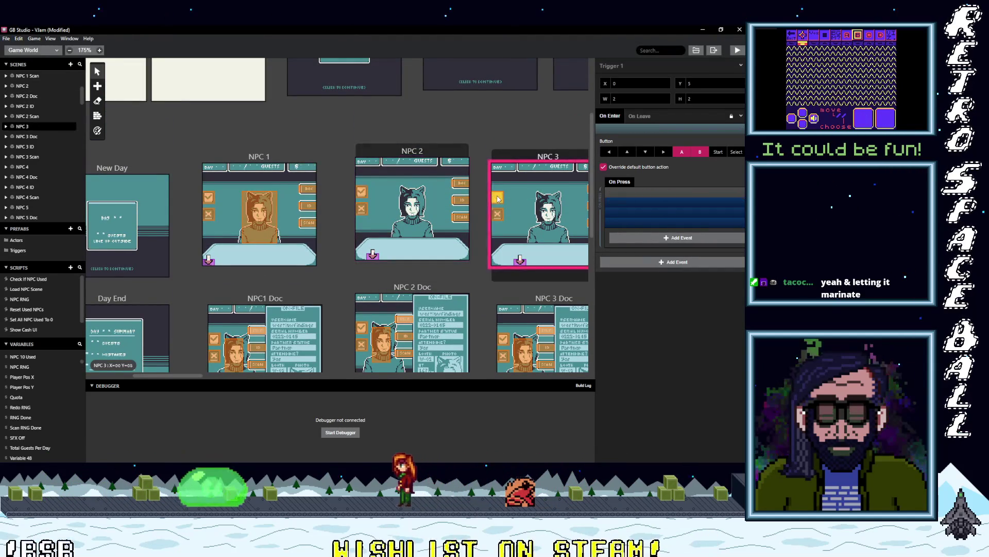
Step: Replace Change Scene To CorrectGuest with the $BodyWarningVar > 32 check in the NPC 3 Doc and NPC 3 ID triggers
scroll(497, 198, down, 4)
click(503, 218)
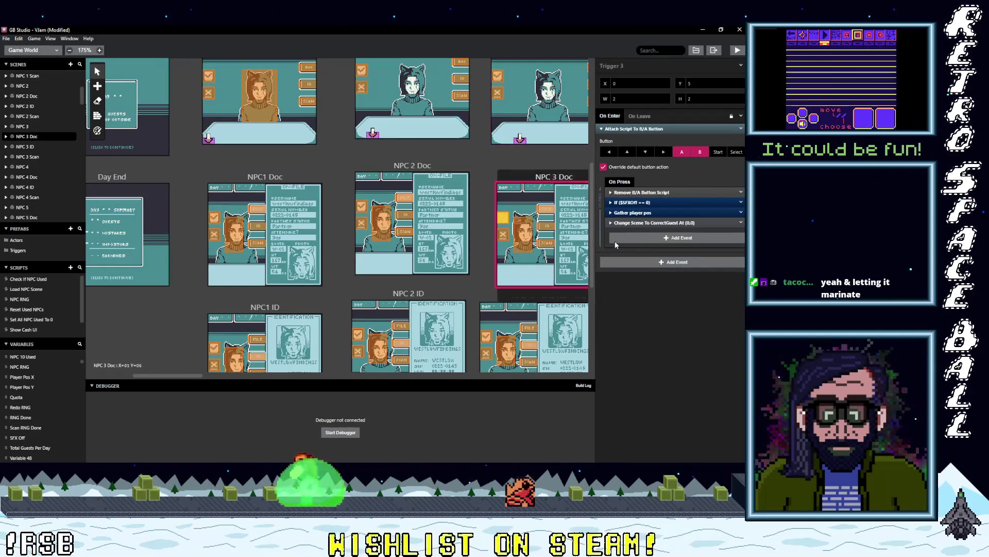
alt+click(679, 237)
click(741, 233)
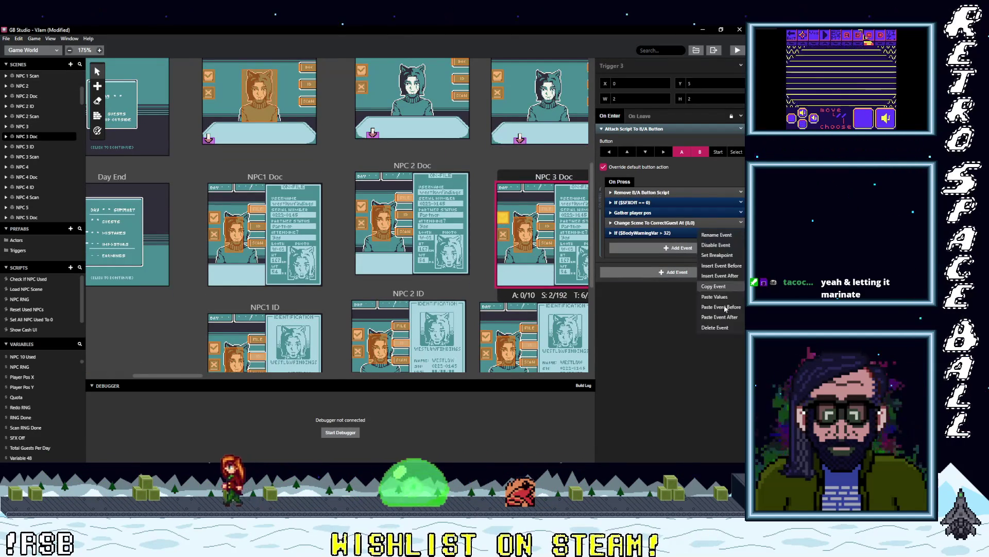
click(719, 328)
scroll(496, 253, down, 4)
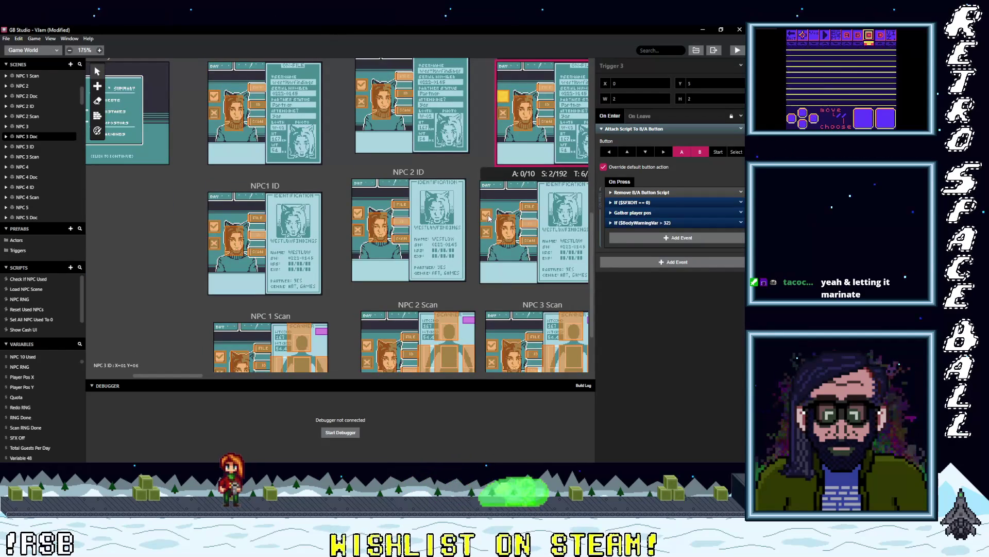
click(489, 218)
click(740, 225)
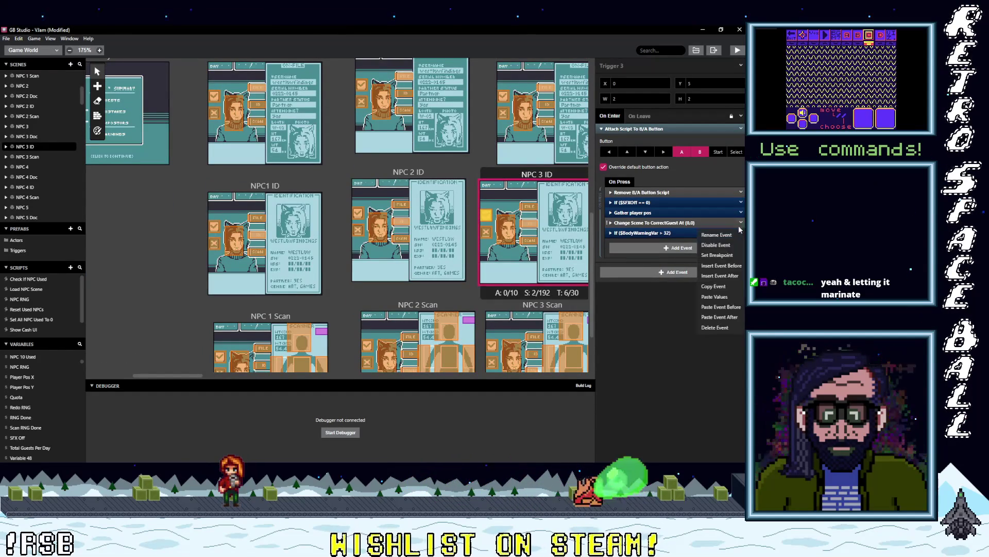
click(715, 327)
Step: Put the If ($BodyWarningVar > 32) check in NPC 3 Scan and delete its Change Scene event
scroll(492, 295, down, 3)
click(493, 266)
alt+click(724, 236)
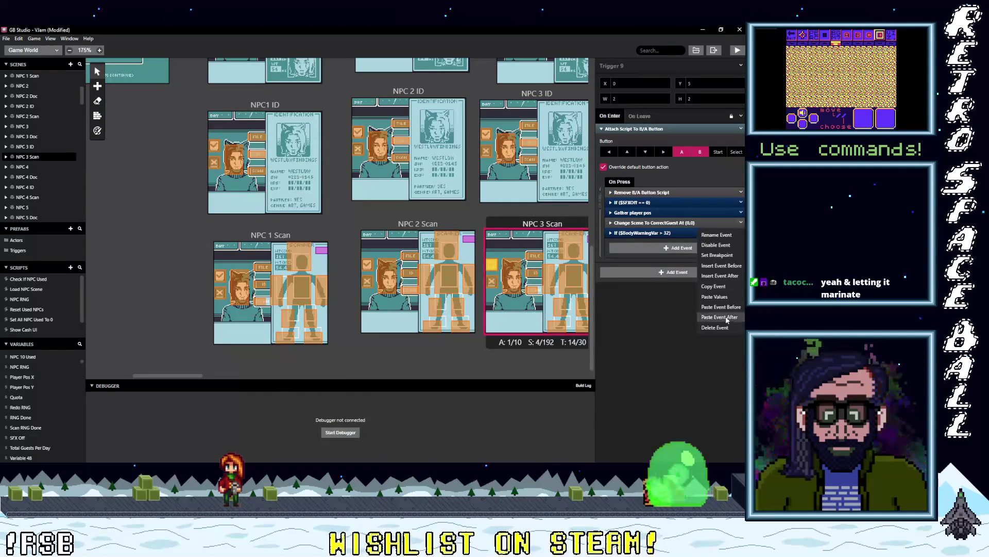
click(721, 328)
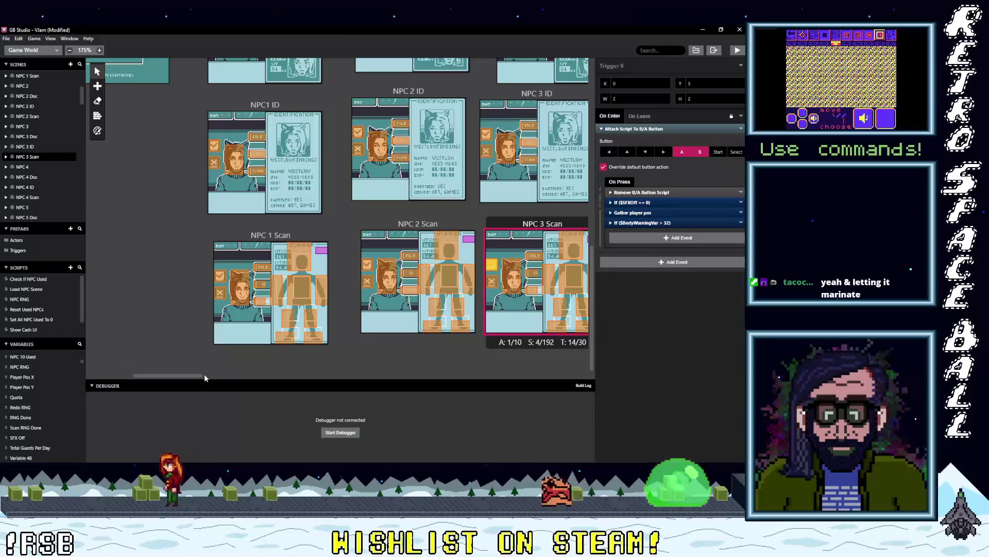
drag(202, 375, 250, 376)
Step: In NPC 4 Scan and NPC 4 ID, paste If ($BodyWarningVar > 32) and delete Change Scene To CorrectGuest
click(285, 264)
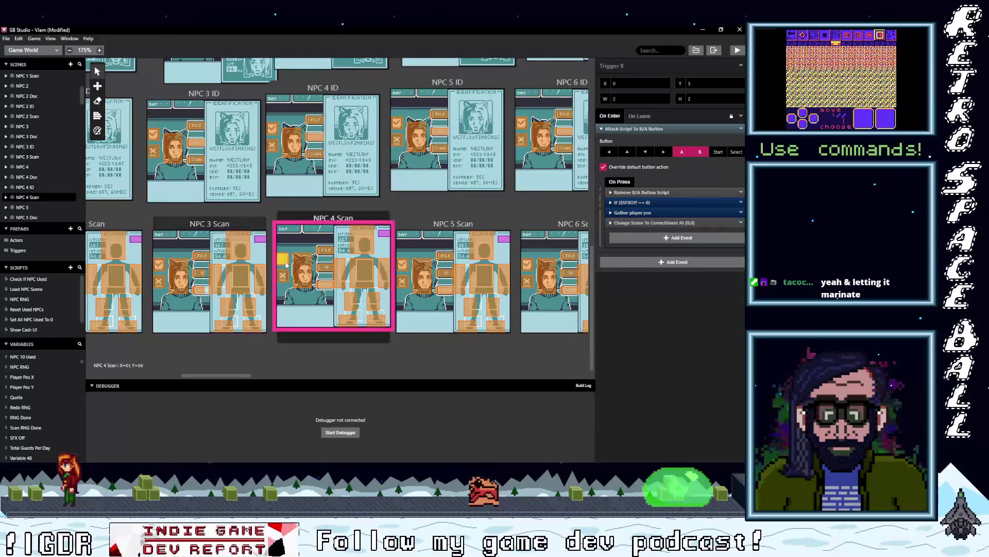
click(647, 240)
click(741, 233)
click(712, 329)
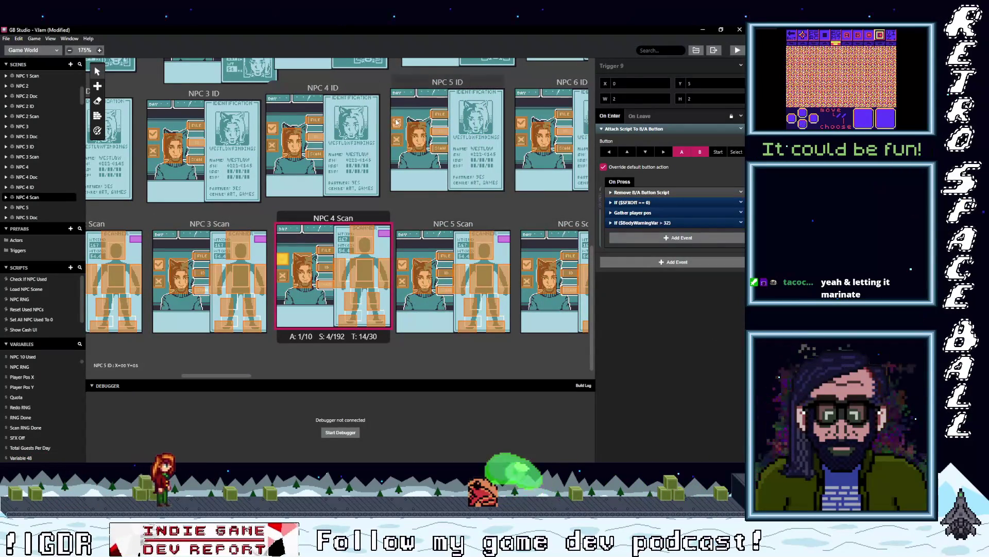
click(275, 130)
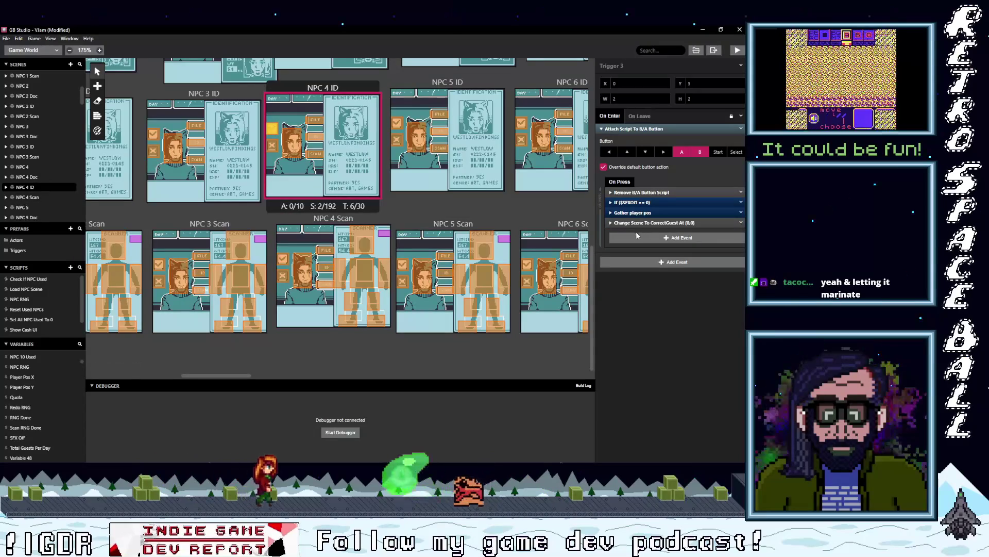
click(631, 238)
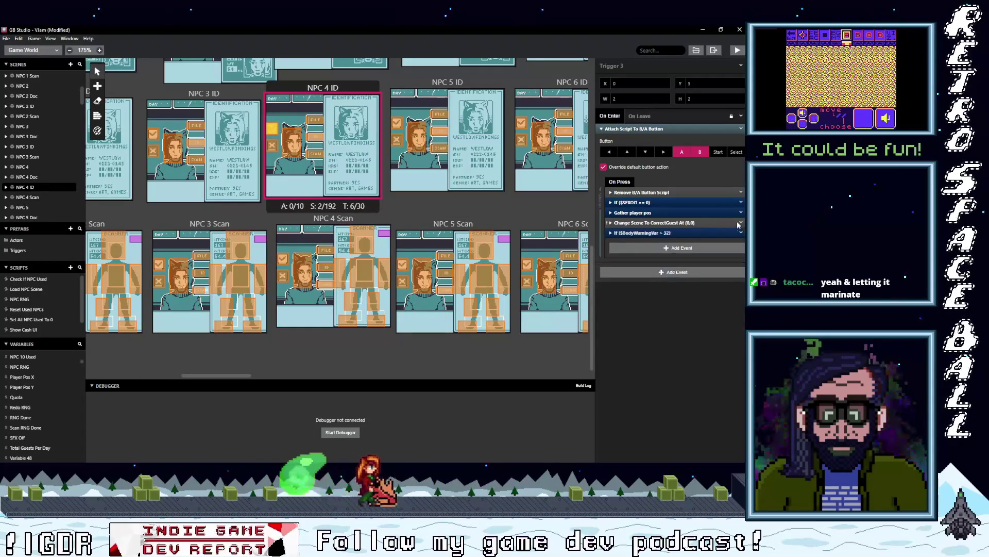
click(741, 233)
click(724, 326)
Step: Add the $BodyWarningVar > 32 check to NPC 4 Doc and NPC 5 Doc, removing their scene-loading events
scroll(285, 187, up, 5)
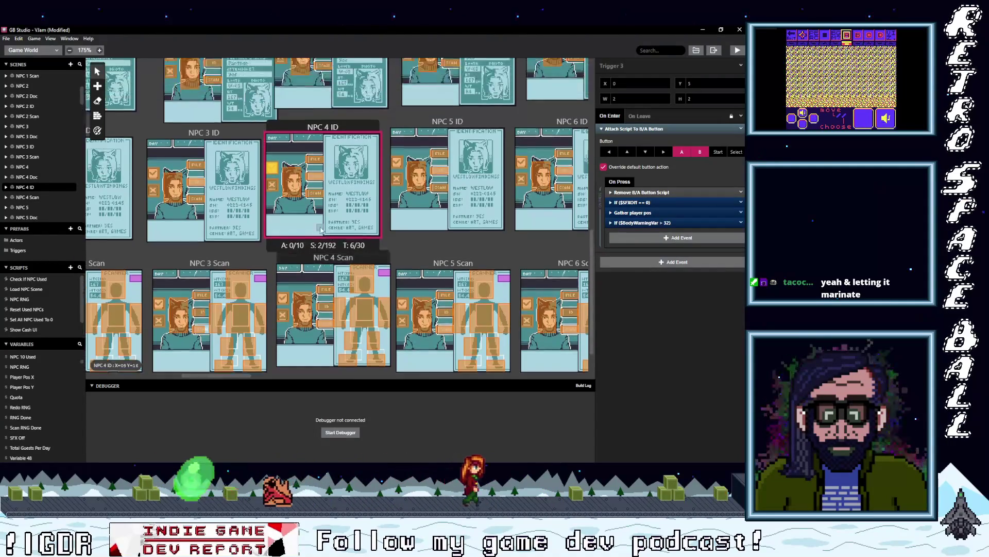
click(285, 187)
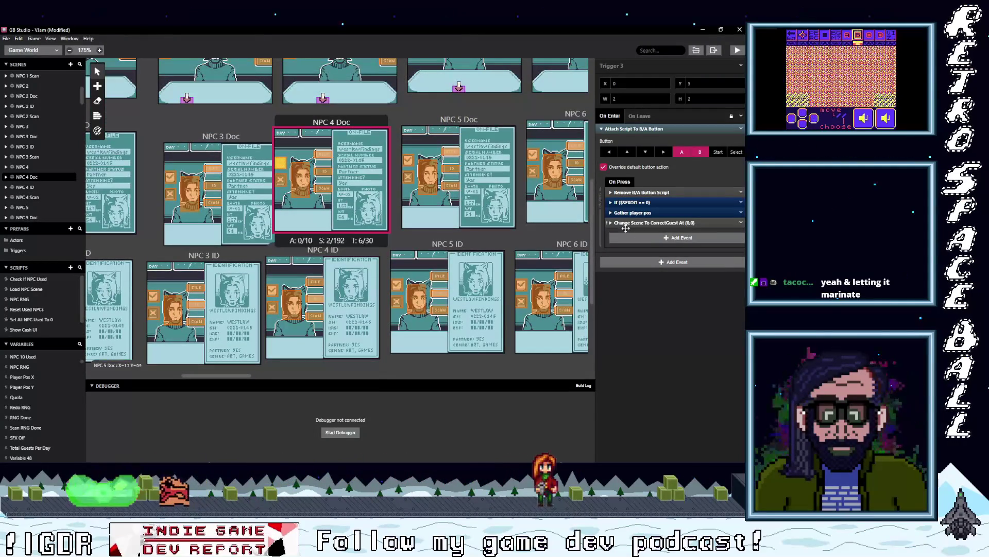
click(645, 237)
click(741, 223)
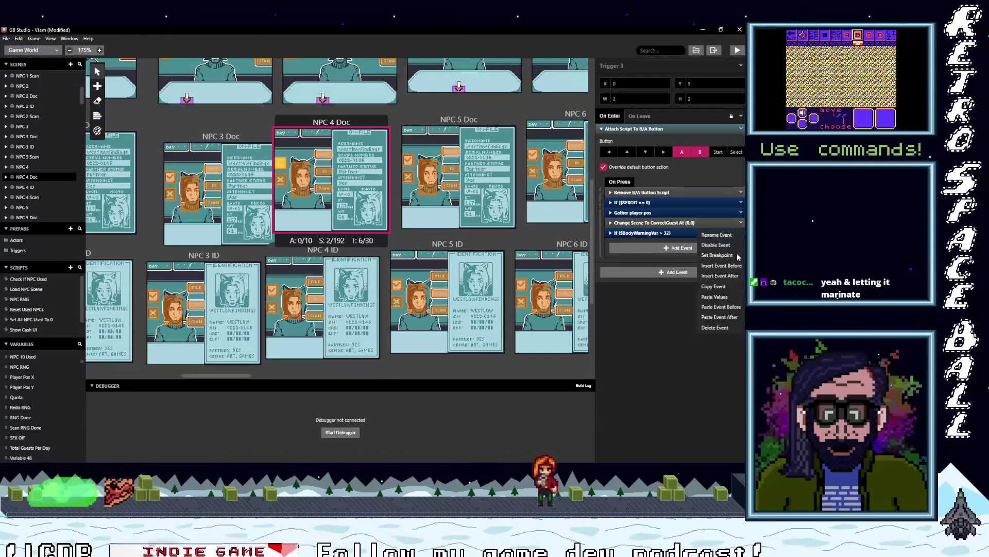
click(729, 326)
scroll(426, 223, up, 2)
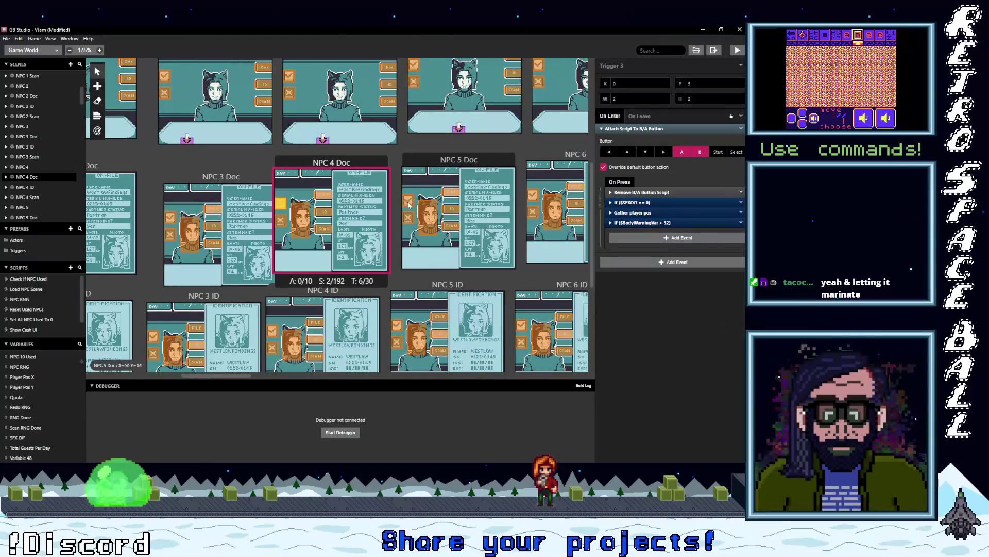
click(407, 207)
click(638, 248)
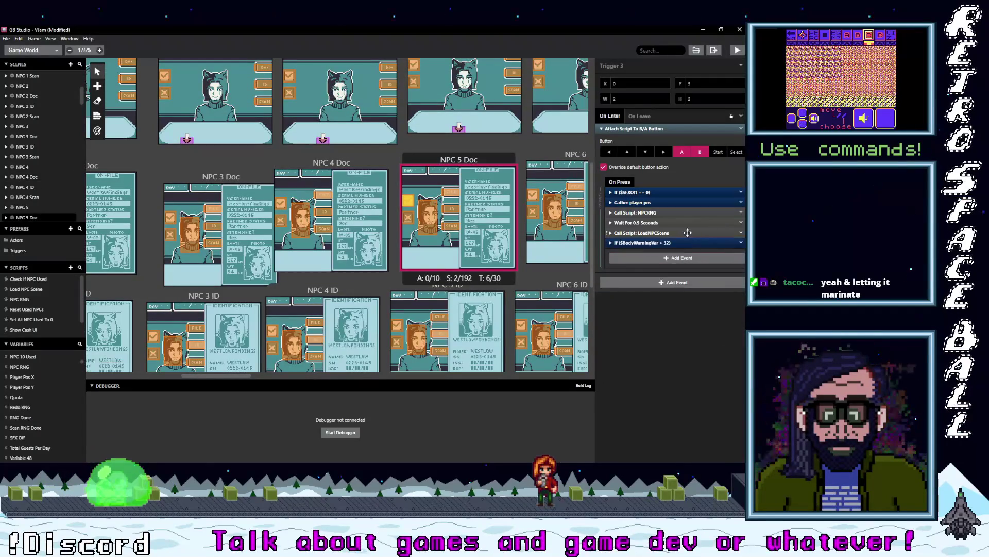
click(741, 212)
click(718, 339)
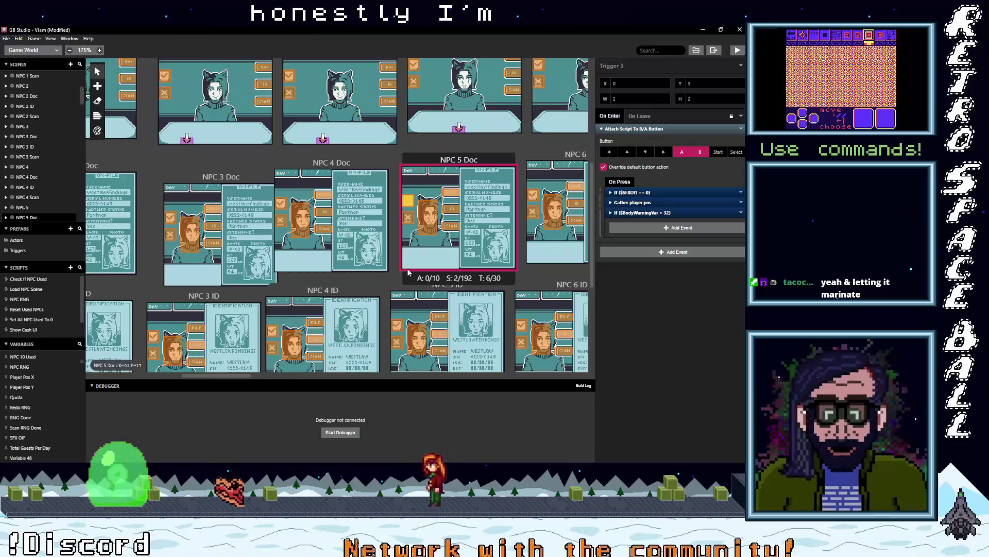
Step: In NPC 5 ID and NPC 5 Scan, delete the NPCRNG, wait and LoadNPCScene events after pasting the check
scroll(398, 288, down, 1)
click(399, 288)
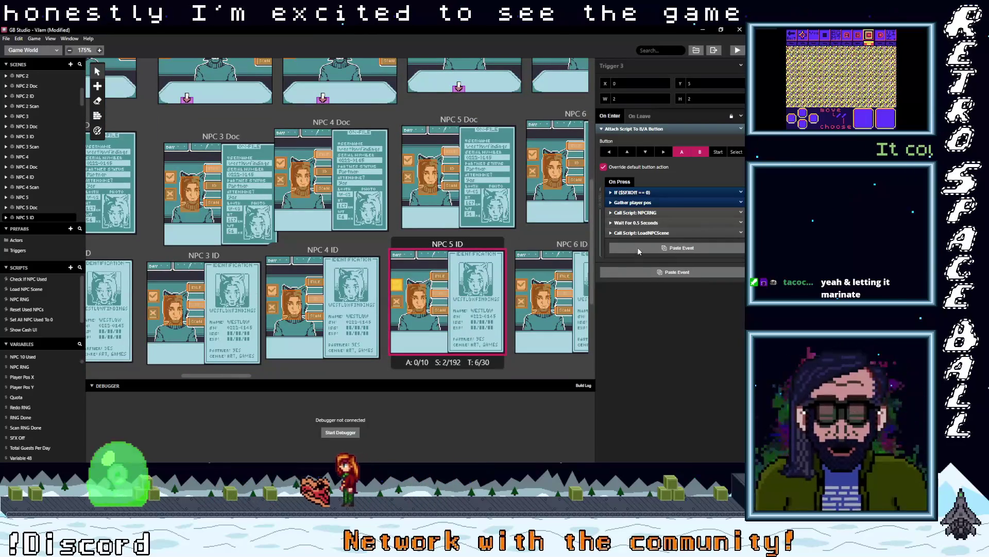
shift+click(639, 212)
click(741, 233)
click(713, 358)
scroll(406, 268, down, 4)
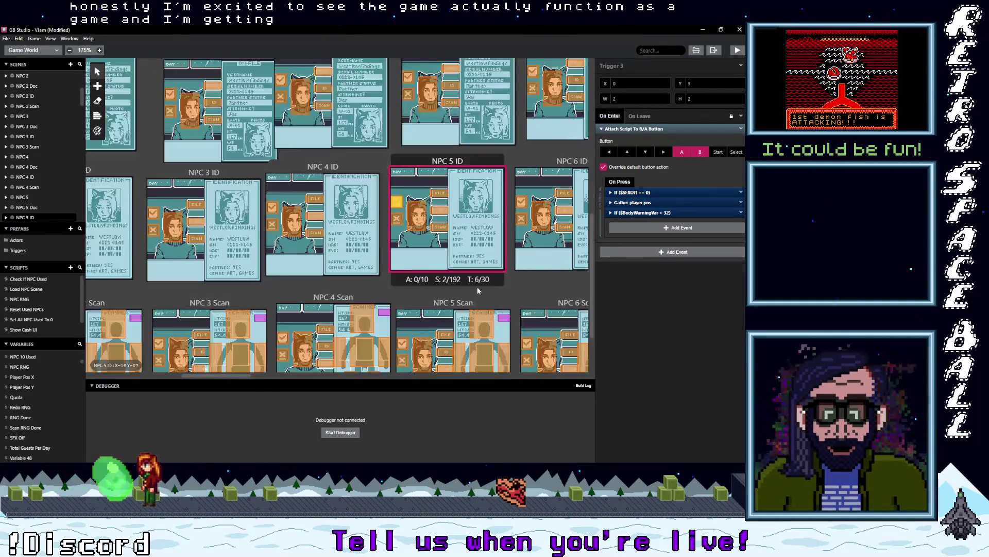
click(406, 268)
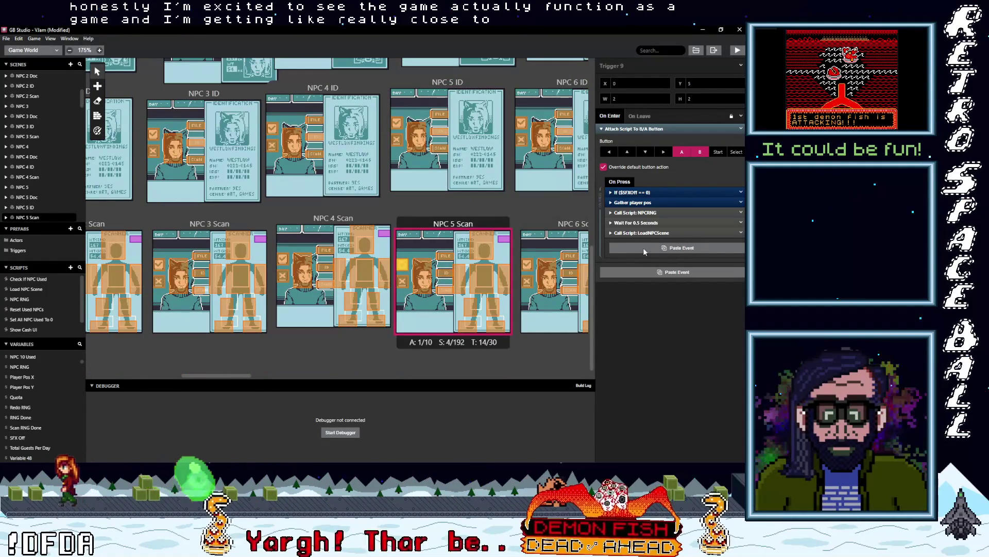
key(ctrl+v)
shift+click(639, 212)
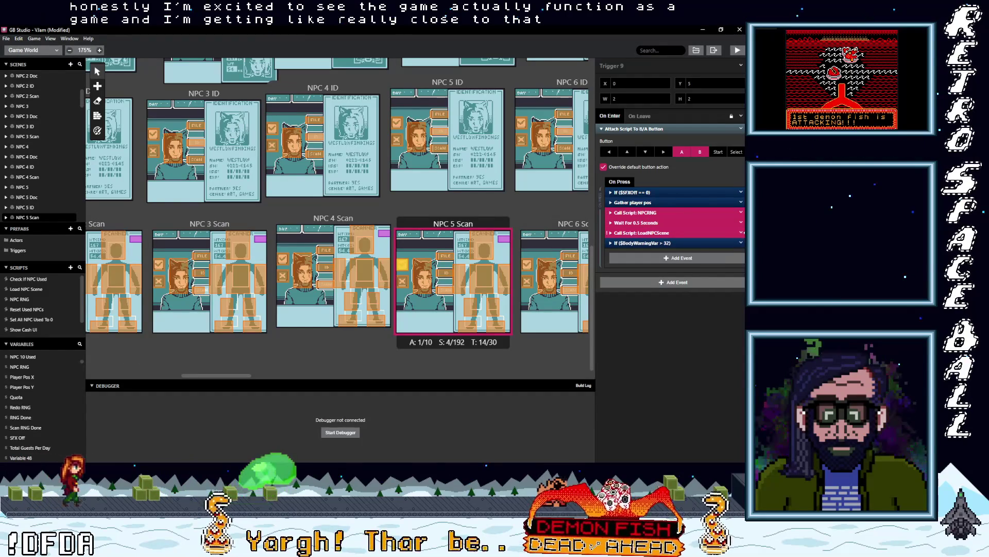
click(741, 232)
click(717, 357)
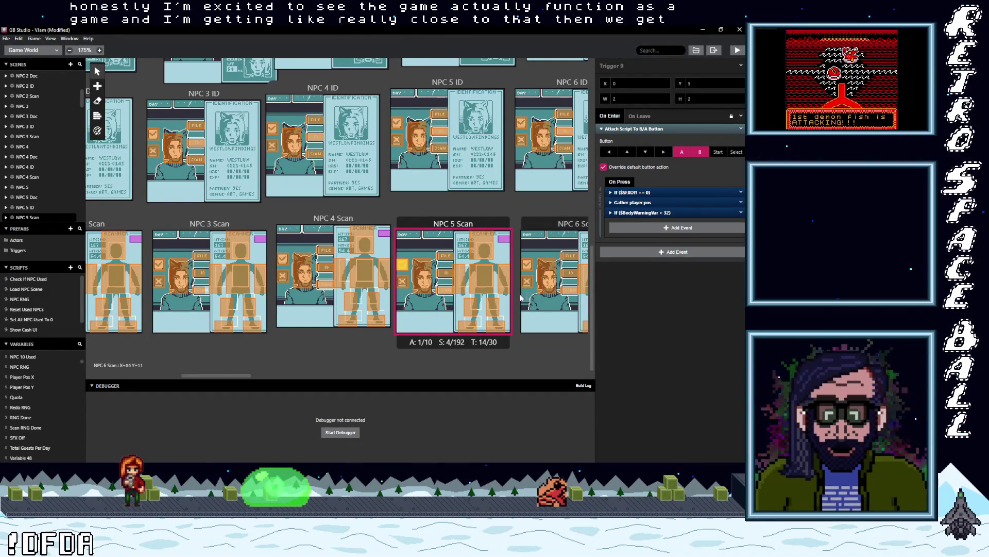
drag(221, 376, 260, 375)
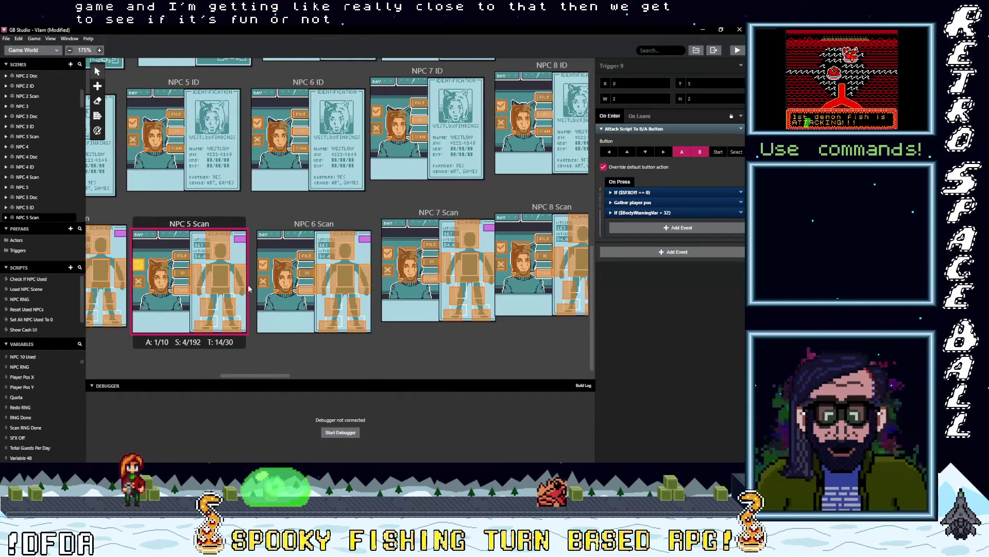
Step: Give NPC 6 Scan and NPC 6 ID the $BodyWarningVar > 32 check instead of NPCRNG, wait and LoadNPCScene
click(263, 265)
key(ctrl+v)
key(ctrl+v)
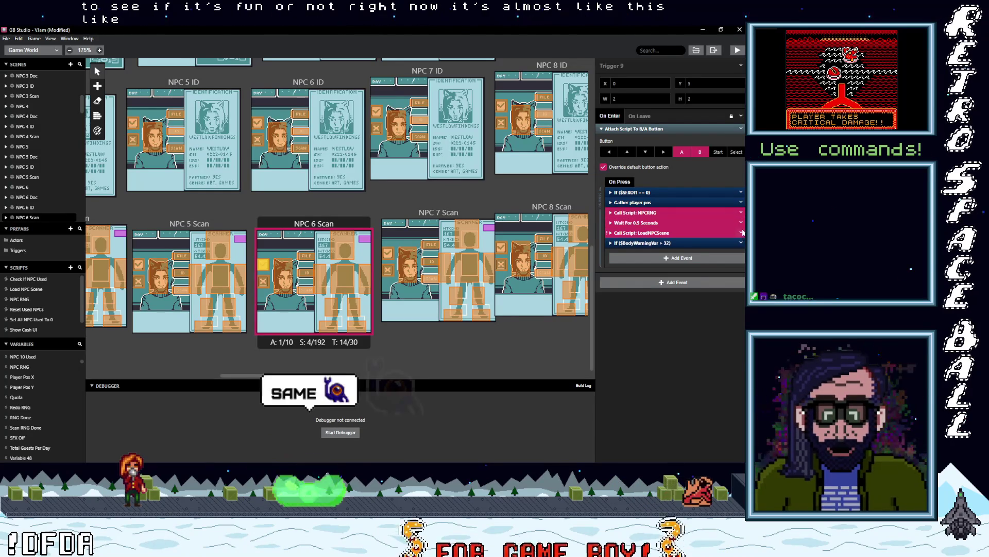
right_click(741, 222)
click(716, 358)
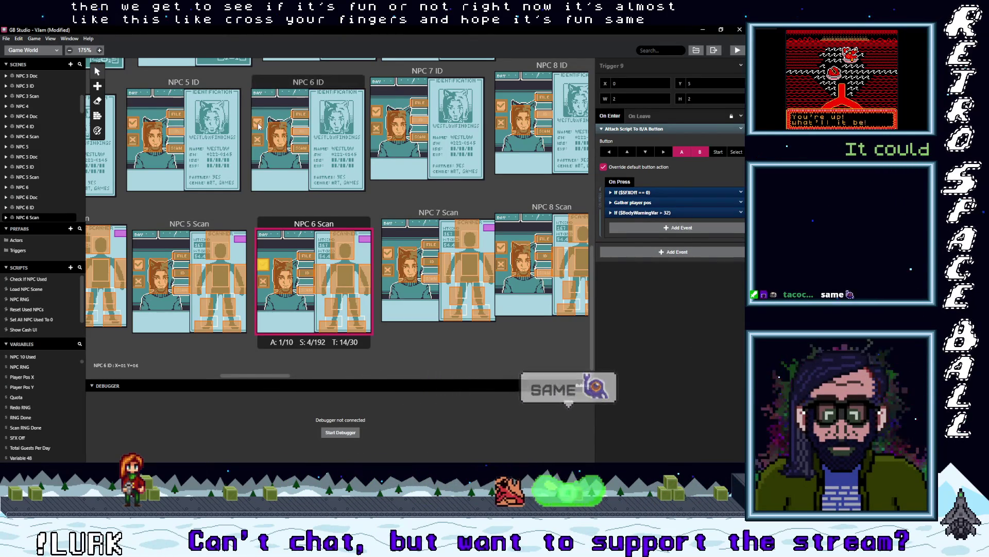
click(257, 122)
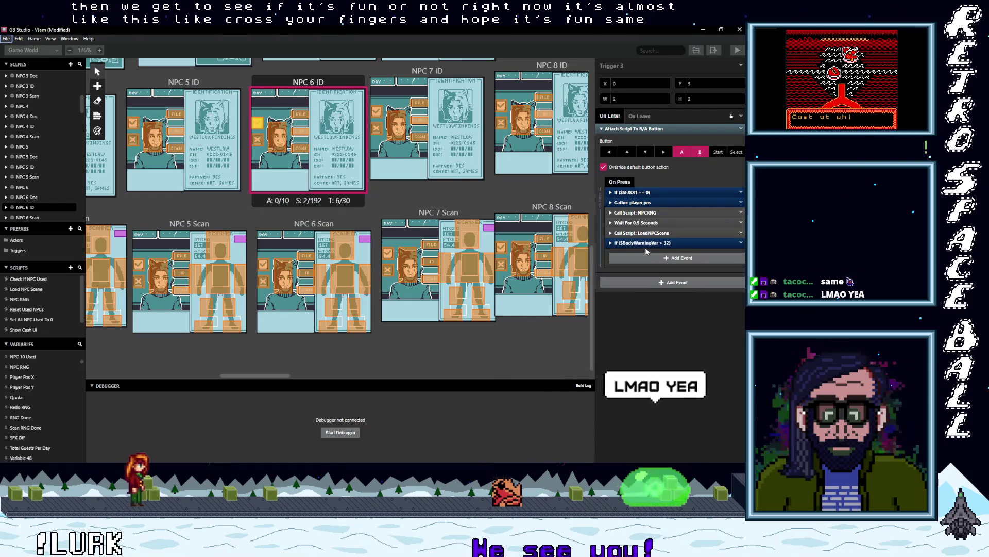
click(642, 233)
shift+click(683, 218)
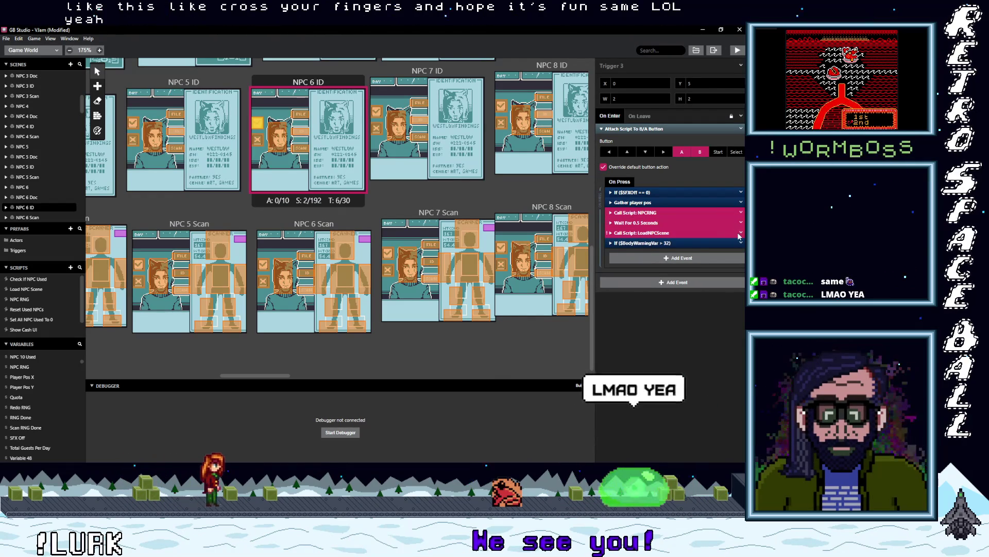
click(741, 213)
click(719, 358)
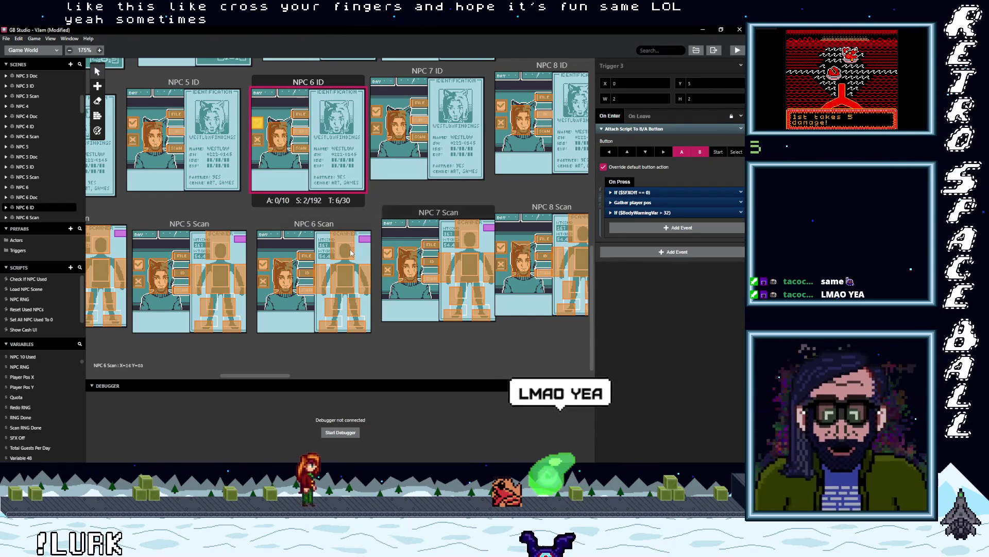
Step: Paste the $BodyWarningVar > 32 check into NPC 6 Doc and delete its scene-loading events
scroll(275, 157, up, 3)
click(270, 154)
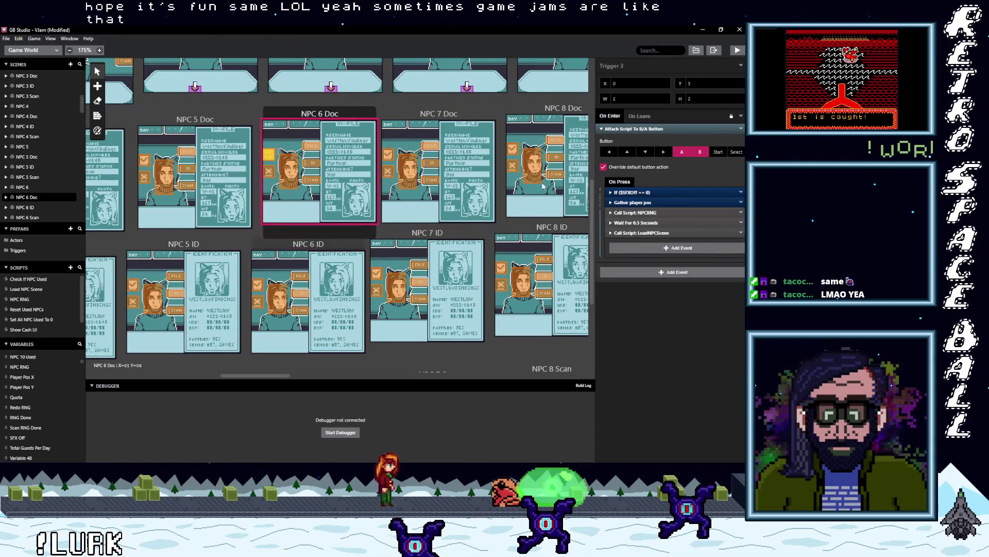
key(ctrl+v)
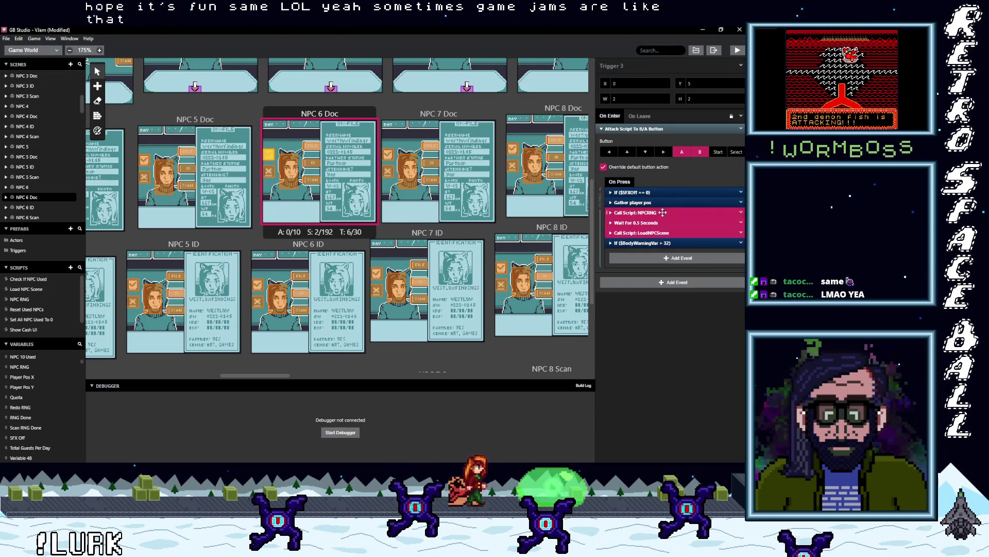
right_click(744, 234)
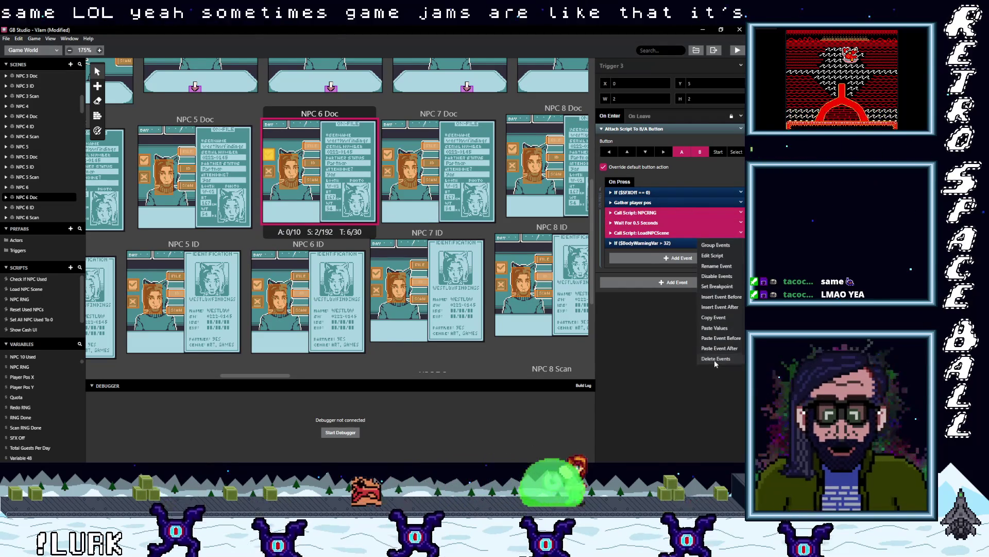
click(715, 359)
scroll(315, 276, up, 1)
scroll(388, 254, up, 1)
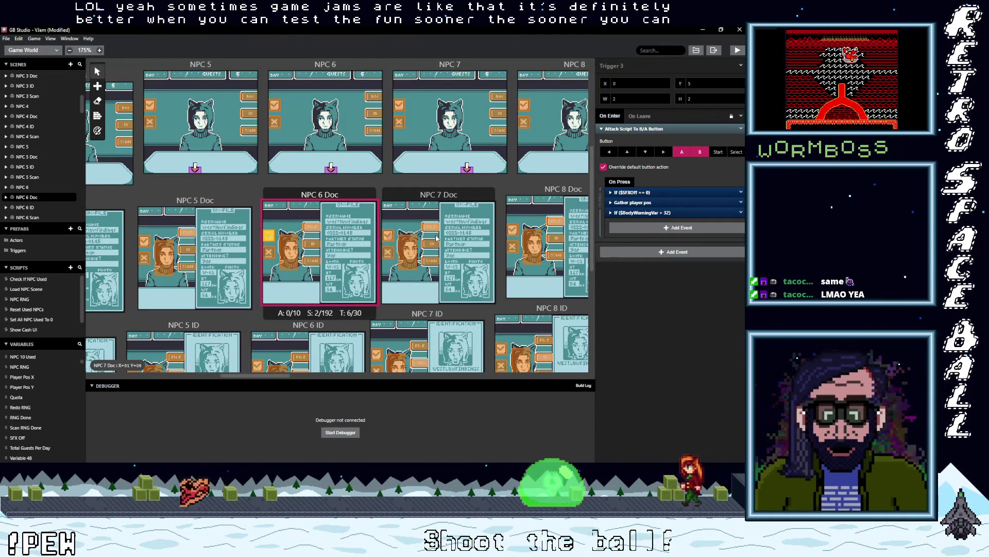
Step: In NPC 7 Doc and NPC 7 ID, keep the $BodyWarningVar > 32 check and delete the scene-loading events
click(388, 235)
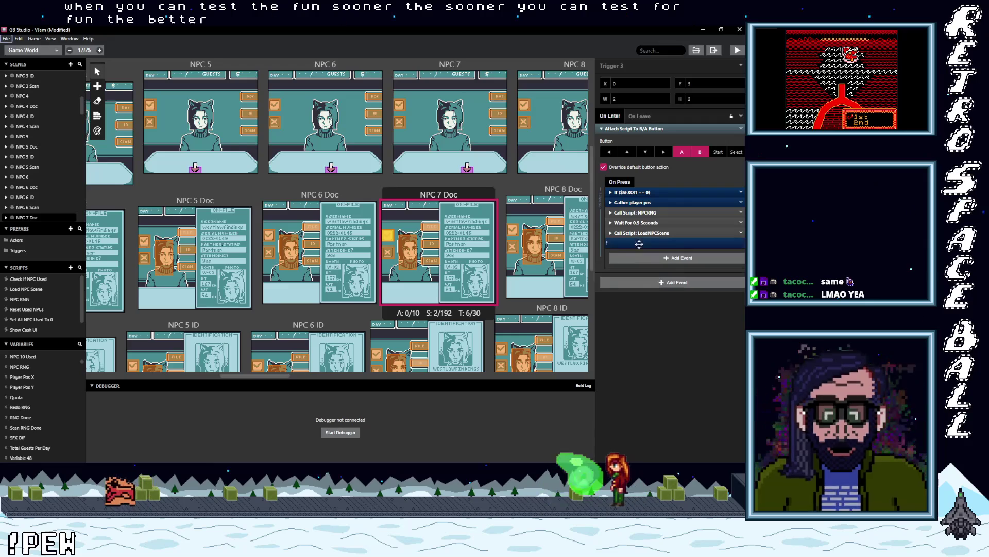
click(657, 233)
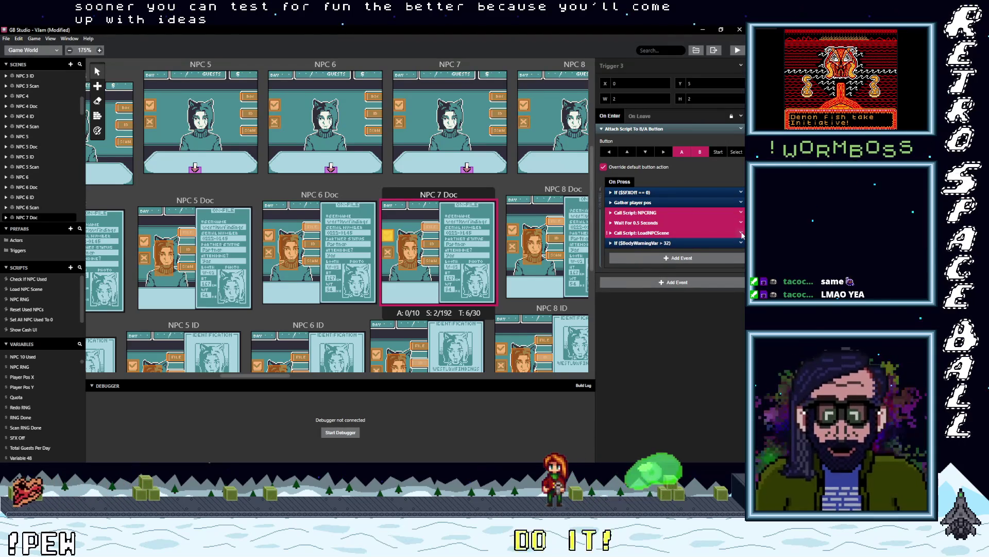
click(742, 234)
click(723, 359)
scroll(464, 232, down, 5)
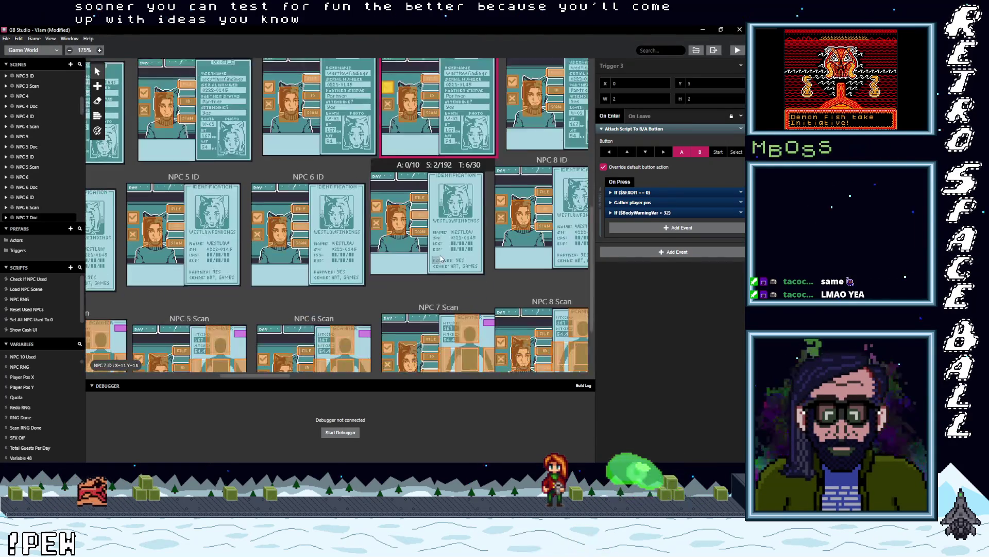
click(482, 204)
drag(491, 201, 644, 235)
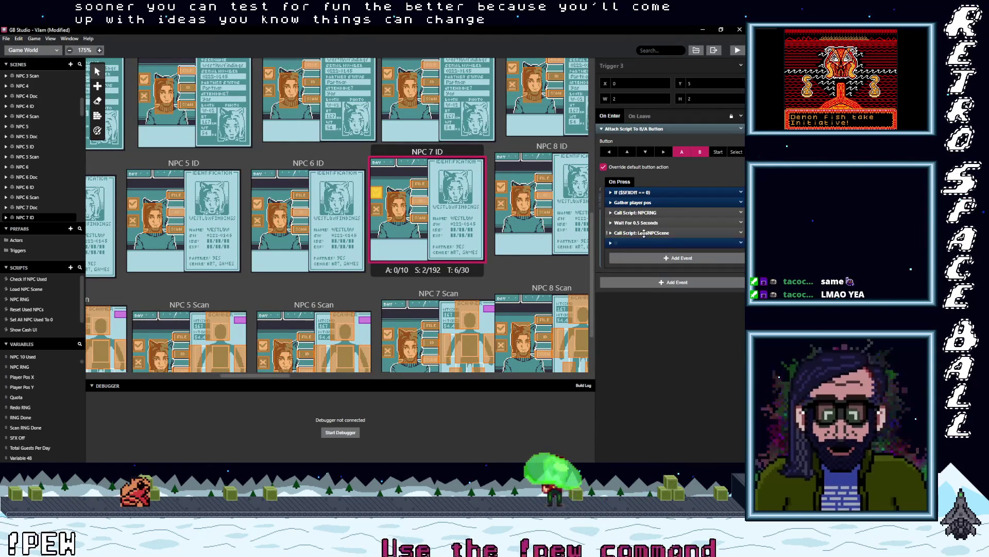
click(743, 234)
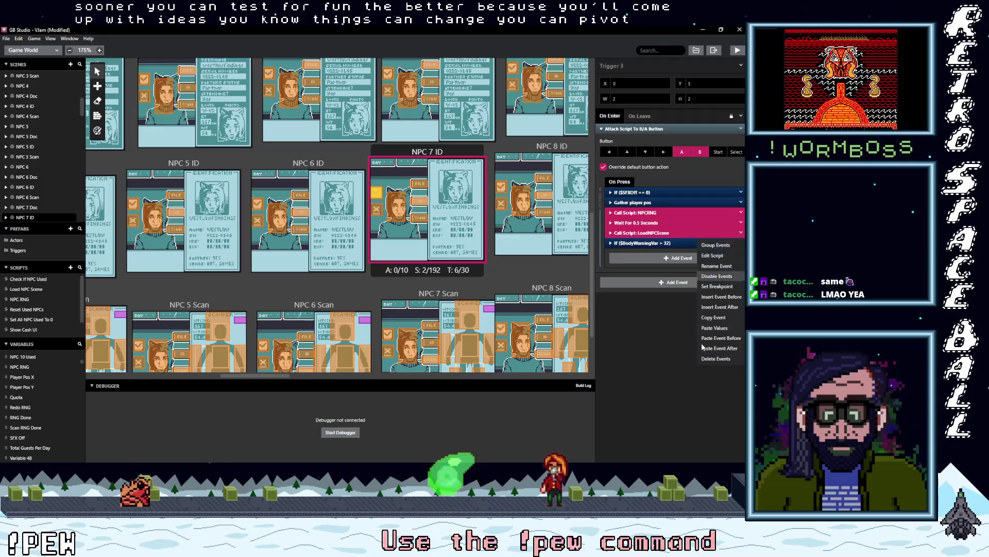
click(712, 359)
Step: Remove NPCRNG, wait and LoadNPCScene from NPC 7 Scan and NPC 8 Scan, adding the BodyWarningVar check
scroll(421, 249, down, 3)
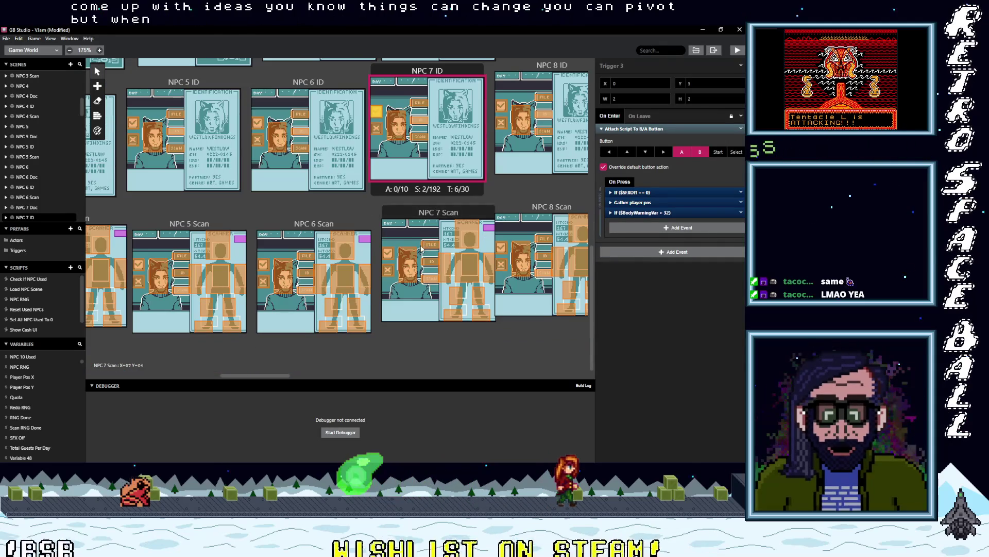
click(401, 239)
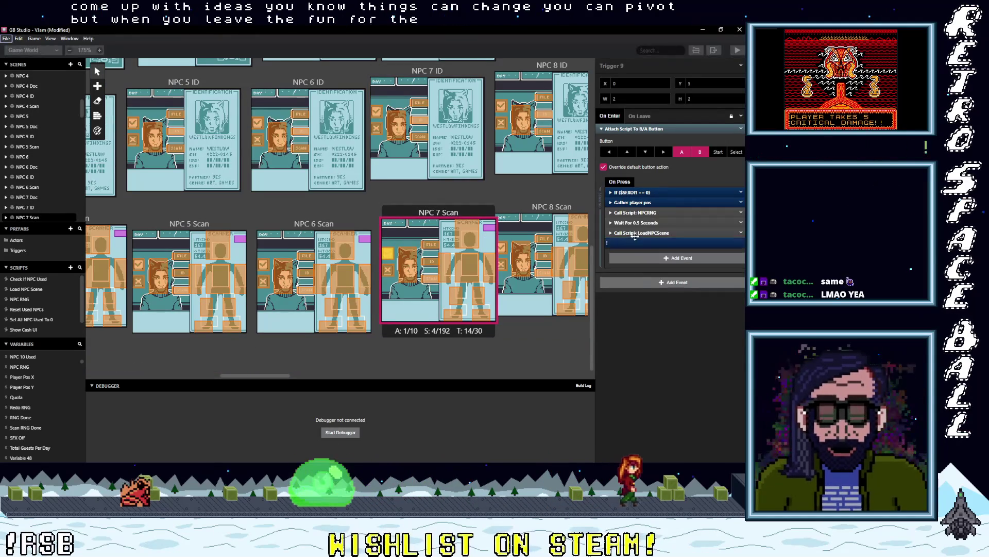
shift+click(633, 213)
click(742, 233)
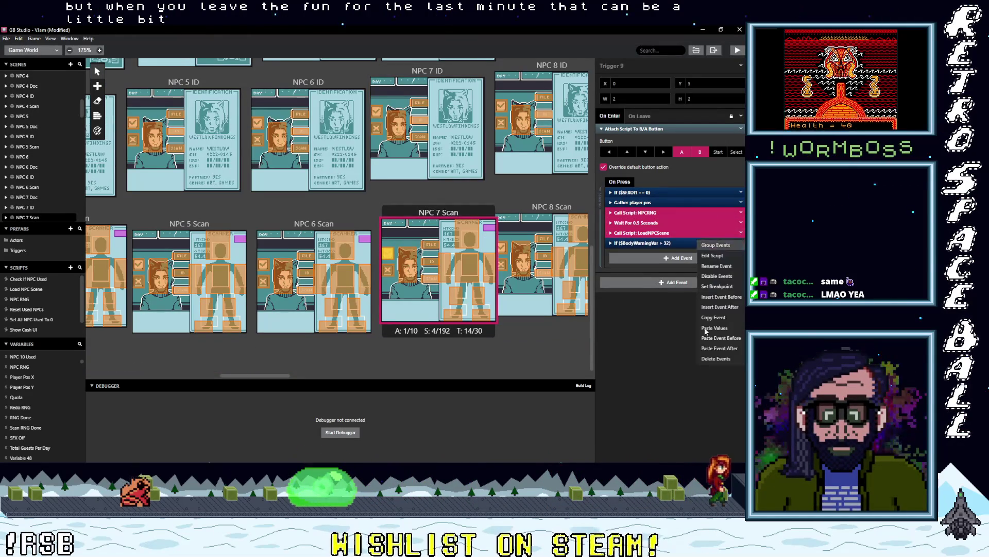
click(717, 359)
click(502, 249)
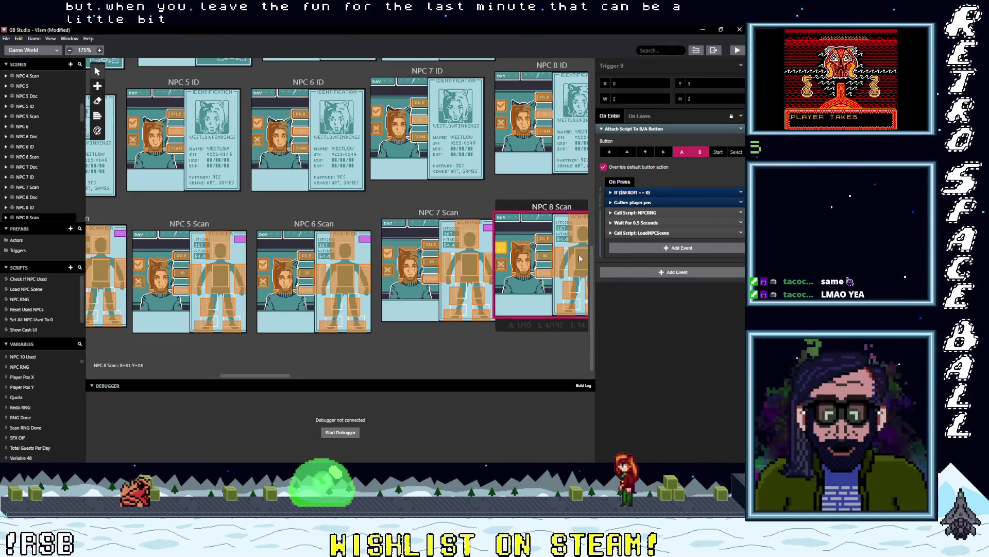
alt+click(648, 250)
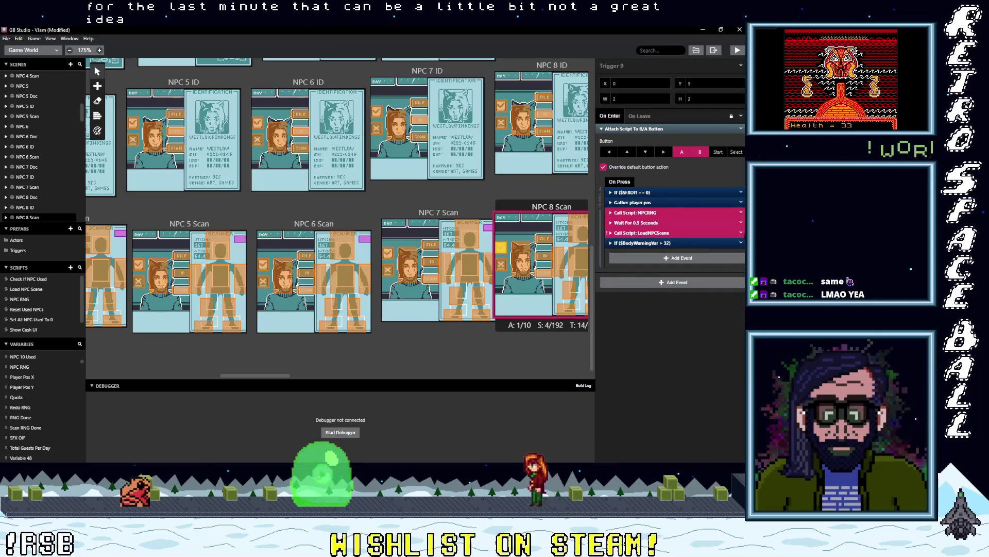
click(741, 232)
click(721, 359)
Step: Delete the scene-loading events from NPC 8 ID and NPC 8 Doc, undoing a mistaken change along the way
scroll(506, 282, up, 3)
click(501, 228)
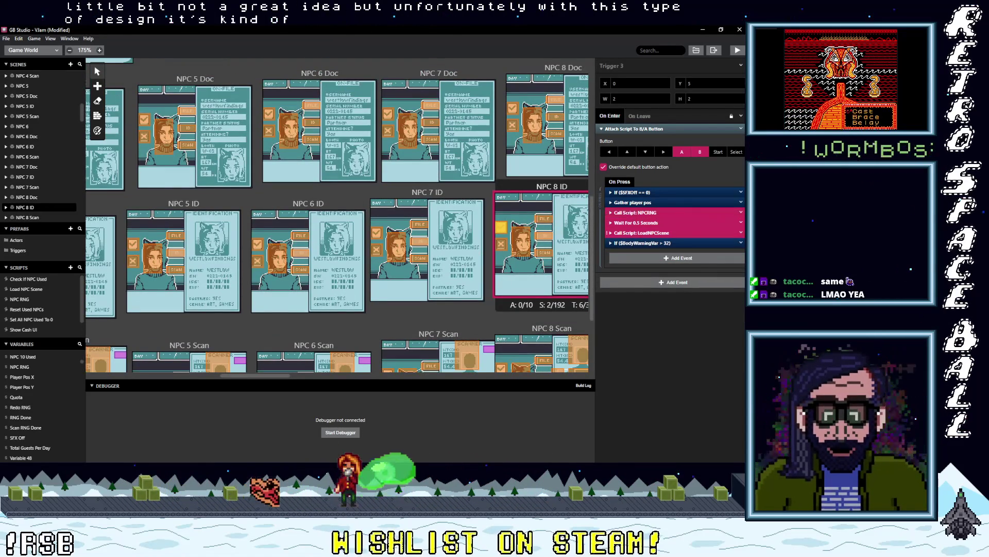
right_click(721, 233)
click(721, 359)
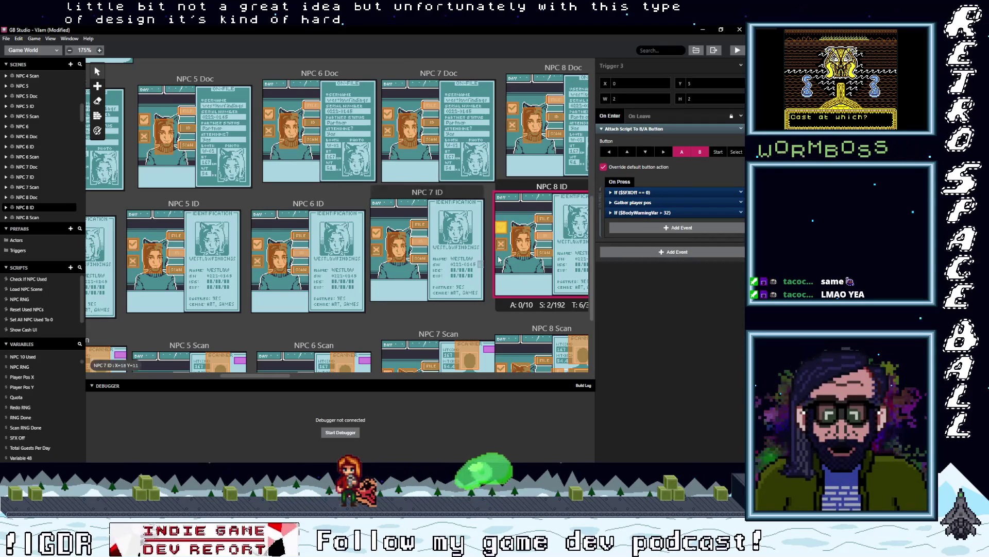
scroll(498, 259, up, 2)
key(ctrl+z)
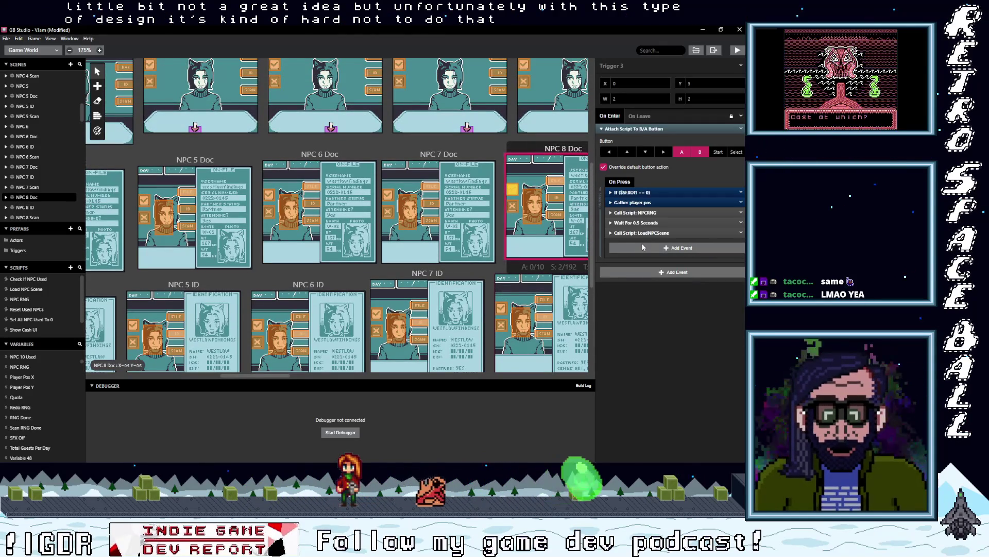
key(ctrl+z)
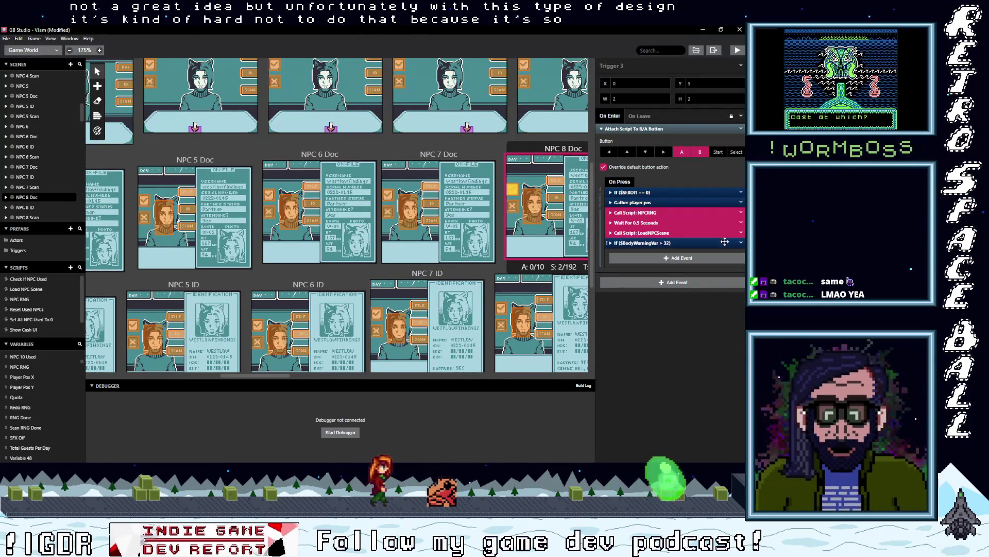
right_click(725, 241)
click(721, 363)
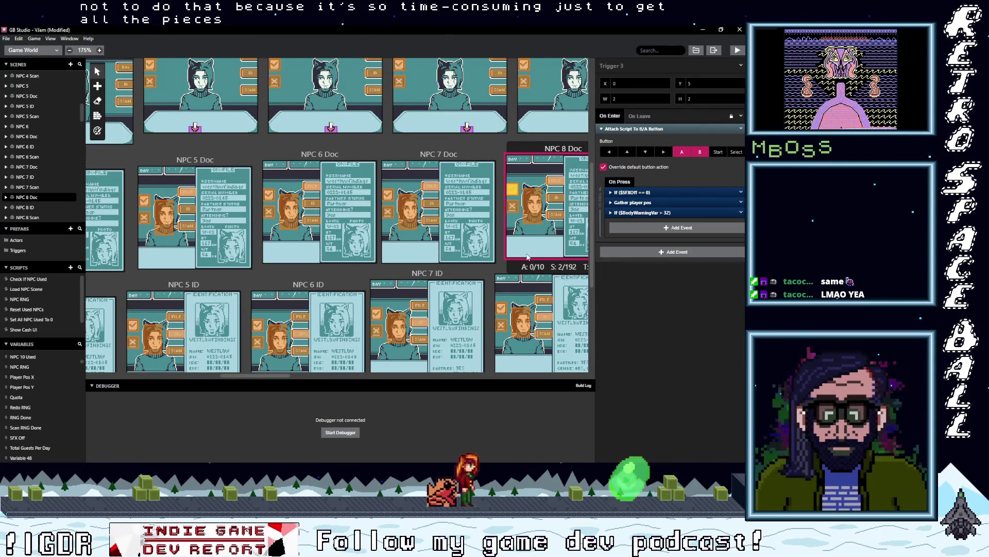
scroll(529, 259, up, 2)
click(527, 190)
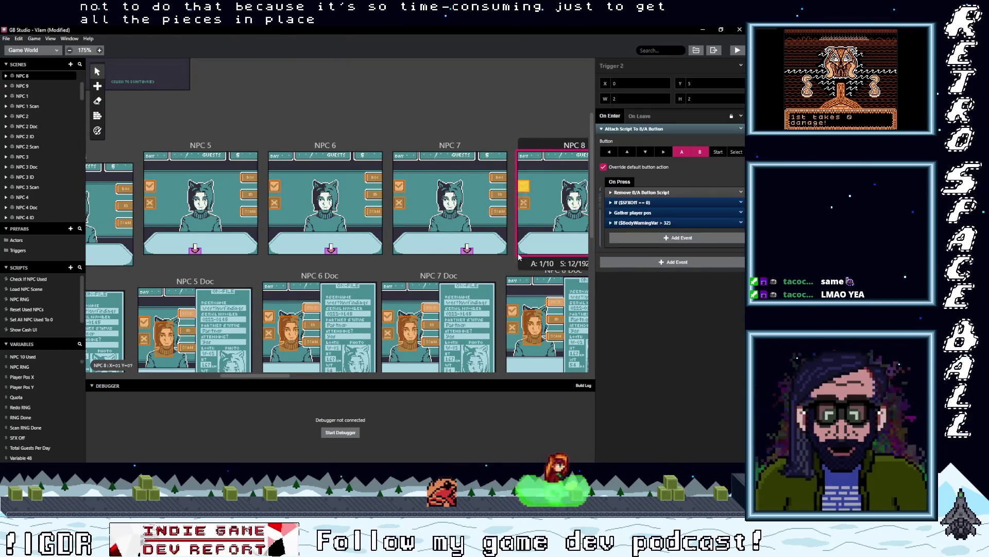
Step: Paste If ($BodyWarningVar > 32) into NPC 9 Scan and delete its NPCRNG, wait and LoadNPCScene events
scroll(265, 360, down, 3)
drag(265, 376, 305, 376)
scroll(390, 315, down, 2)
scroll(392, 312, down, 1)
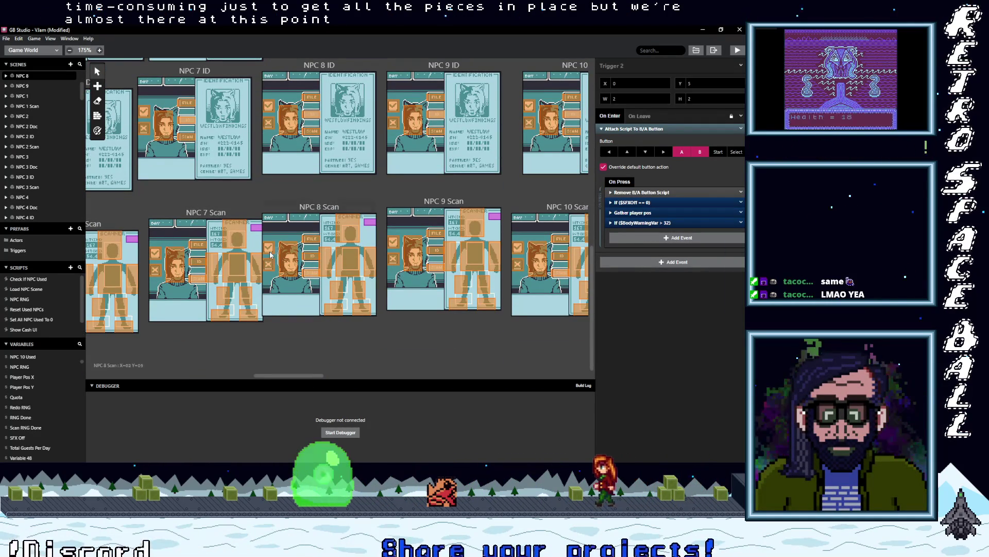
click(268, 249)
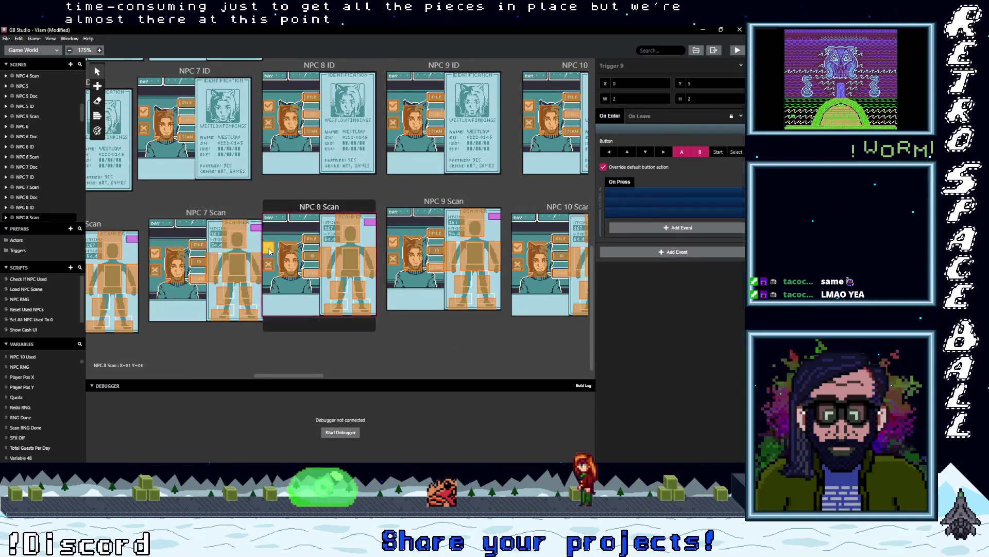
click(394, 242)
click(648, 252)
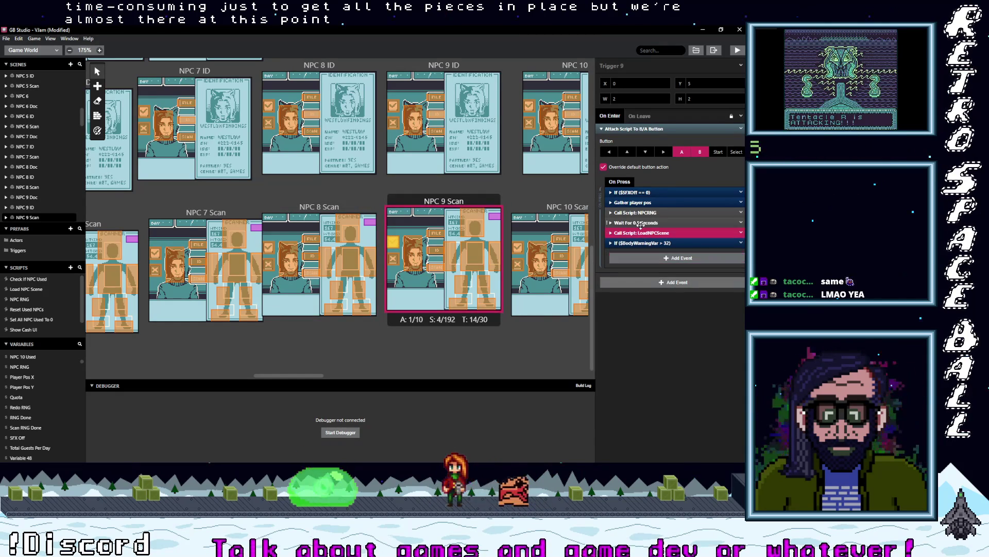
click(743, 233)
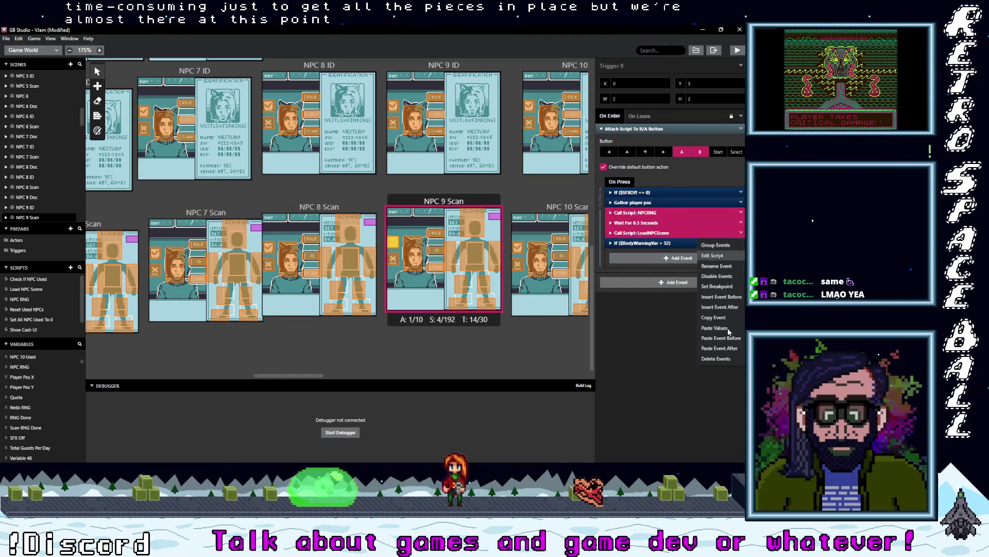
click(725, 358)
Step: Give NPC 9 ID and NPC 9 Doc the body-warning check, removing their three old NPC-loading events
scroll(393, 270, up, 3)
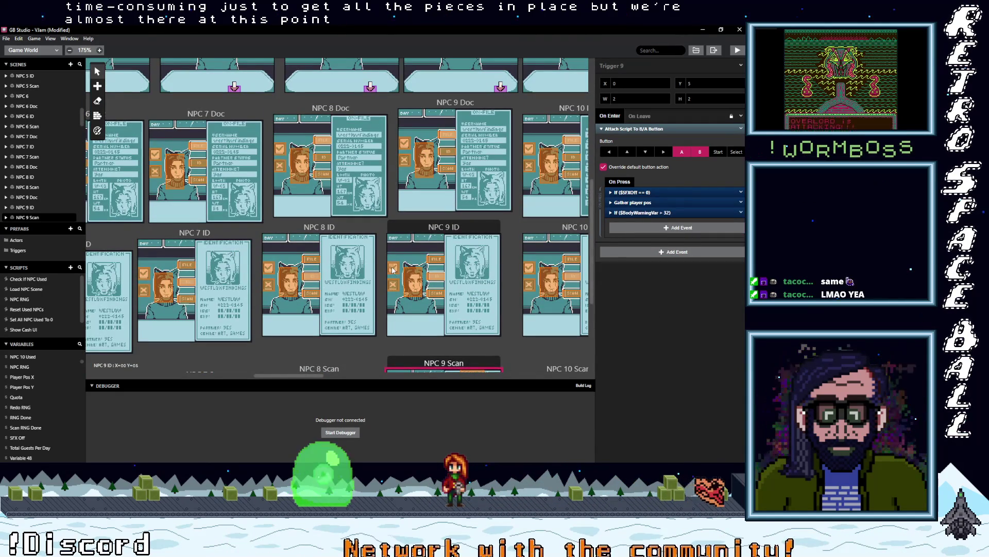
click(393, 269)
click(634, 247)
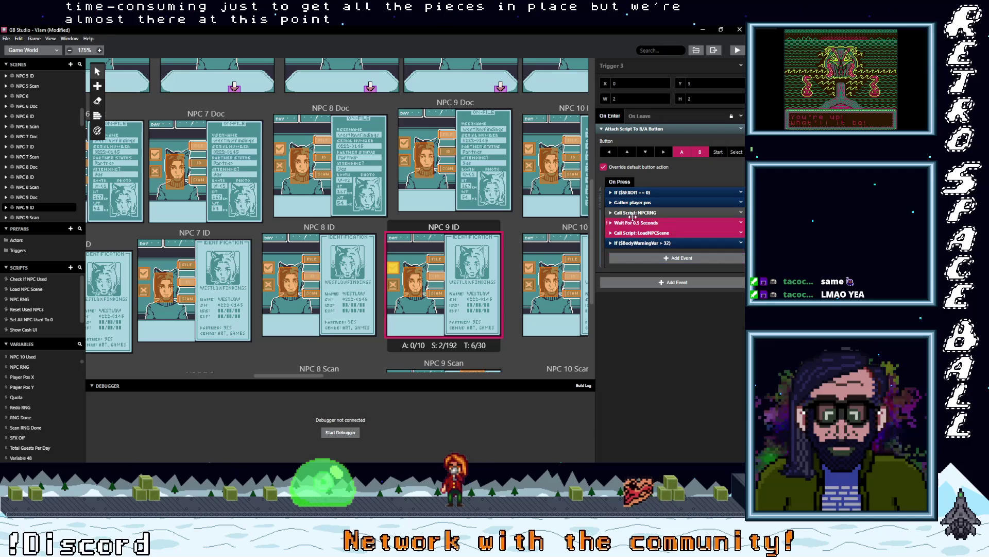
click(741, 232)
click(719, 358)
scroll(426, 281, up, 1)
scroll(426, 281, up, 3)
click(405, 224)
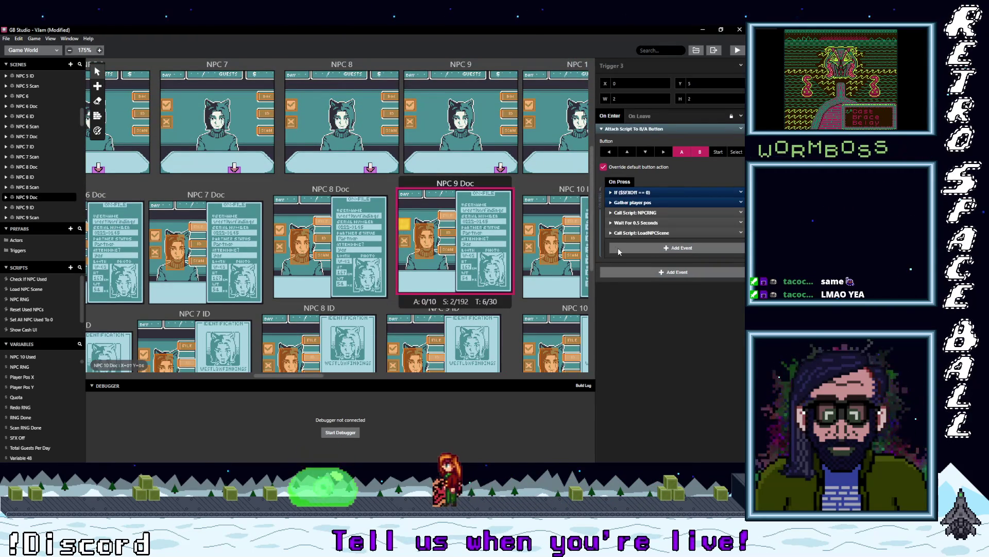
click(628, 245)
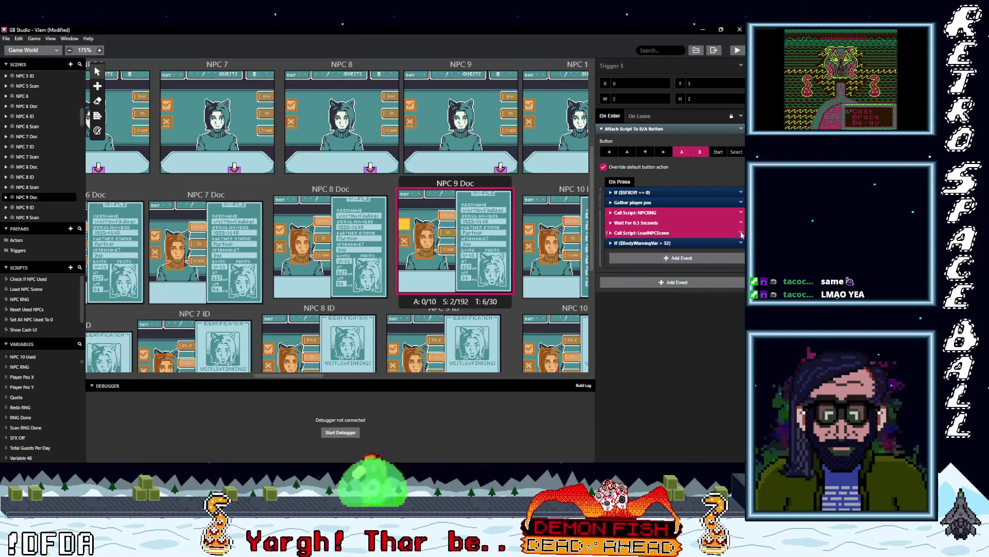
click(742, 235)
click(716, 370)
Step: Replace the NPC-loading events in NPC 10 Doc with the $BodyWarningVar > 32 check
scroll(463, 265, up, 3)
click(410, 186)
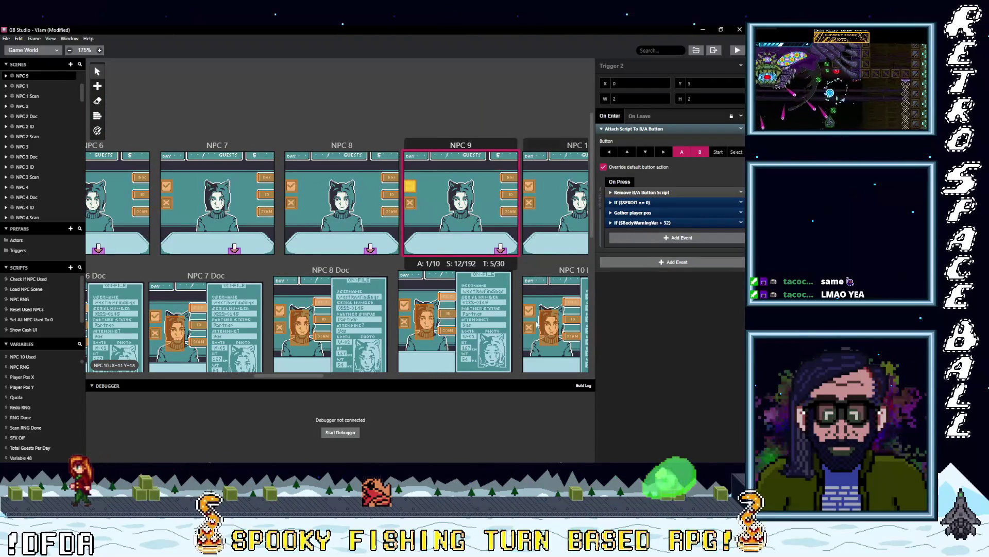
click(529, 310)
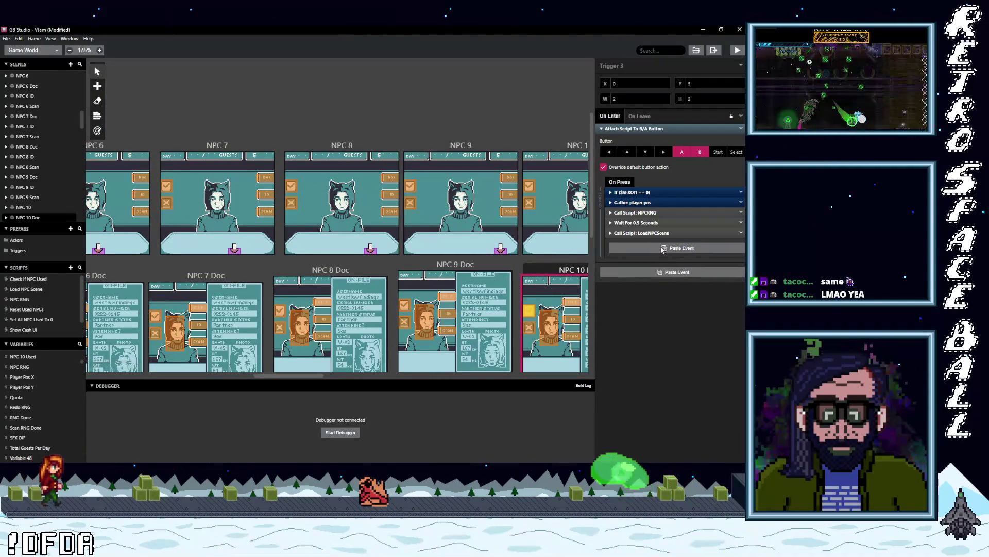
alt+click(660, 248)
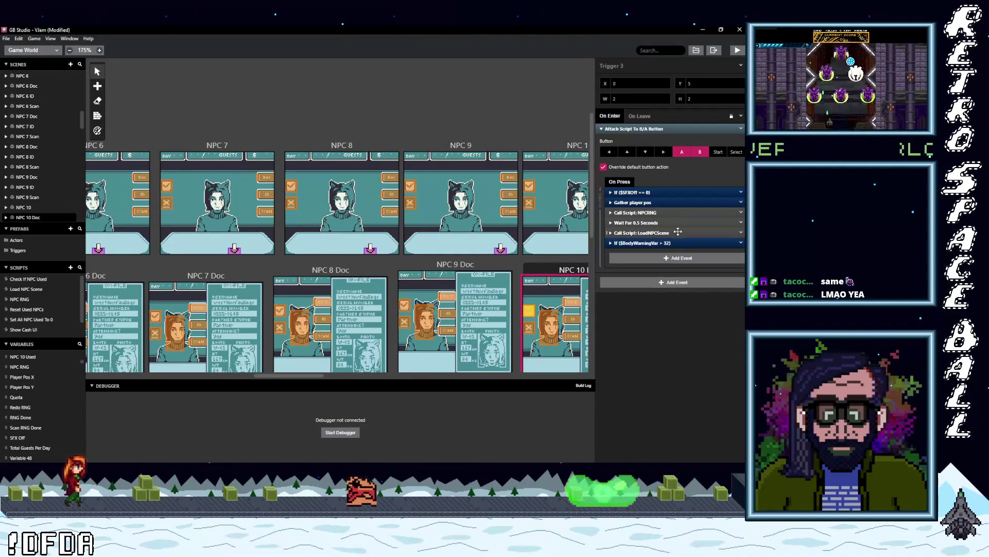
click(742, 215)
click(721, 332)
Step: Delete NPCRNG, wait and LoadNPCScene from the NPC 10 ID and NPC 10 Scan triggers
scroll(543, 294, down, 4)
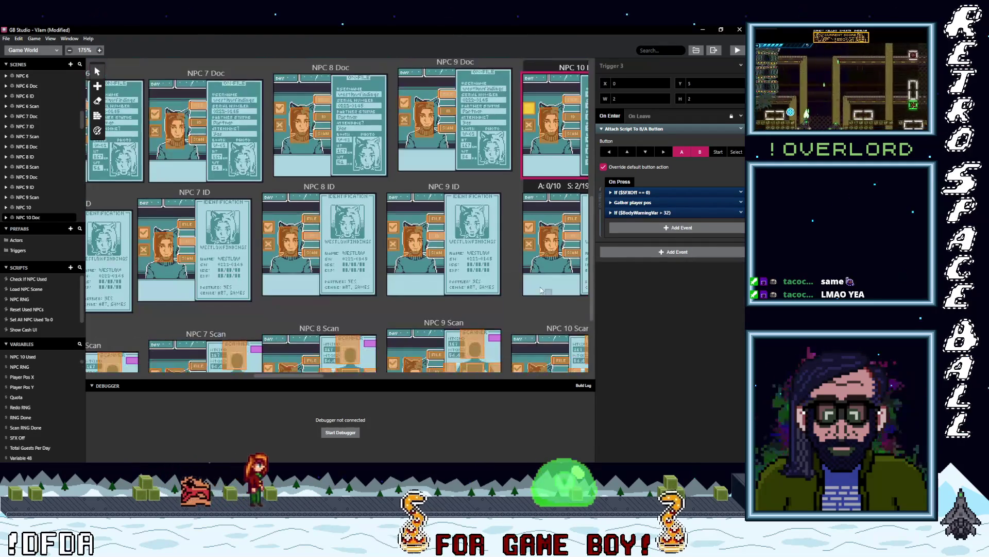
click(529, 226)
shift+click(633, 233)
shift+click(629, 223)
click(741, 233)
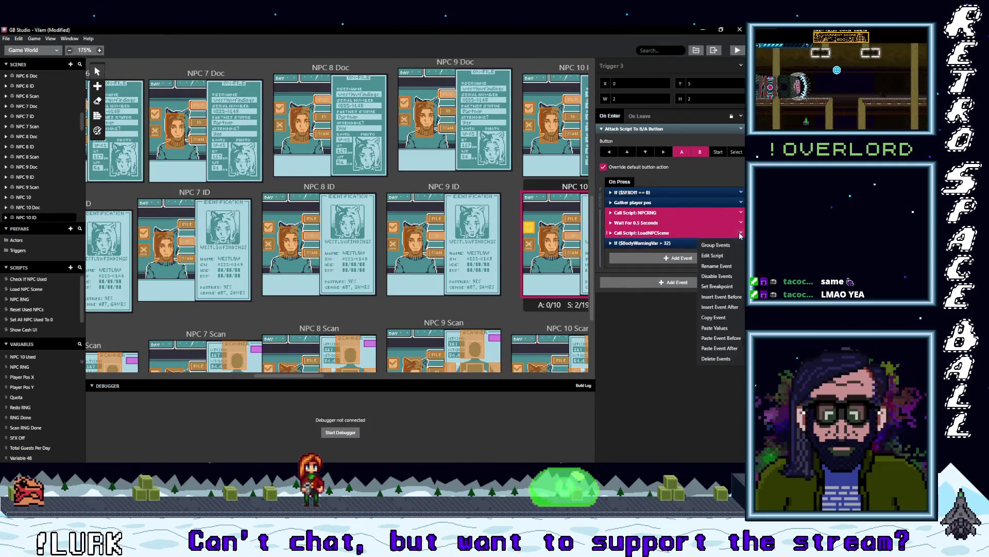
click(716, 358)
scroll(531, 294, down, 2)
click(520, 250)
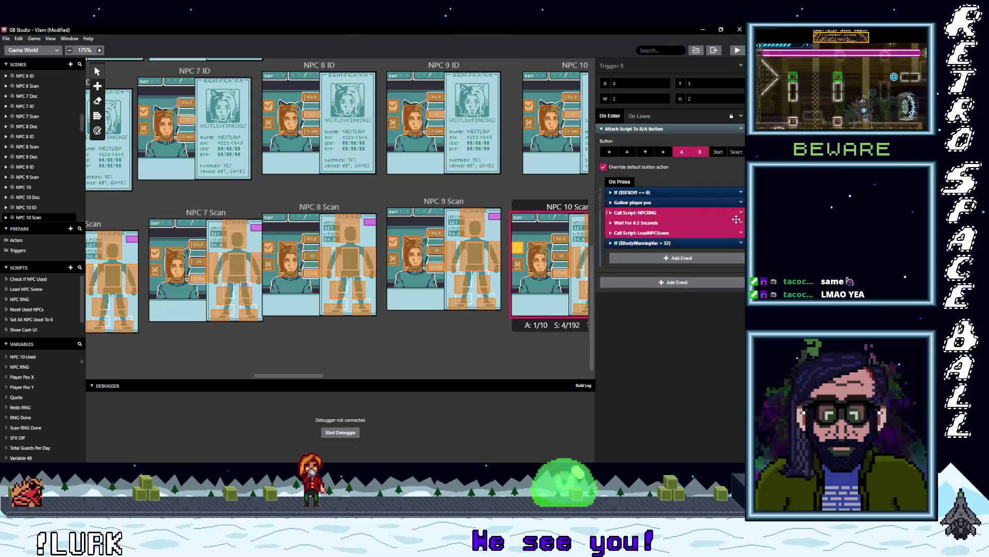
click(716, 358)
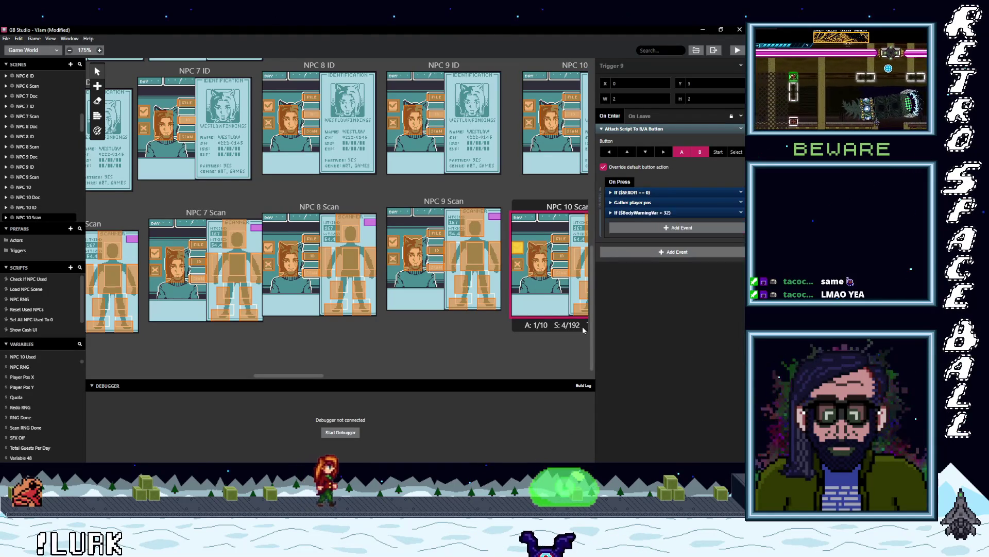
drag(311, 375, 333, 375)
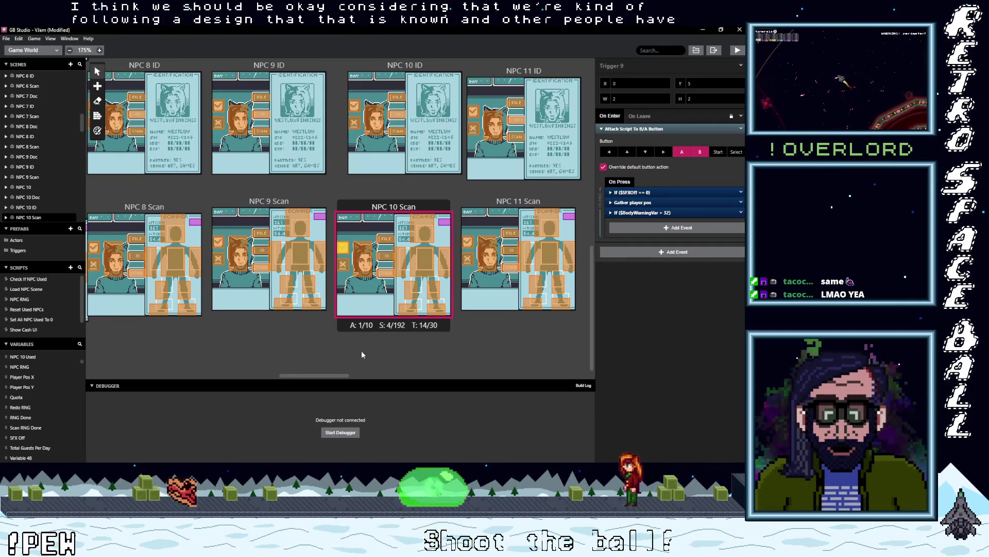
Step: Scroll the Game World over to the NPC 11 and NPC 12 imposter scenes and select the NPC 11 scene
scroll(385, 349, up, 10)
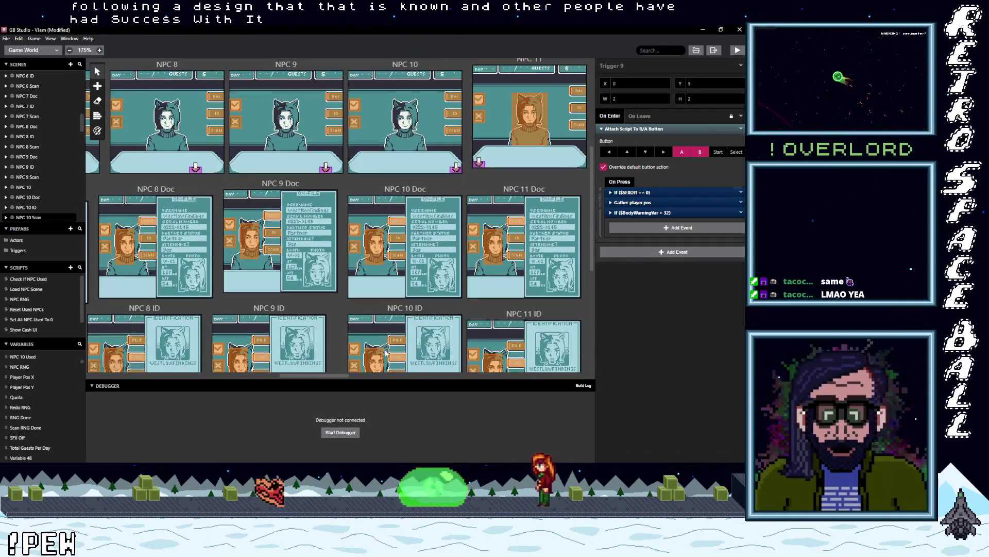
scroll(385, 352, down, 5)
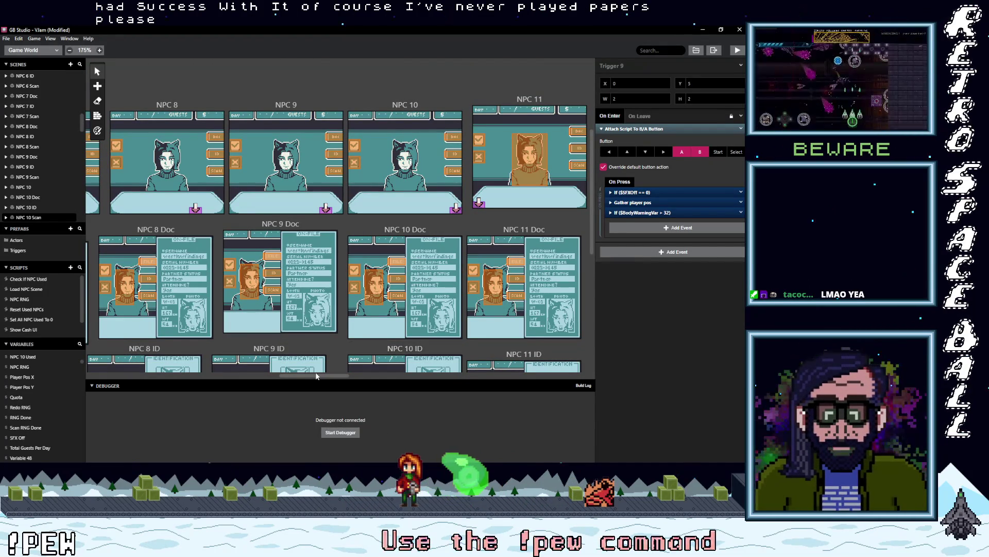
drag(317, 376, 334, 376)
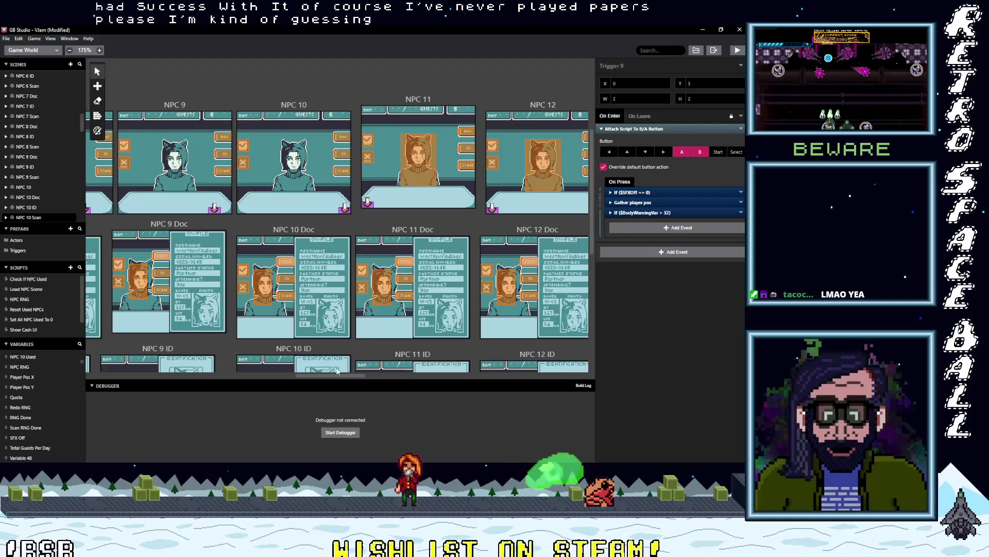
scroll(408, 299, down, 1)
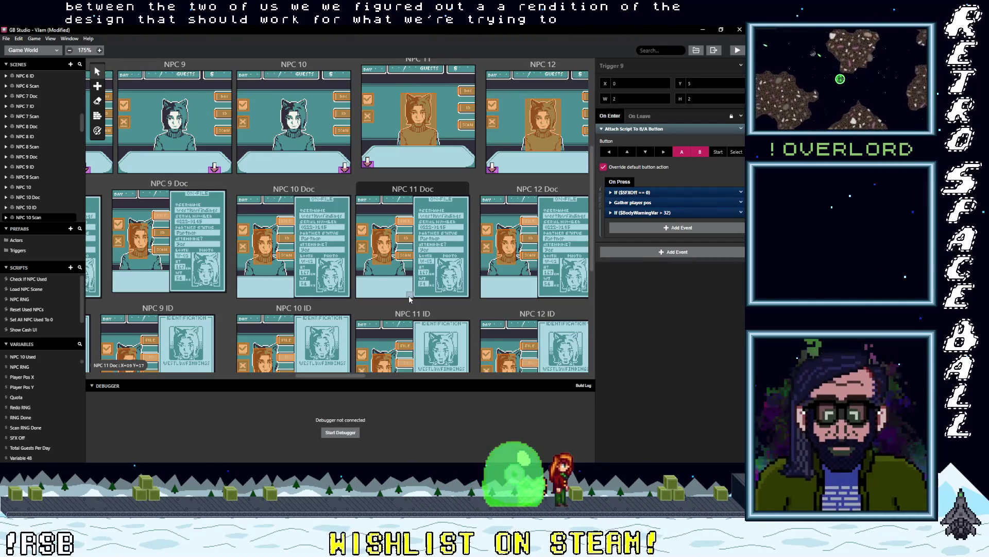
scroll(389, 261, up, 2)
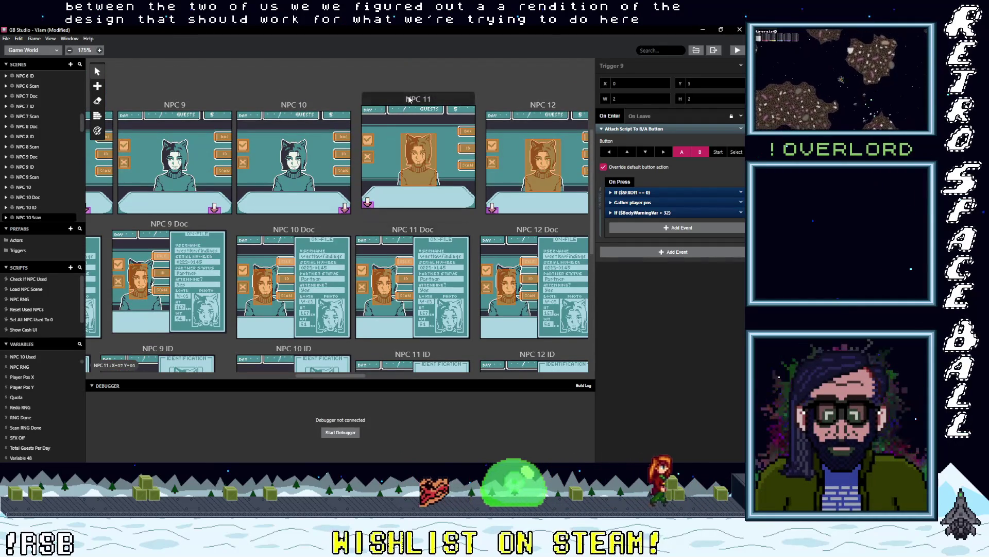
click(375, 142)
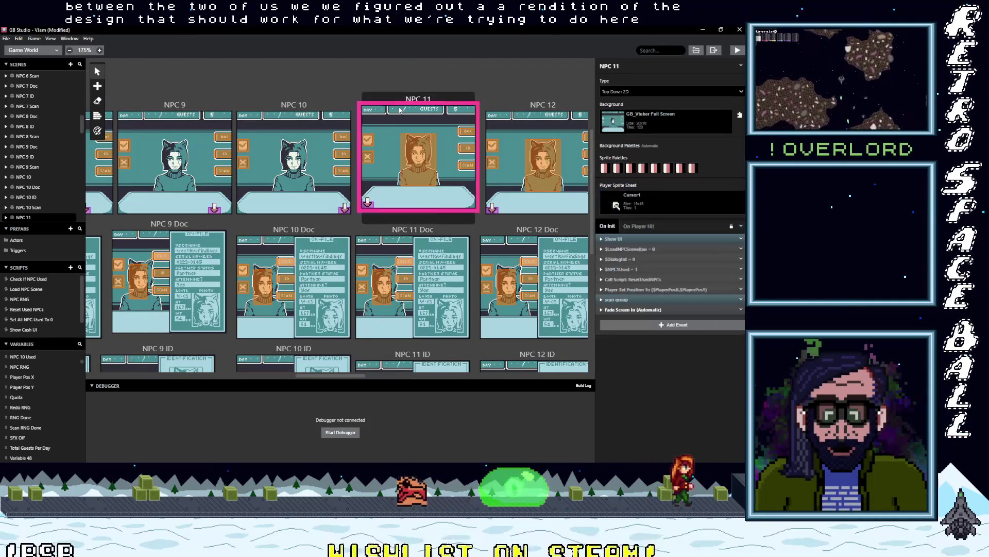
Step: Replace the NPC 11 trigger's NPCRNG, wait and LoadNPCScene events with Change Scene To MistakeImposter
click(369, 142)
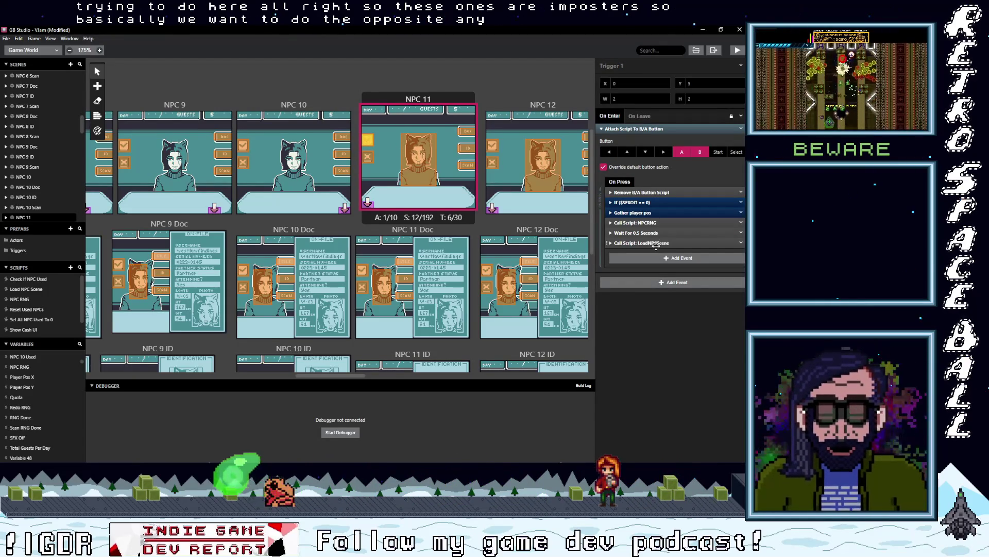
shift+click(653, 242)
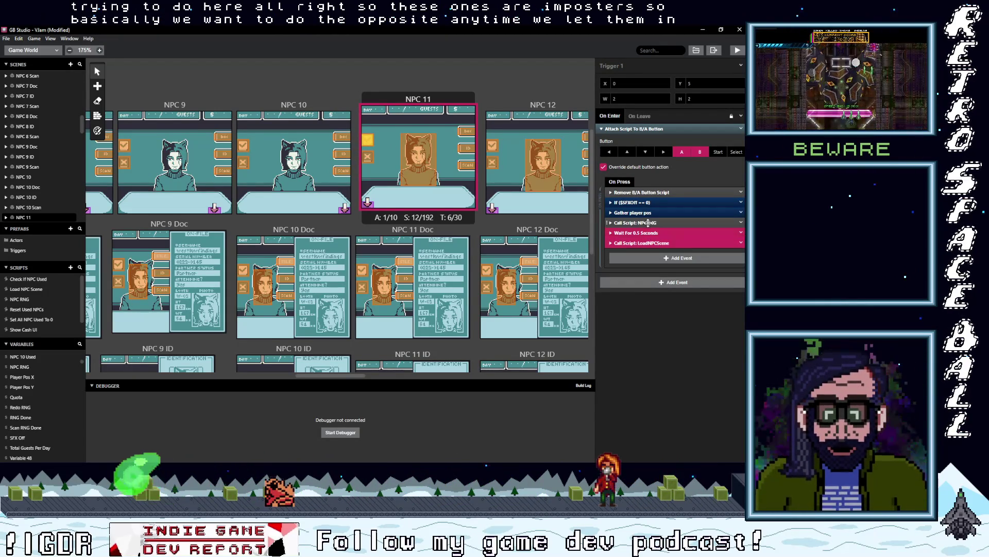
click(742, 243)
click(719, 368)
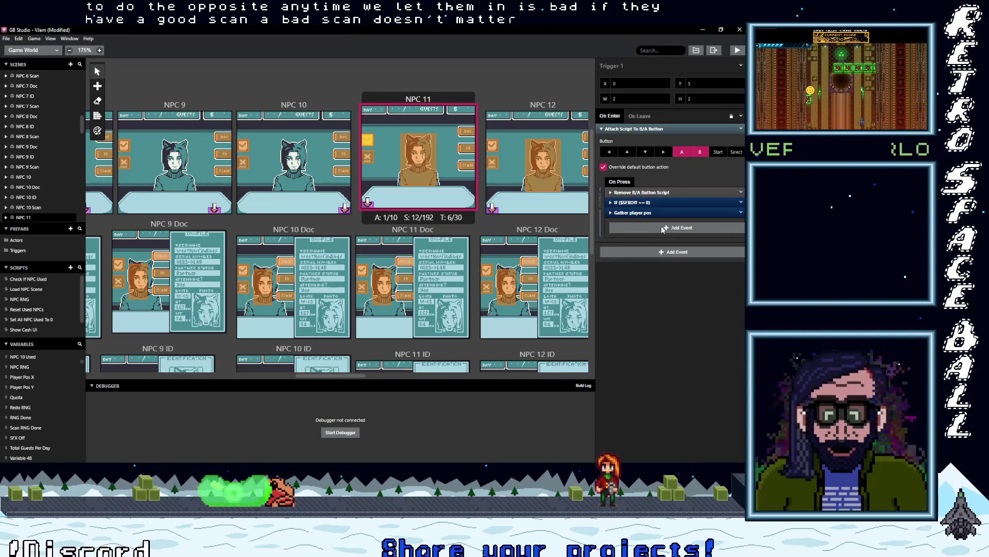
click(663, 227)
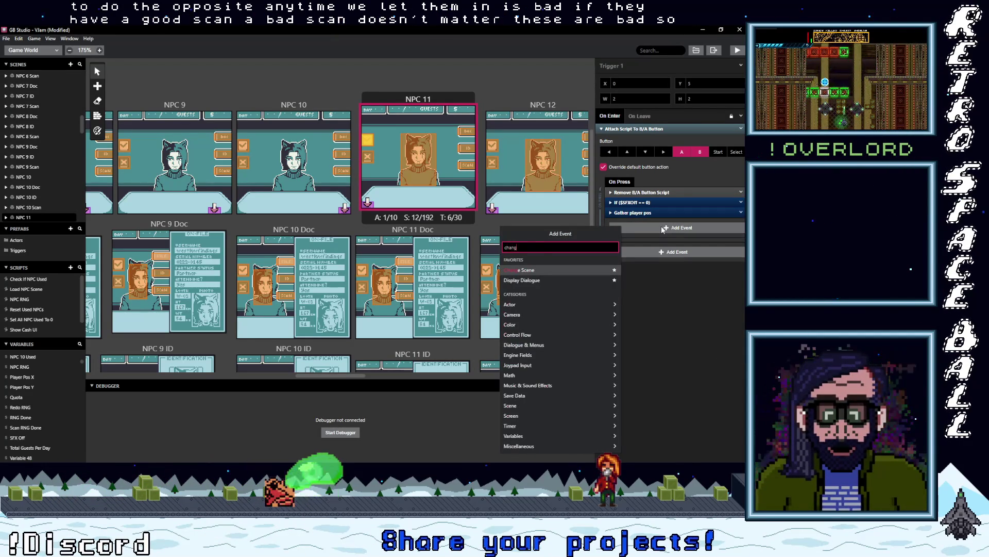
text(ge)
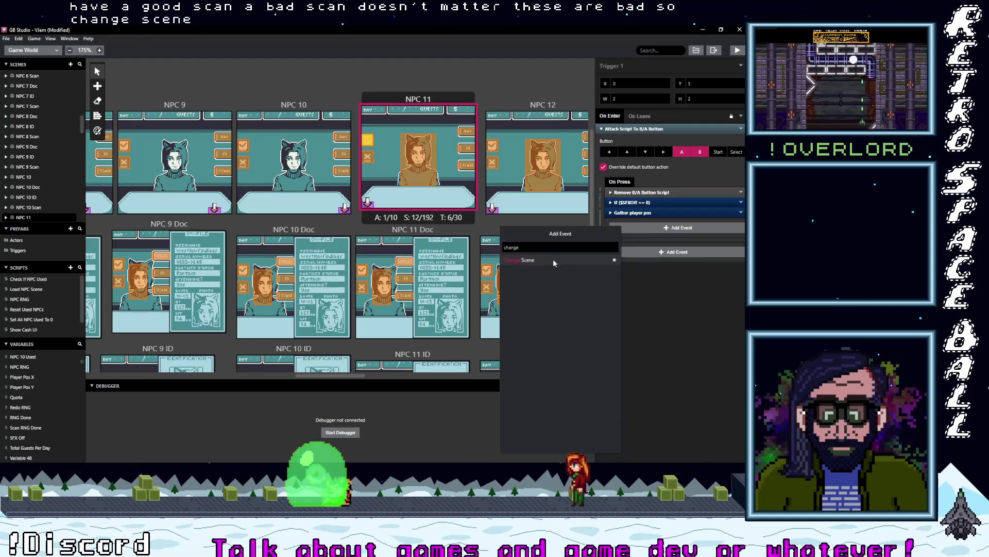
key(Return)
click(652, 247)
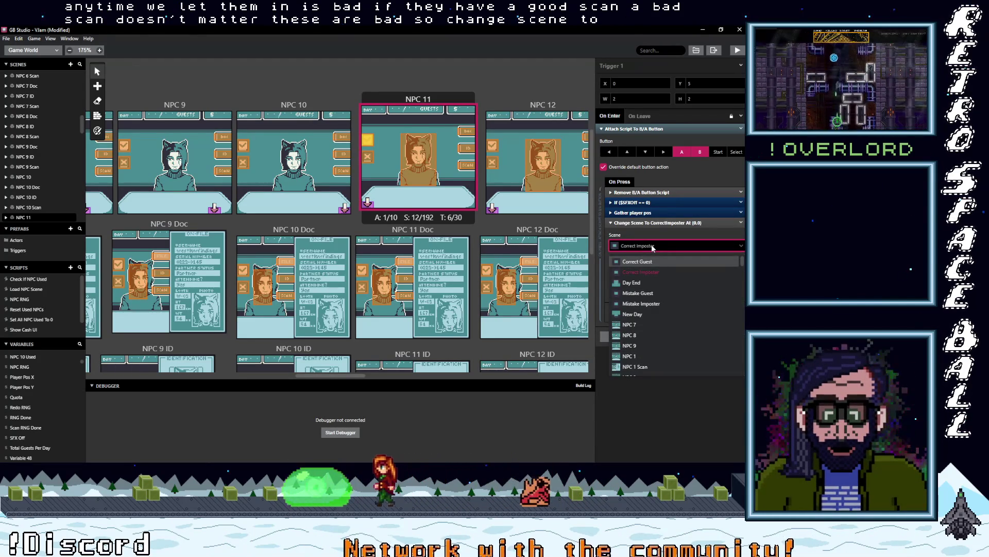
click(642, 304)
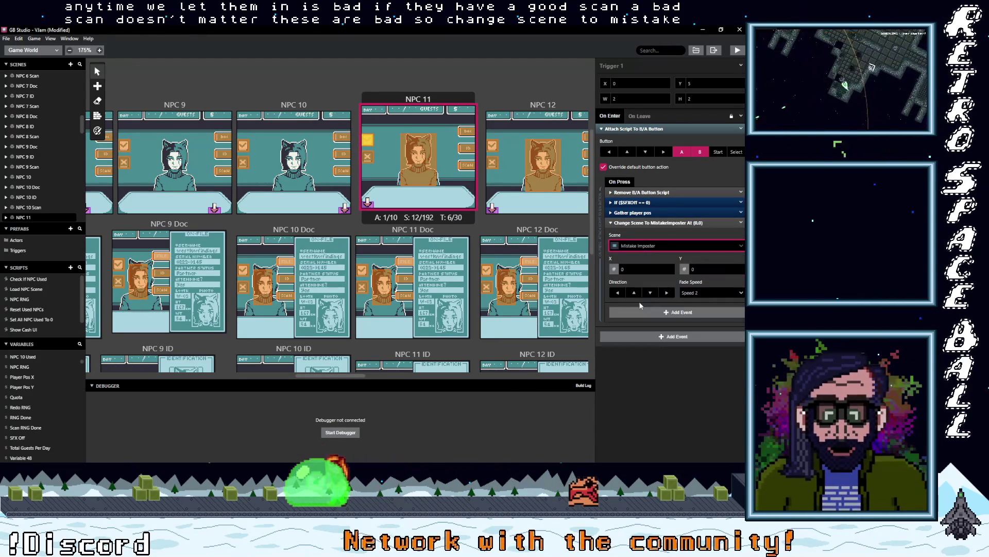
Step: Collapse the Change Scene To MistakeImposter event and copy it for reuse
click(653, 222)
click(741, 222)
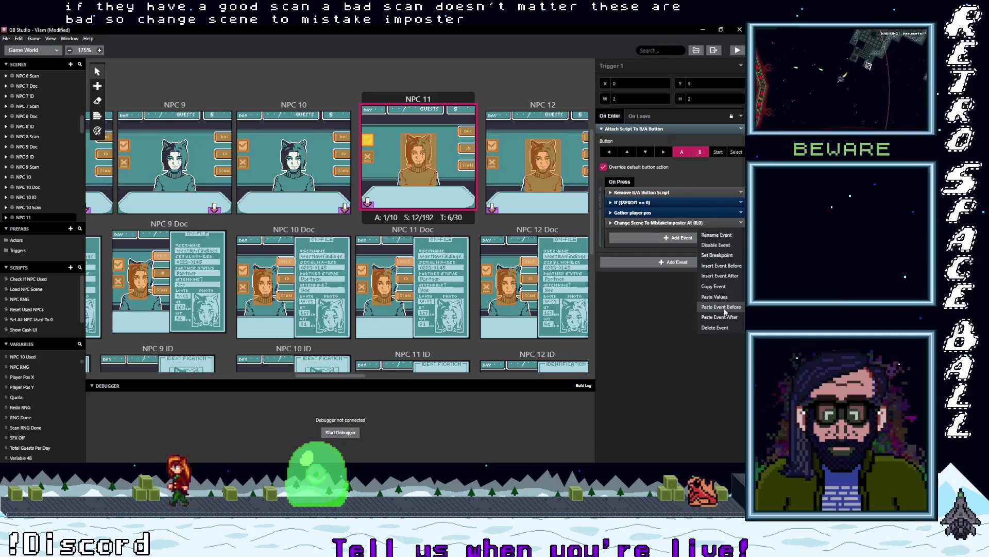
click(719, 288)
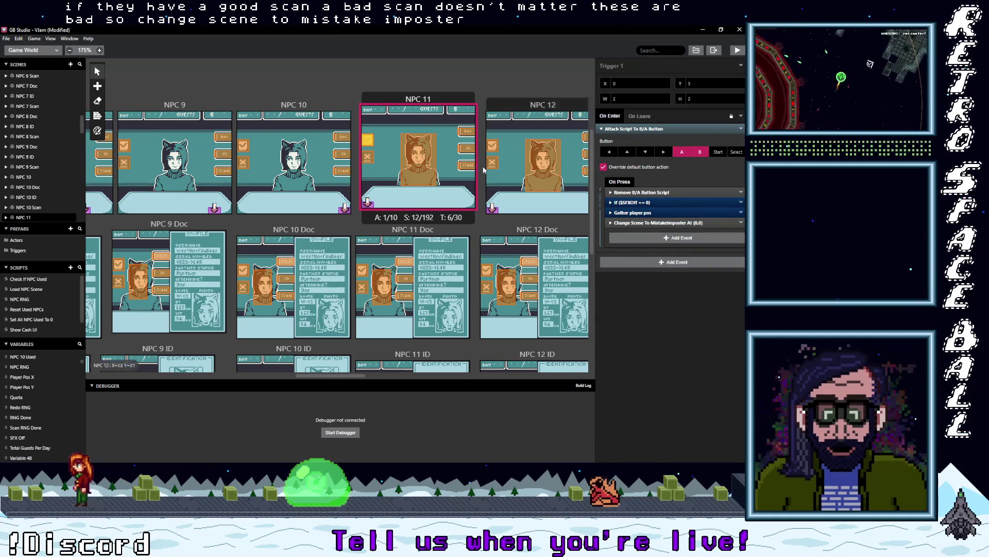
click(362, 270)
Step: In the NPC 11 Doc and NPC 11 ID triggers, paste Change Scene and delete the random NPC loading events
click(638, 248)
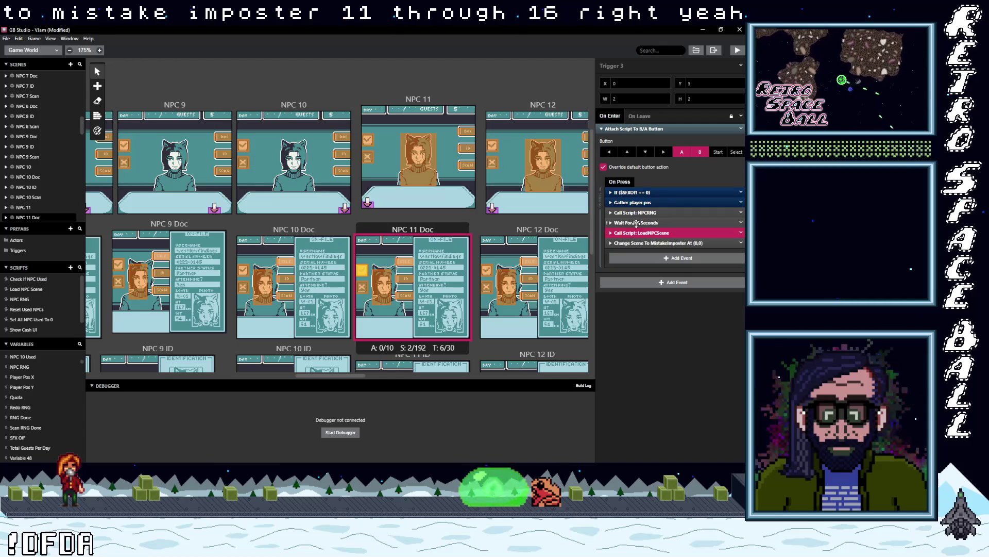
click(743, 234)
click(722, 357)
scroll(378, 297, down, 3)
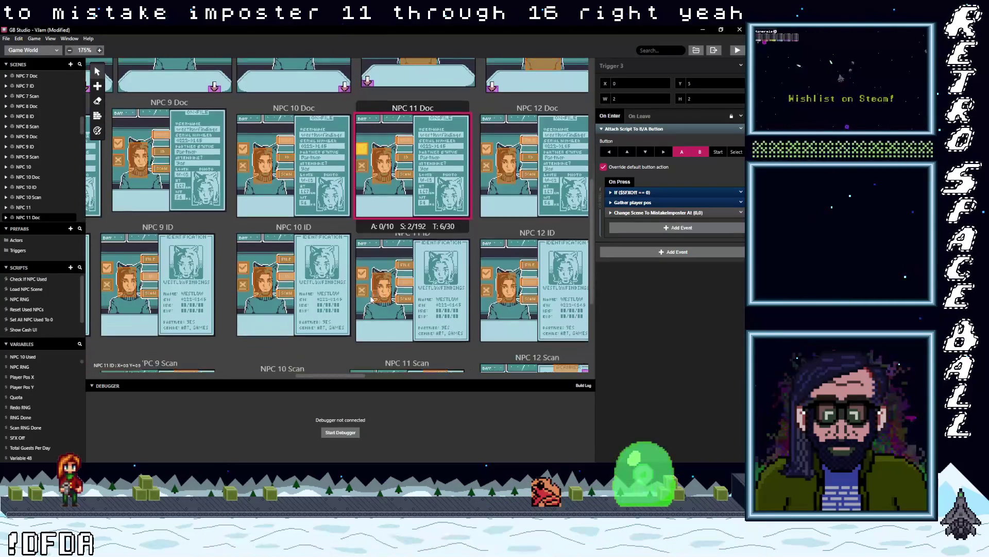
click(442, 264)
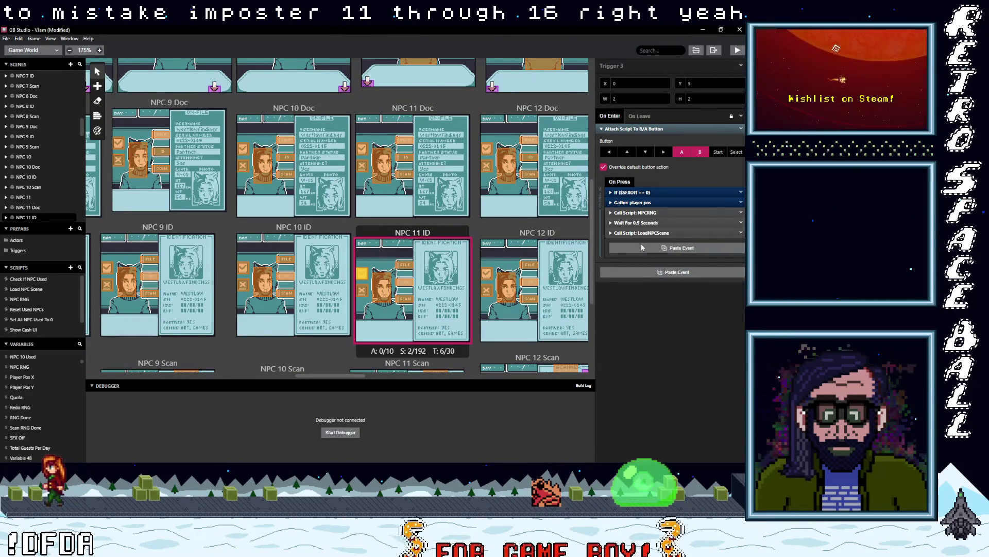
click(641, 245)
shift+click(635, 213)
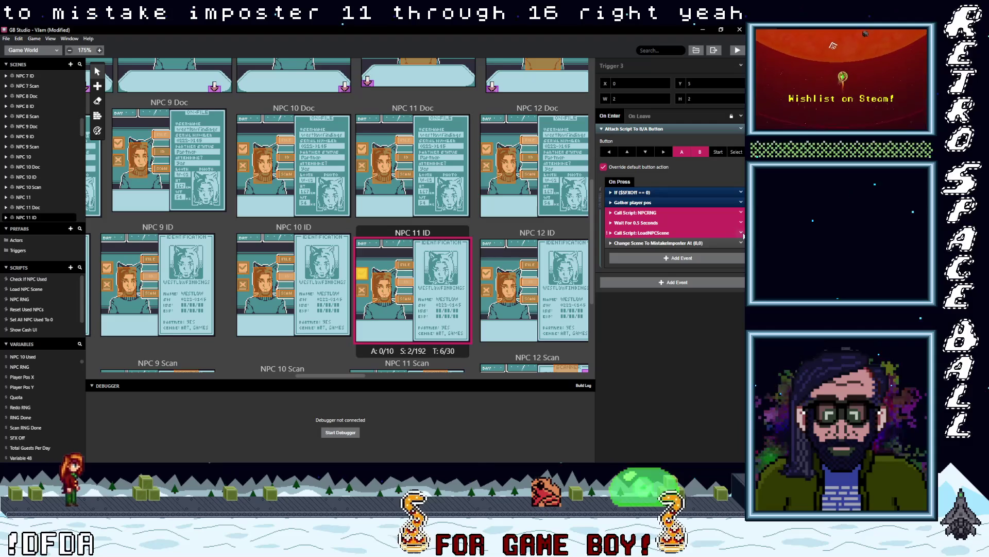
click(741, 233)
click(725, 361)
Step: Delete the random NPC loading events from the NPC 11 Scan trigger
scroll(357, 245, down, 3)
click(357, 243)
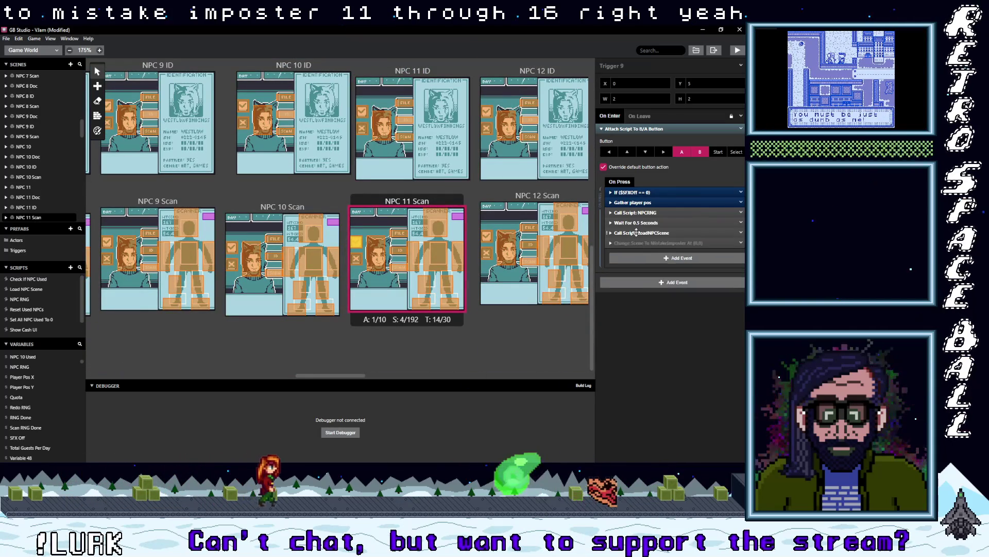
click(741, 232)
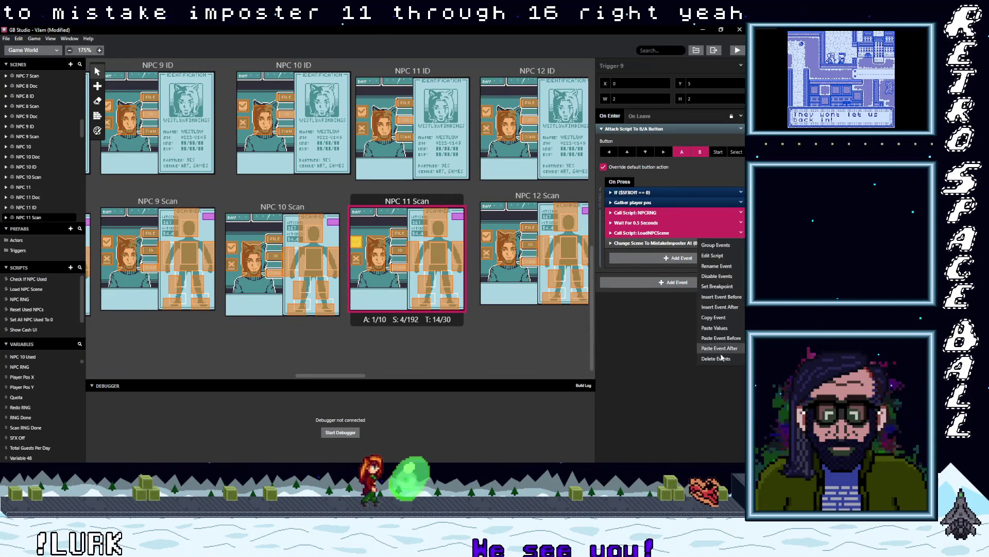
click(724, 361)
Step: Remove the NPCRNG, Wait and LoadNPCScene events from the NPC 12 Scan and NPC 12 ID triggers, undoing one deletion
click(486, 236)
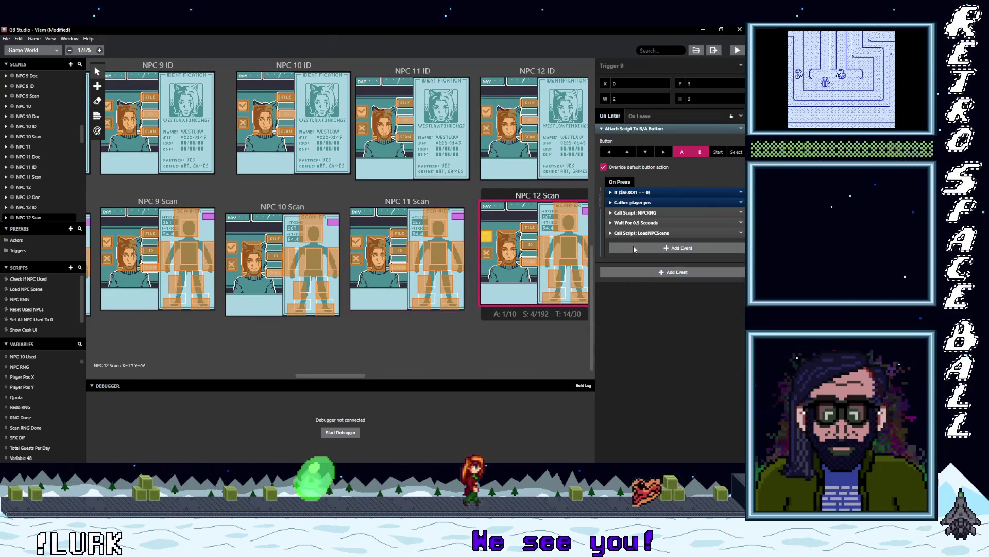
click(741, 232)
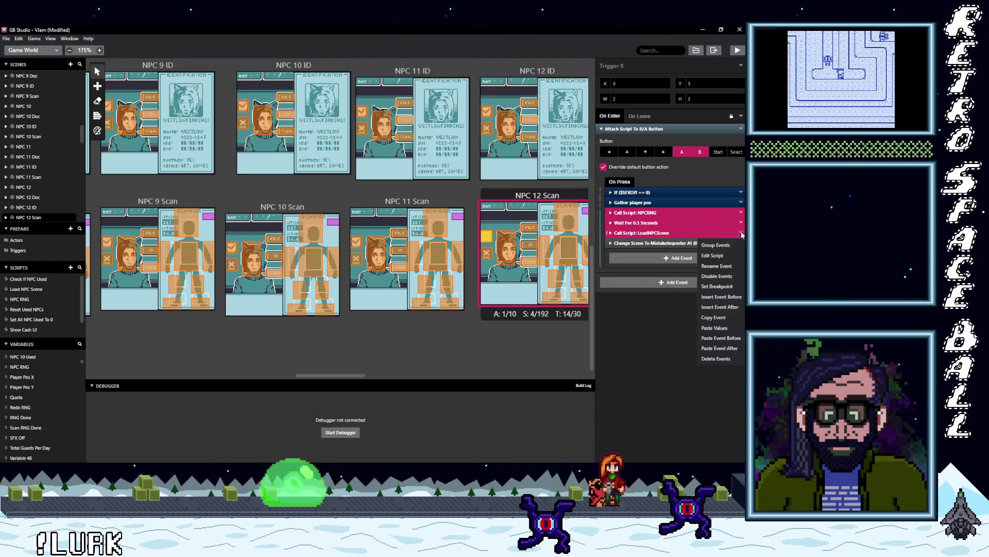
click(723, 357)
scroll(520, 249, up, 3)
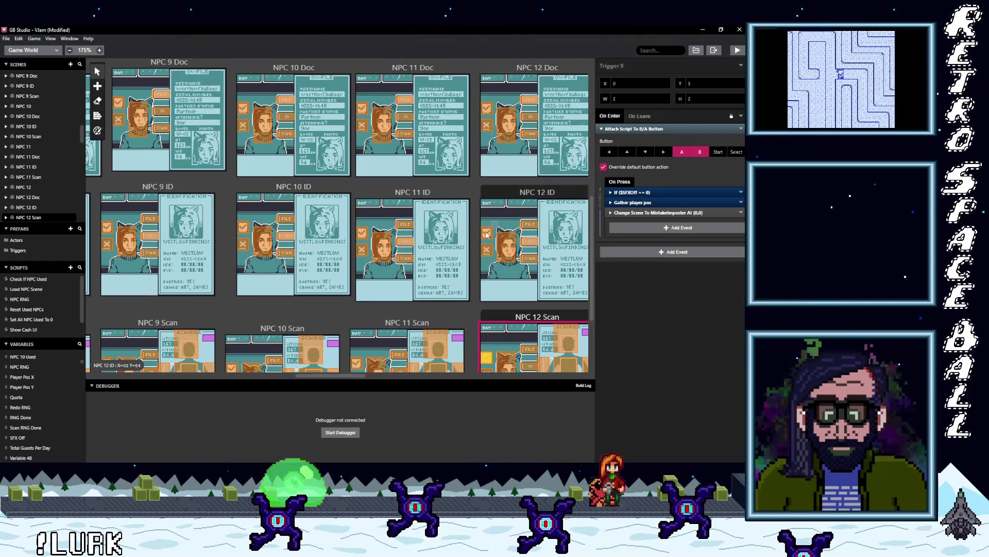
key(ctrl+z)
key(ctrl+z)
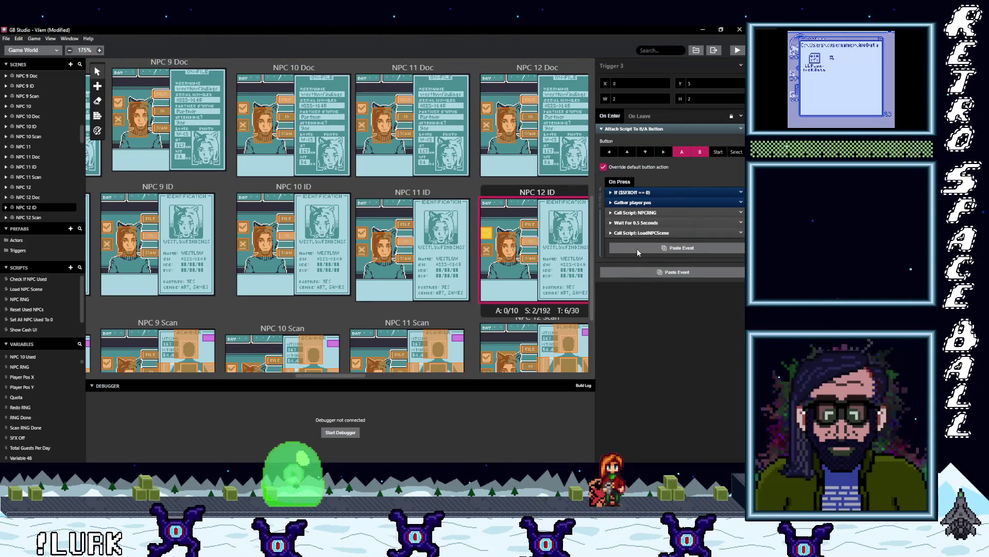
shift+click(636, 213)
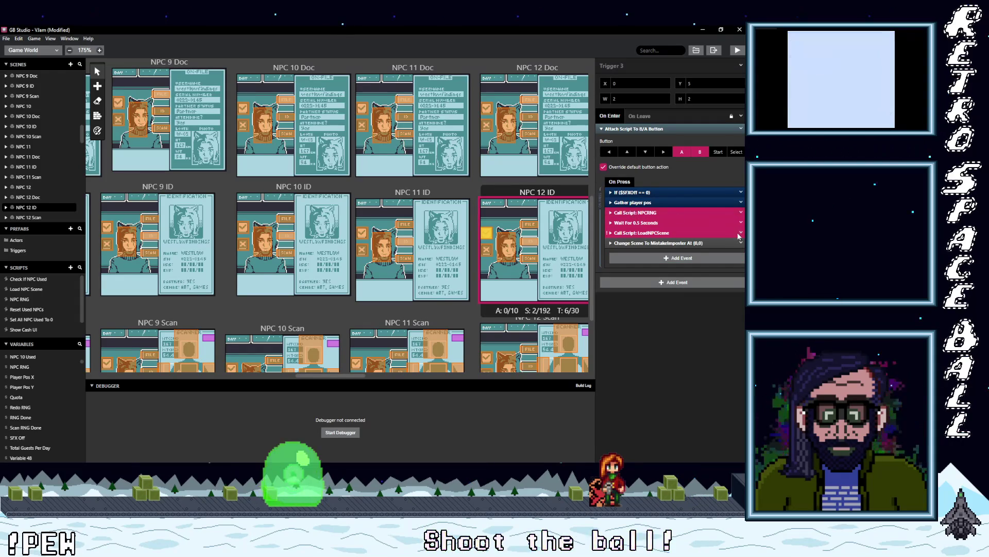
click(741, 232)
click(727, 360)
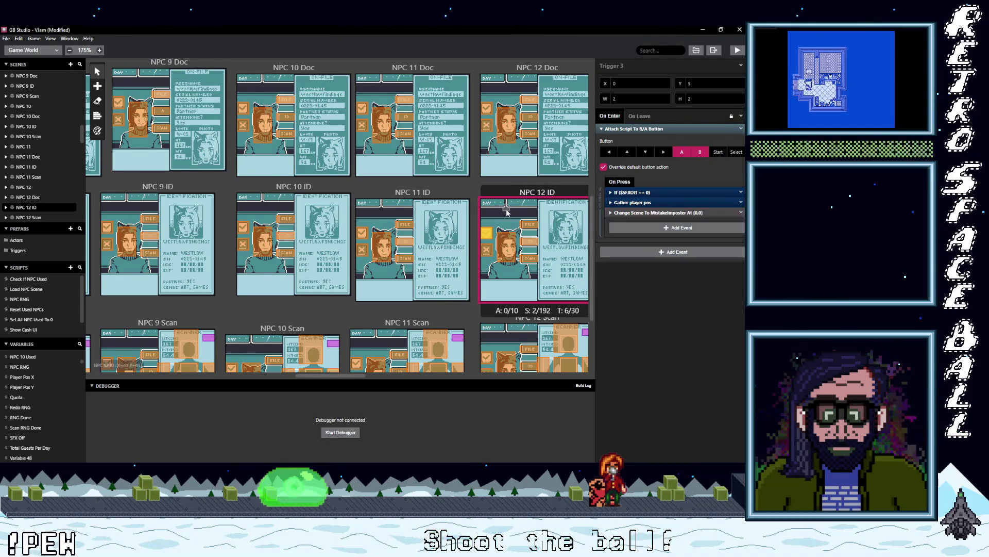
Step: In the NPC 12 Doc trigger, paste Change Scene to MistakeImposter and delete the NPCRNG loading events
scroll(501, 195, up, 3)
click(488, 191)
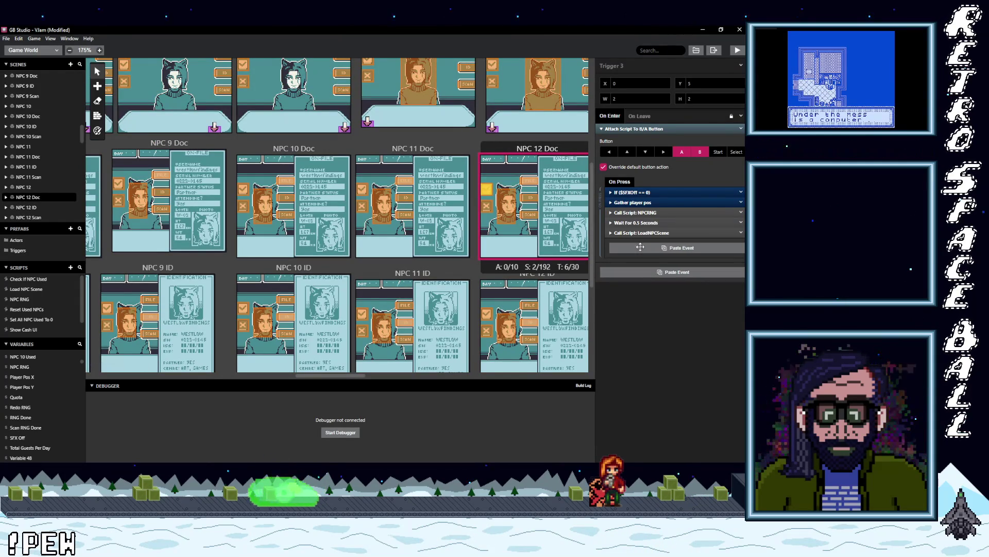
click(641, 250)
shift+click(635, 213)
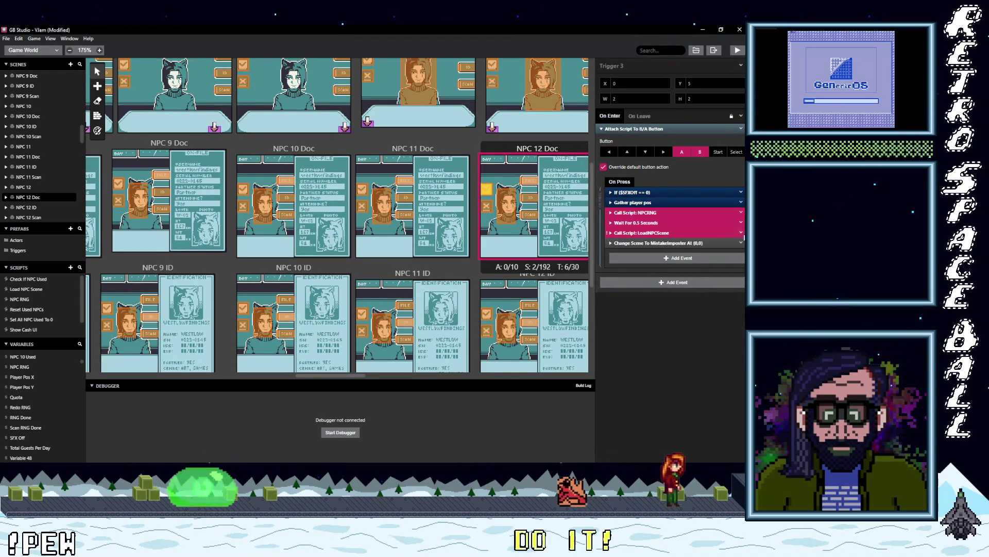
click(741, 232)
click(719, 358)
Step: Delete the random NPC loading events from the NPC 12 scene trigger
scroll(512, 191, up, 3)
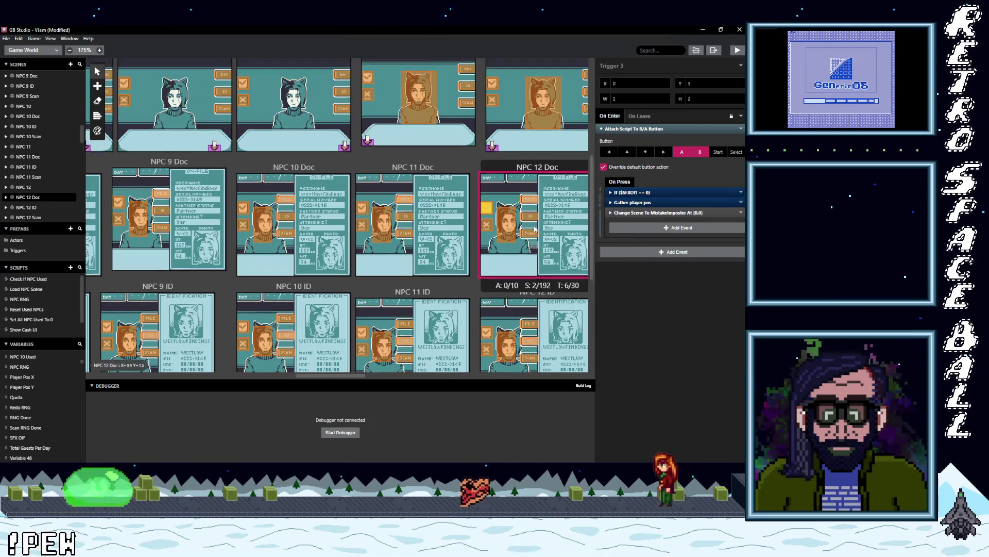
click(493, 187)
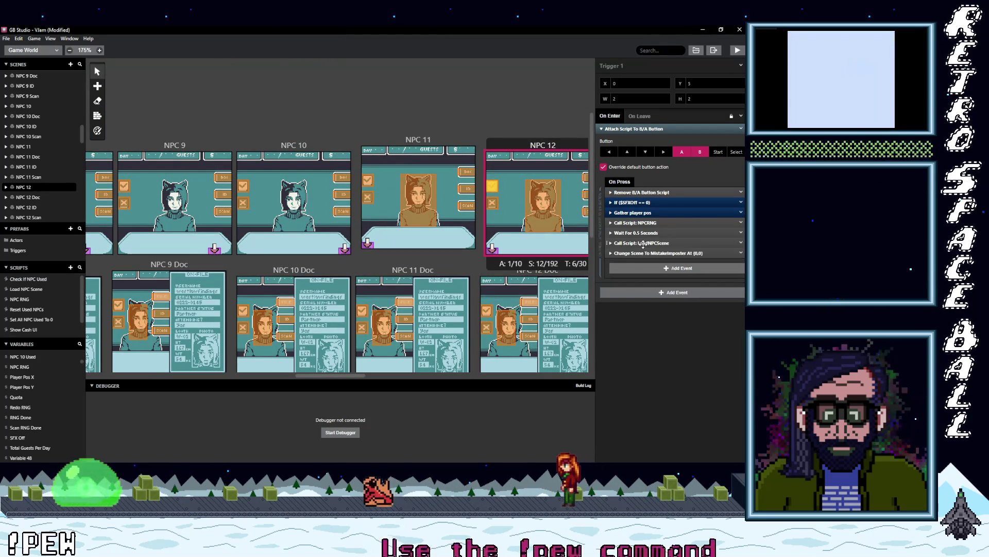
click(741, 243)
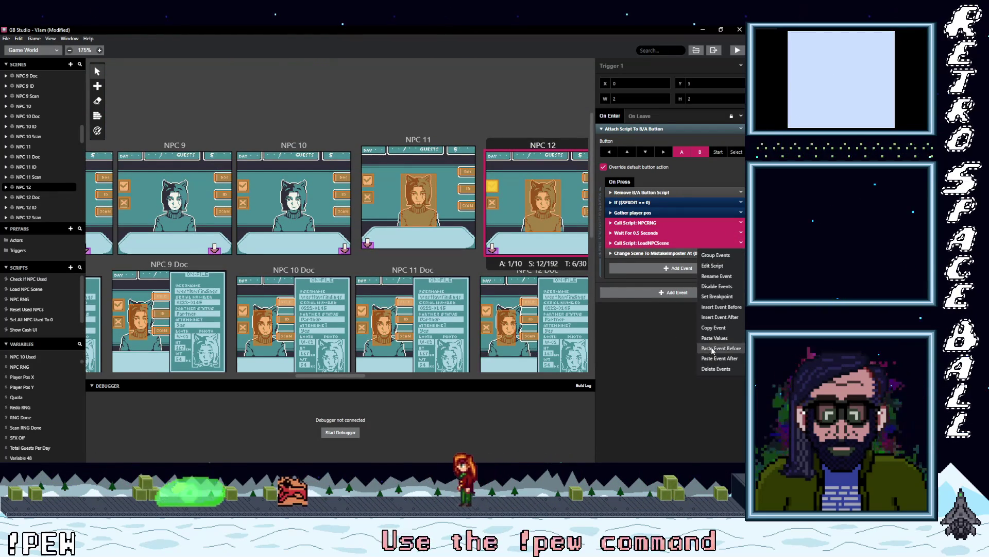
click(719, 368)
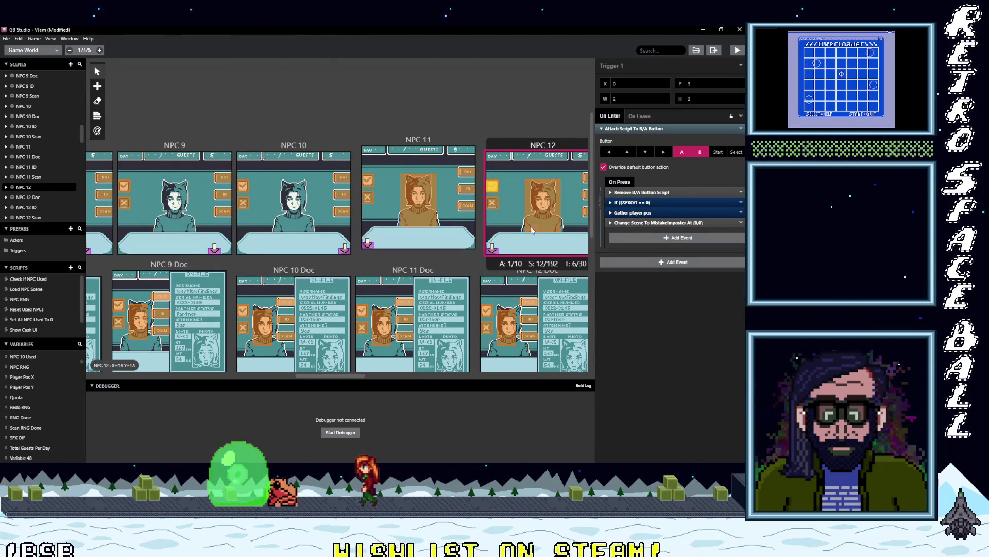
scroll(534, 231, down, 6)
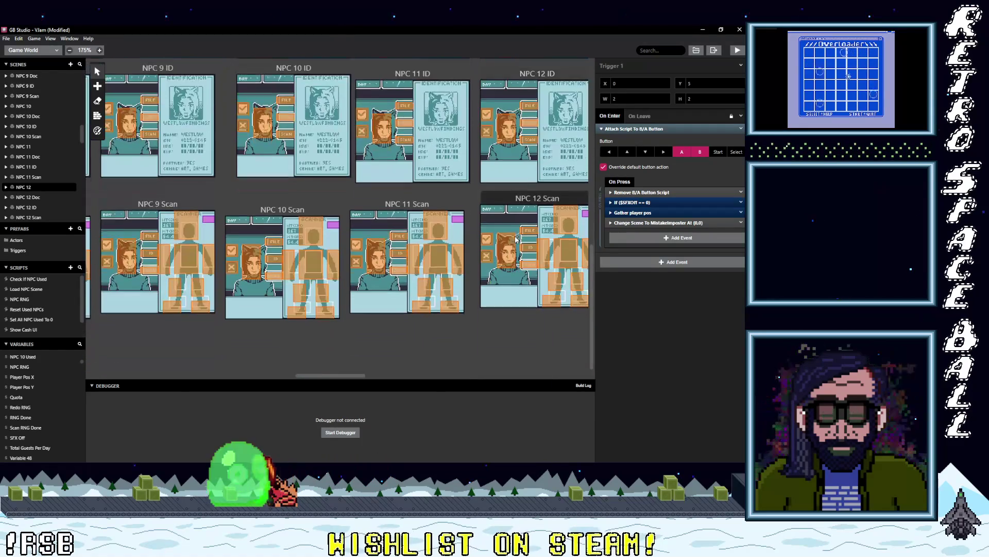
drag(363, 374, 401, 372)
click(344, 199)
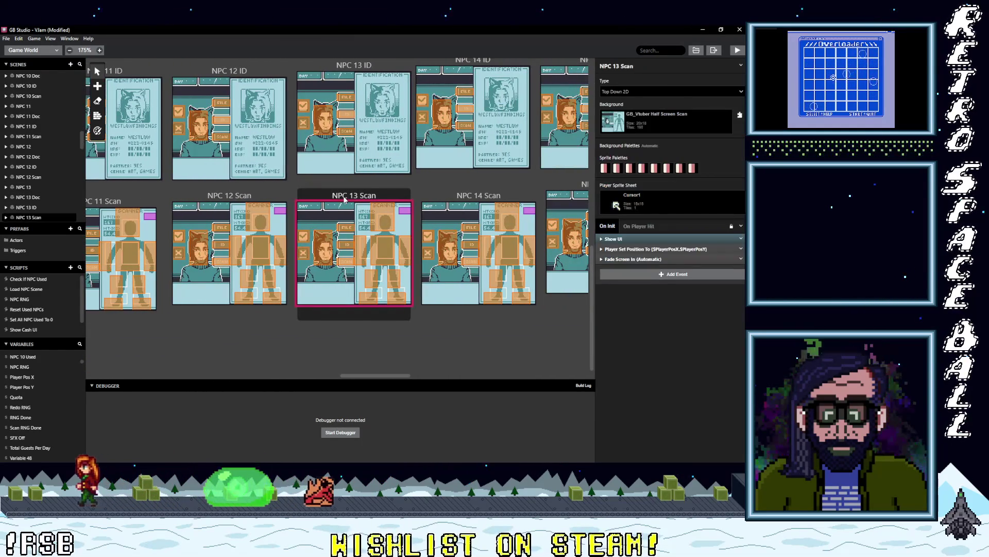